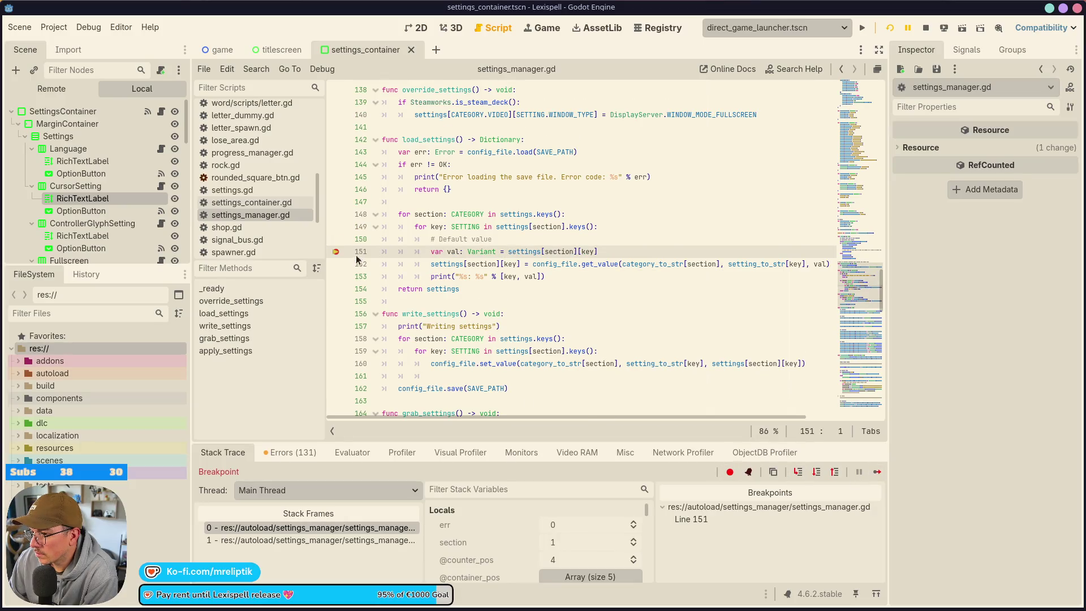
Step: Remove the line 151 breakpoint and resume the paused game
left_click(335, 251)
left_click(876, 472)
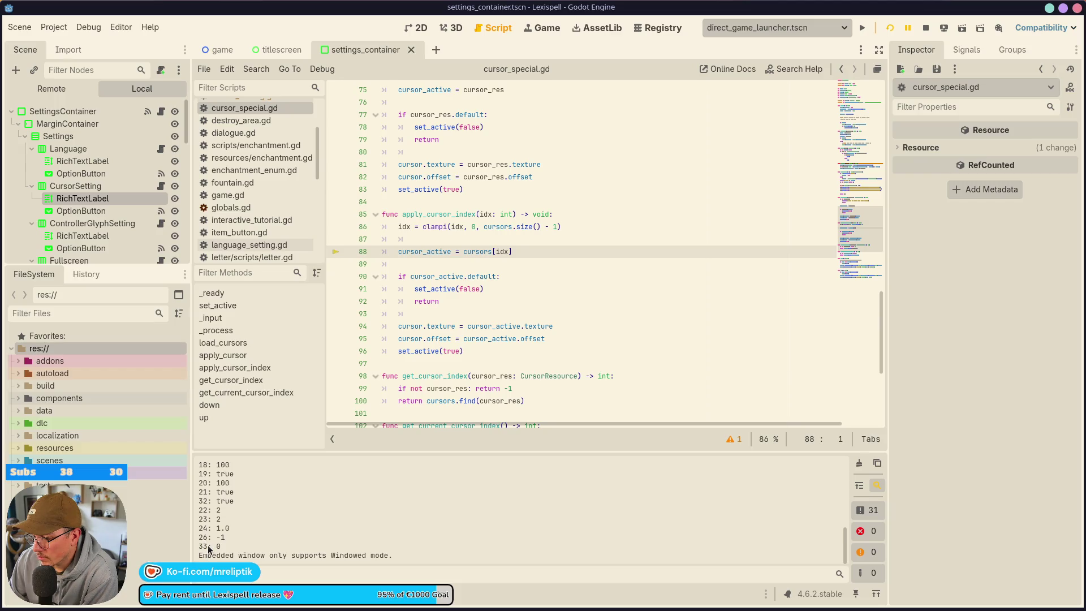
scroll(382, 323, "up", 5)
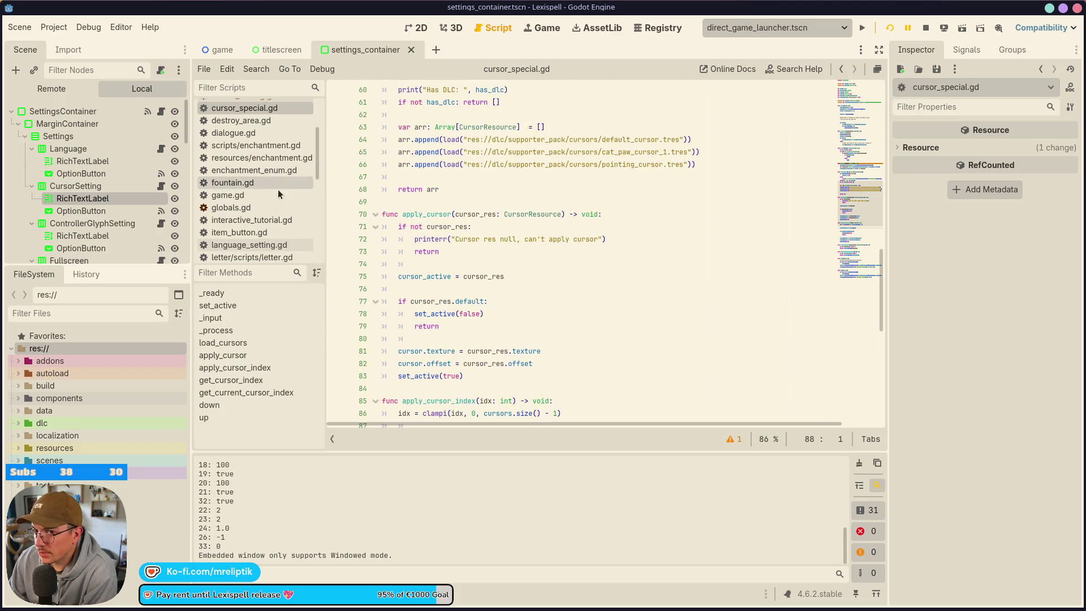
scroll(260, 215, "down", 3)
scroll(260, 215, "down", 3)
Step: Open settings_manager.gd and highlight every use of GAMEPLAY and CURSOR
left_click(266, 192)
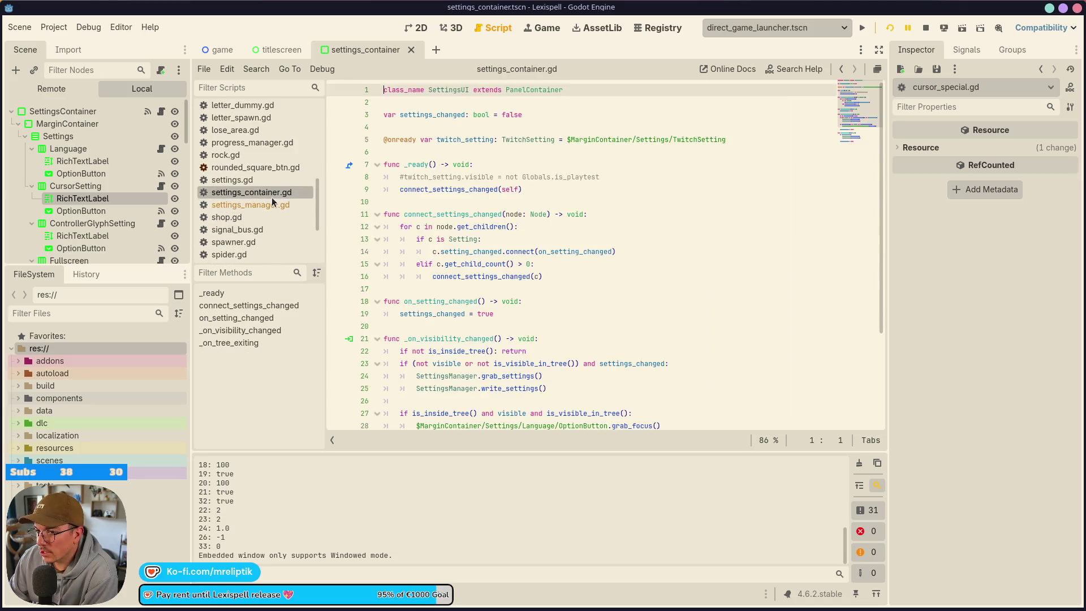
left_click(263, 204)
scroll(503, 312, "down", 9)
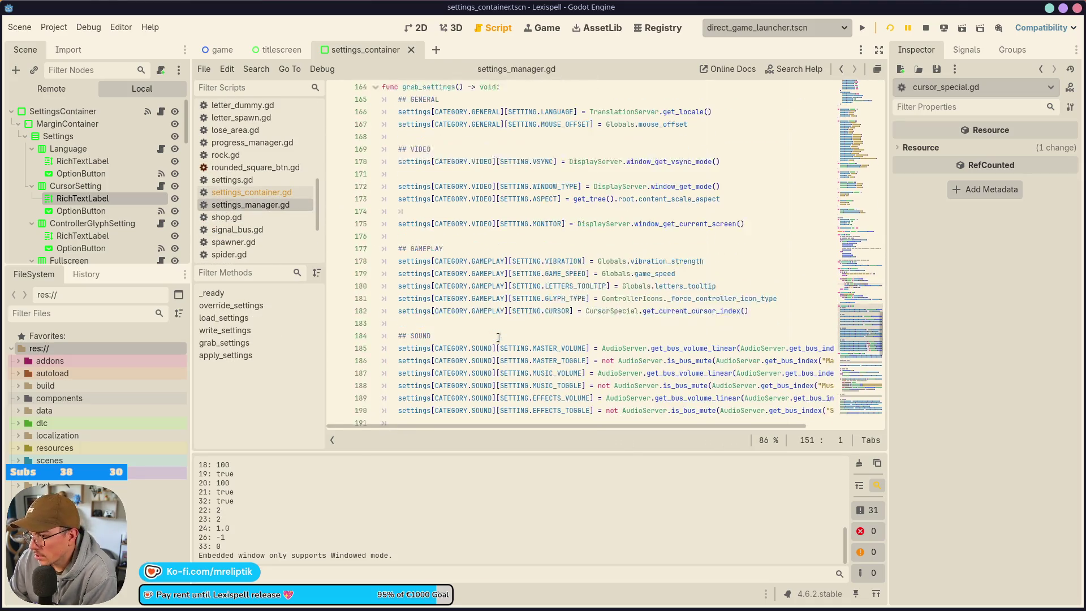
double_click(488, 302)
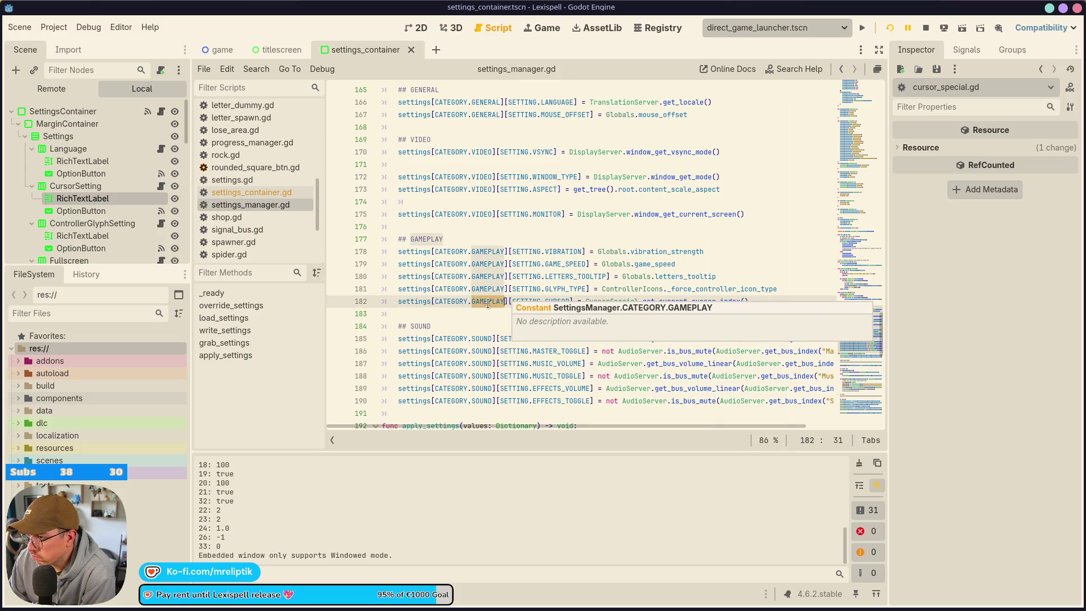
double_click(558, 301)
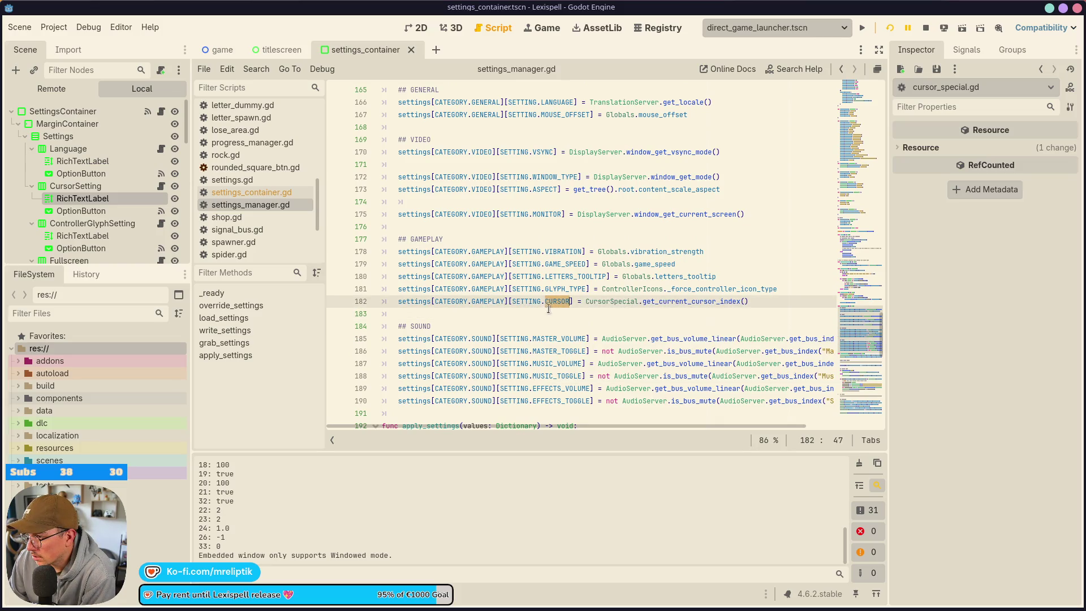
Step: Review the CURSOR setting code in settings_manager.gd, then relaunch the game under the debugger
scroll(506, 305, "up", 5)
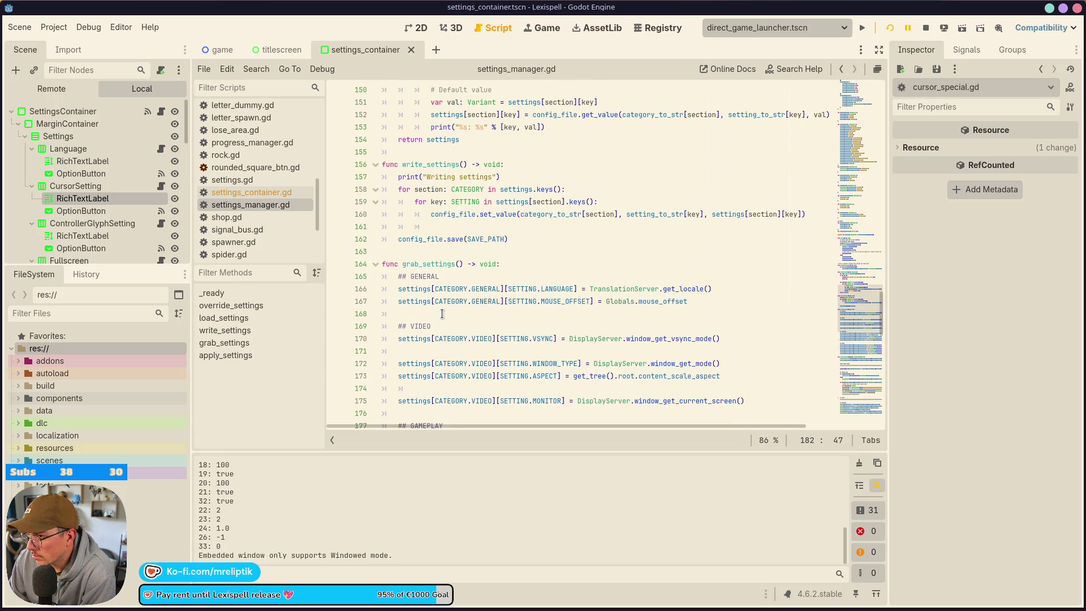
scroll(450, 259, "up", 5)
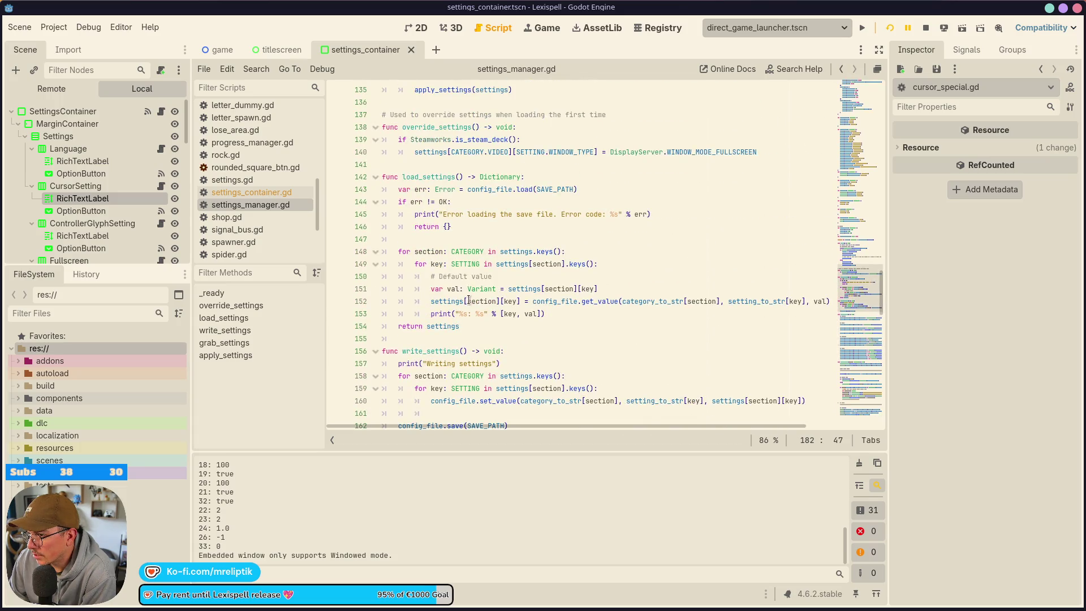
scroll(502, 313, "down", 20)
scroll(502, 313, "down", 5)
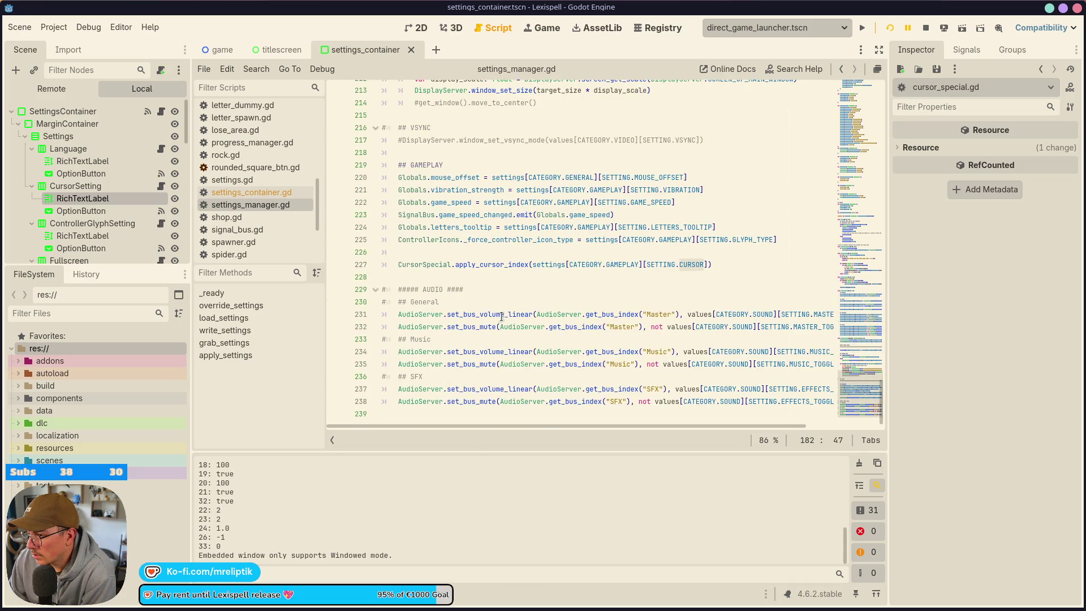
scroll(503, 319, "up", 1)
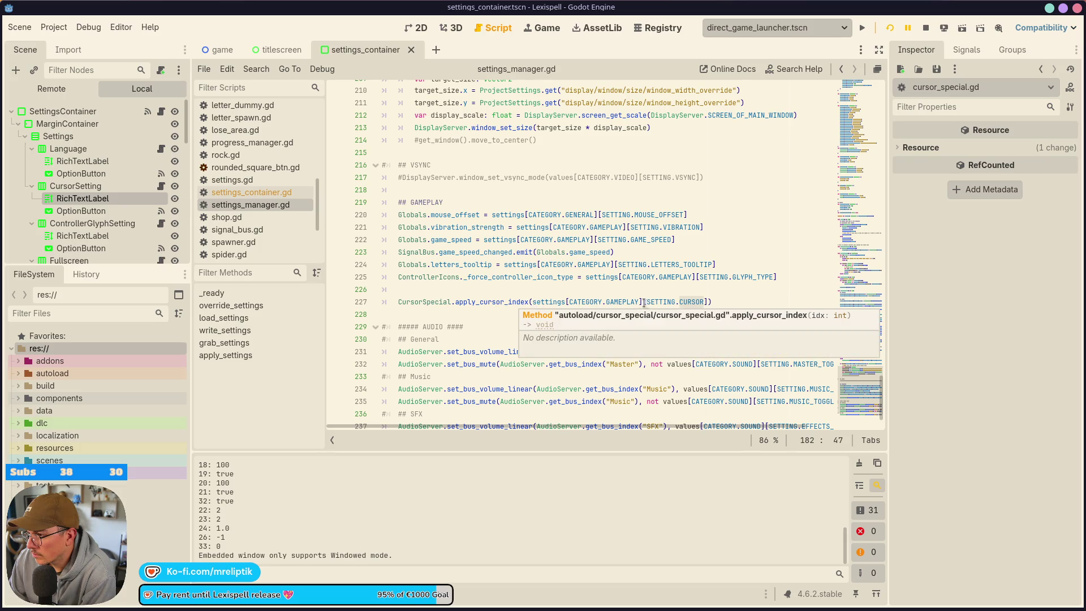
scroll(478, 314, "up", 10)
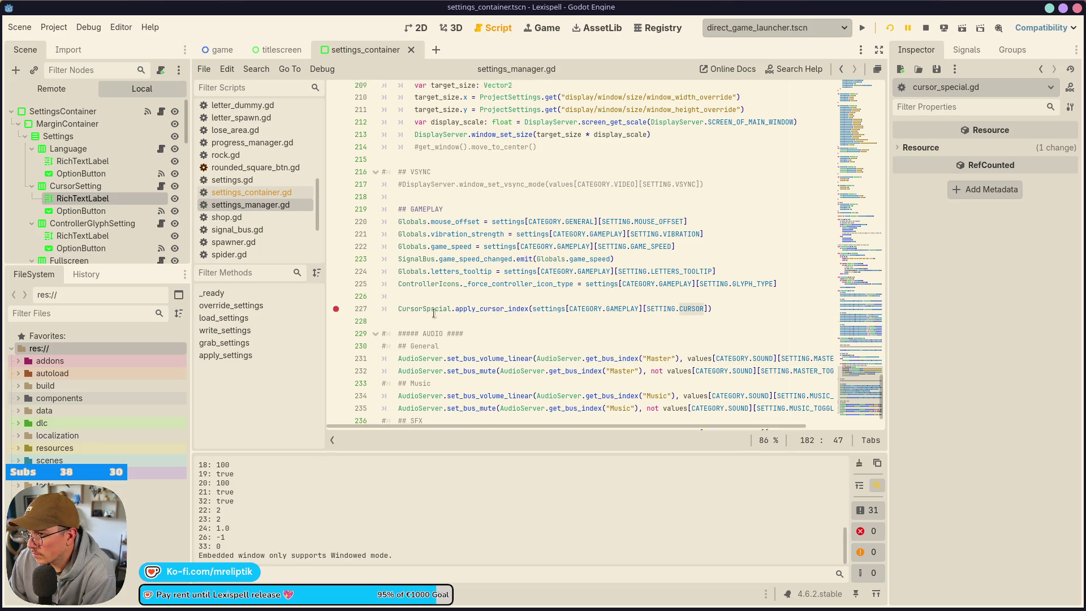
scroll(488, 321, "up", 4)
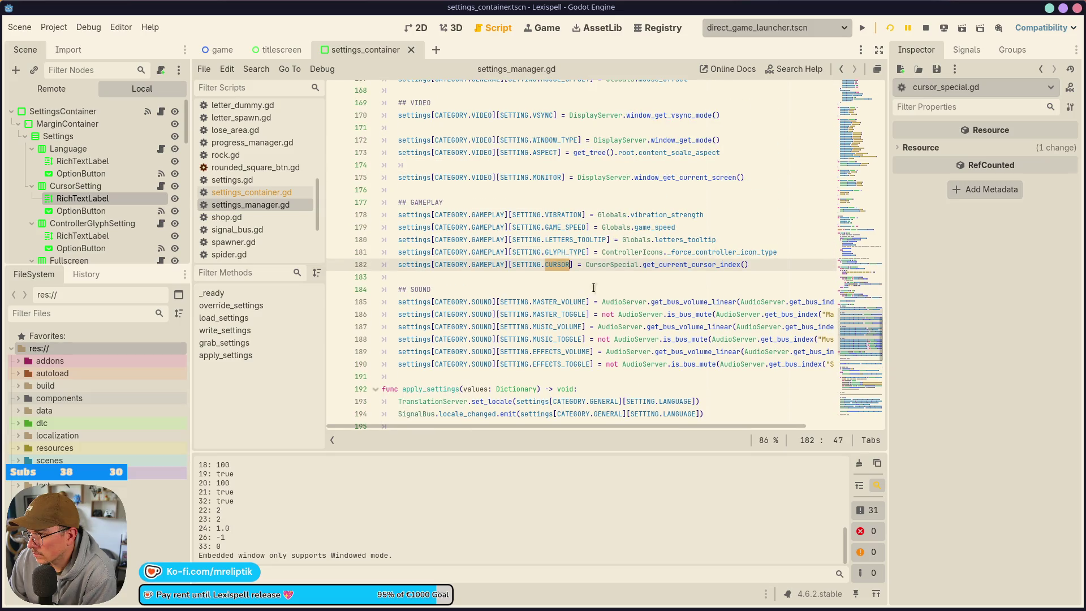
scroll(564, 296, "up", 5)
scroll(563, 297, "up", 3)
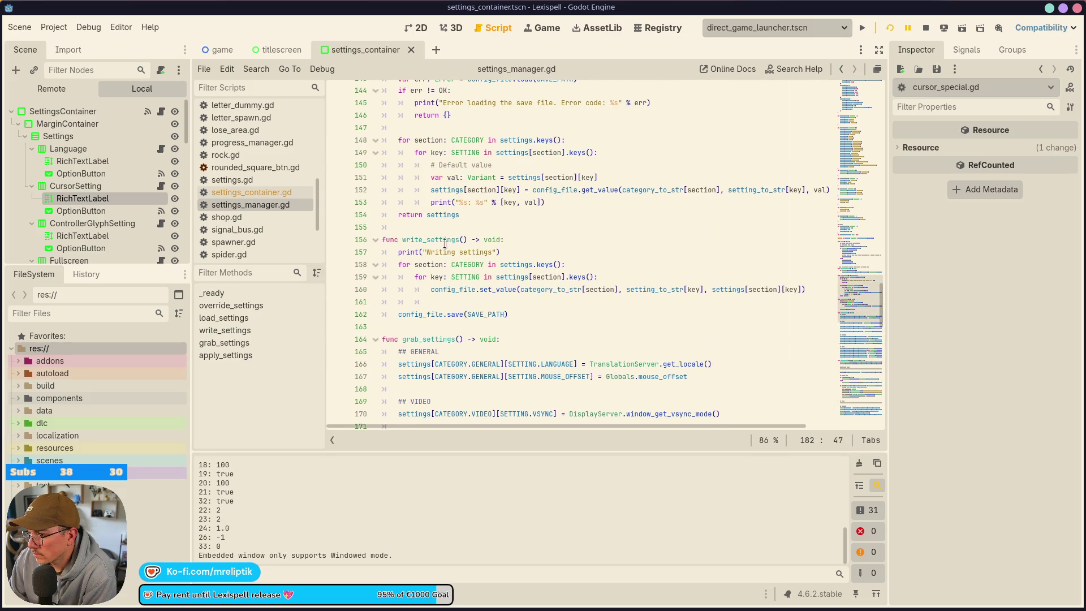
scroll(444, 243, "up", 4)
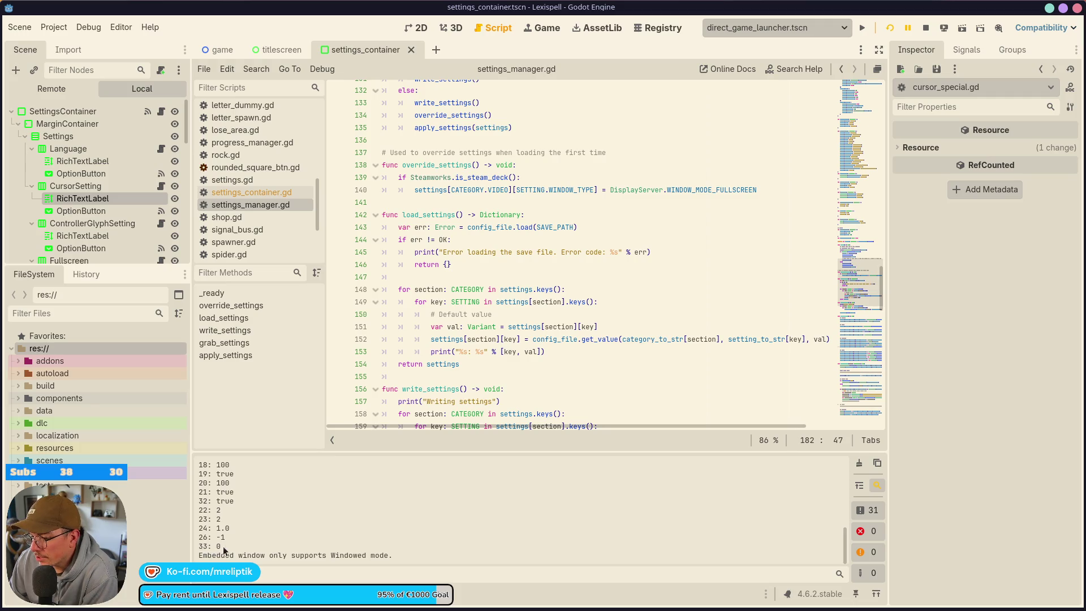
scroll(506, 419, "up", 20)
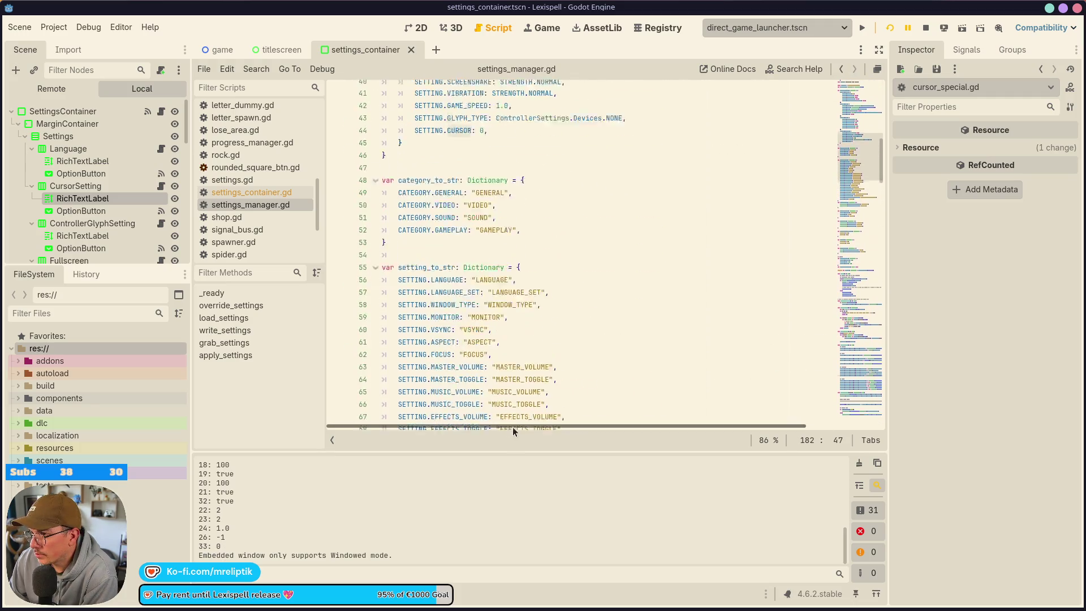
scroll(506, 419, "up", 10)
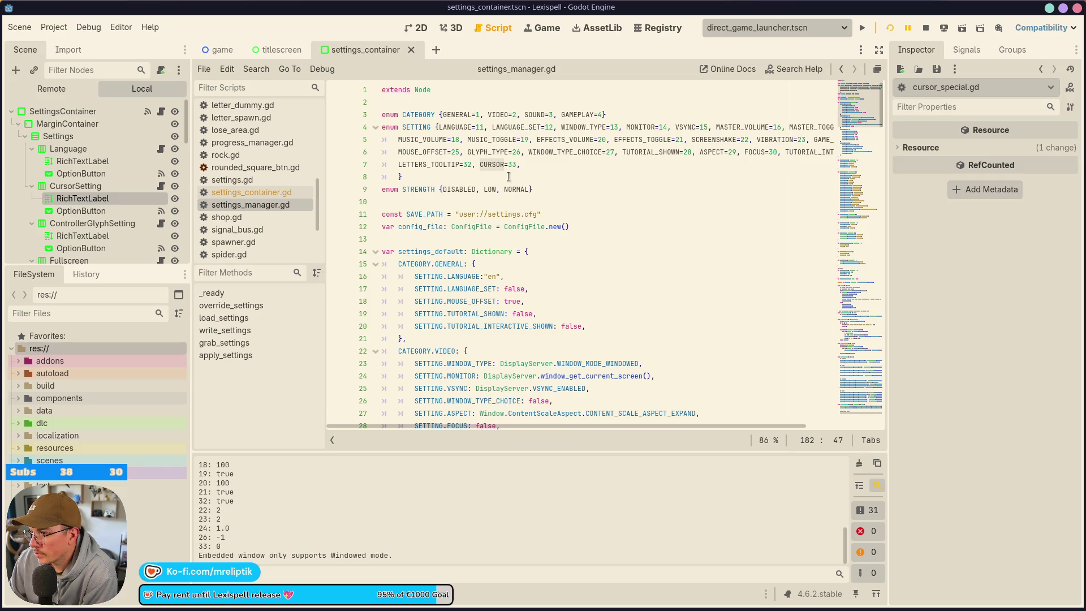
scroll(404, 397, "down", 20)
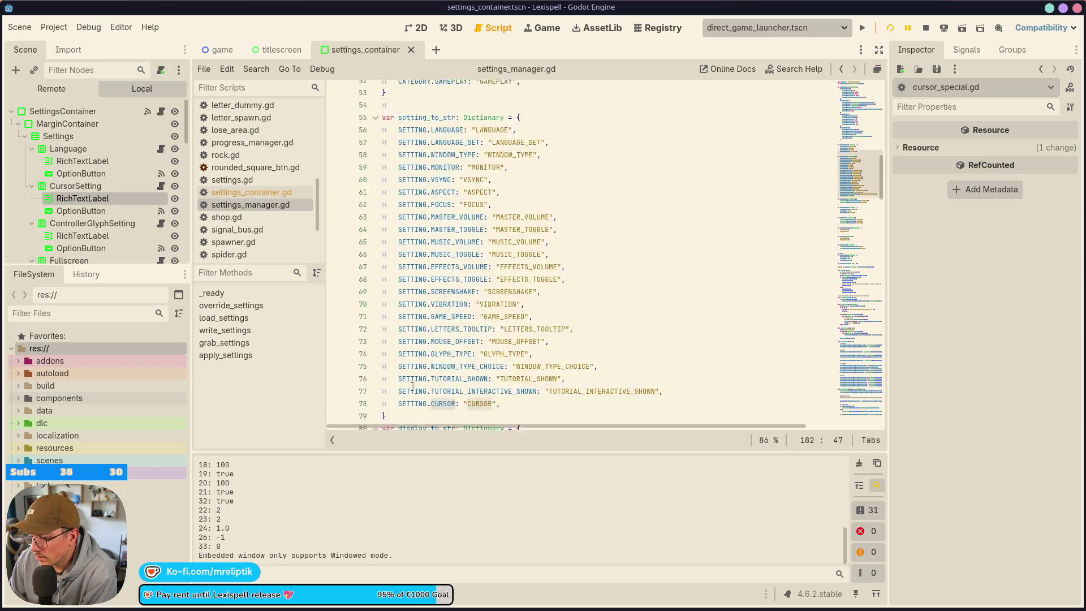
scroll(403, 397, "down", 20)
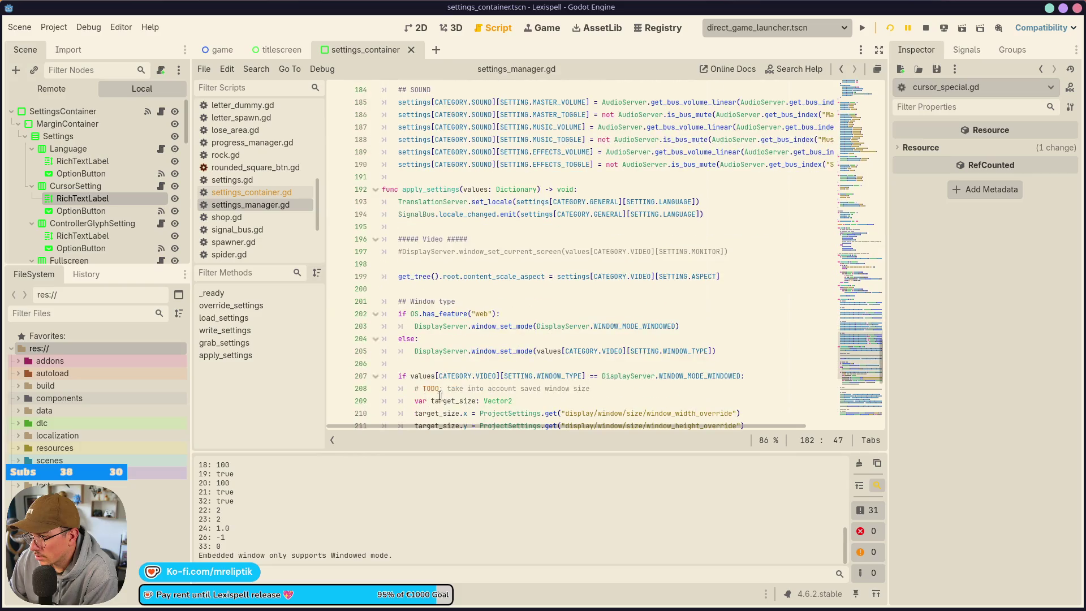
scroll(439, 400, "down", 1)
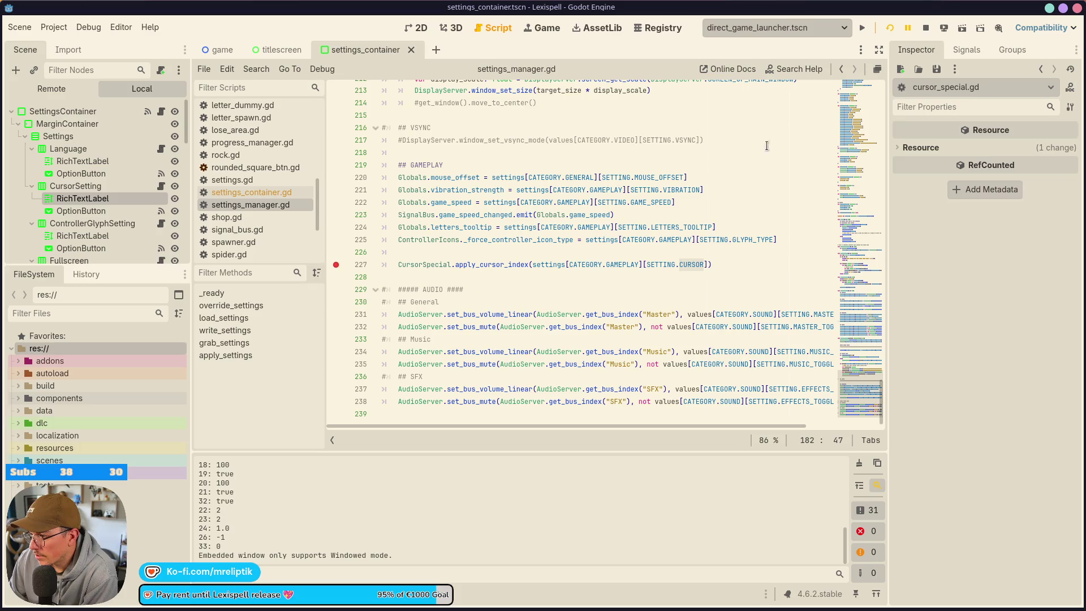
left_click(862, 27)
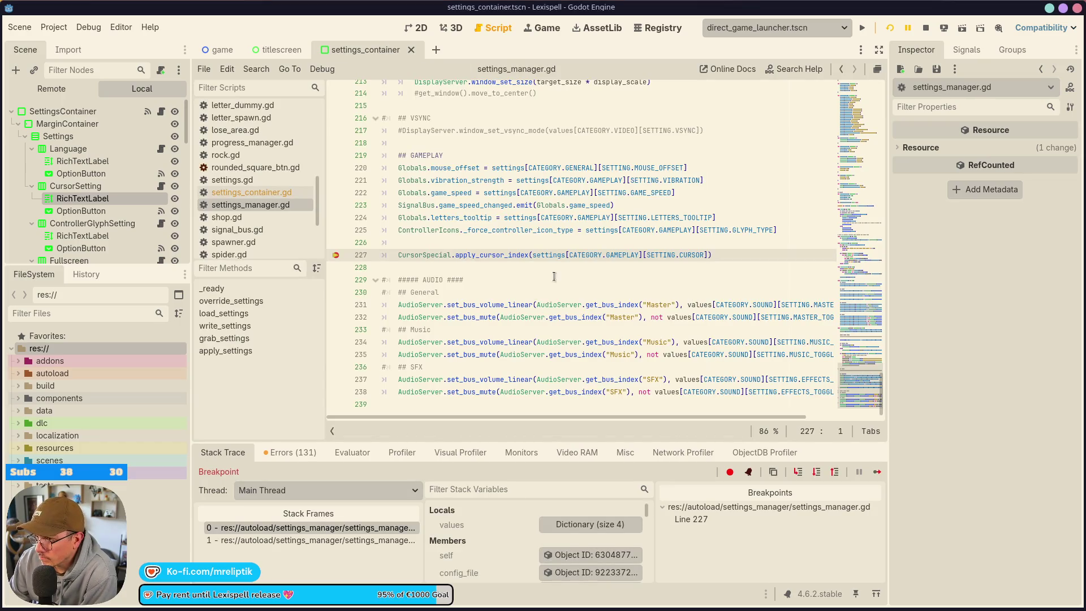
Step: Read the debug values of settings and SETTING.CURSOR at line 227, then step into apply_cursor_index
mouse_move(554, 257)
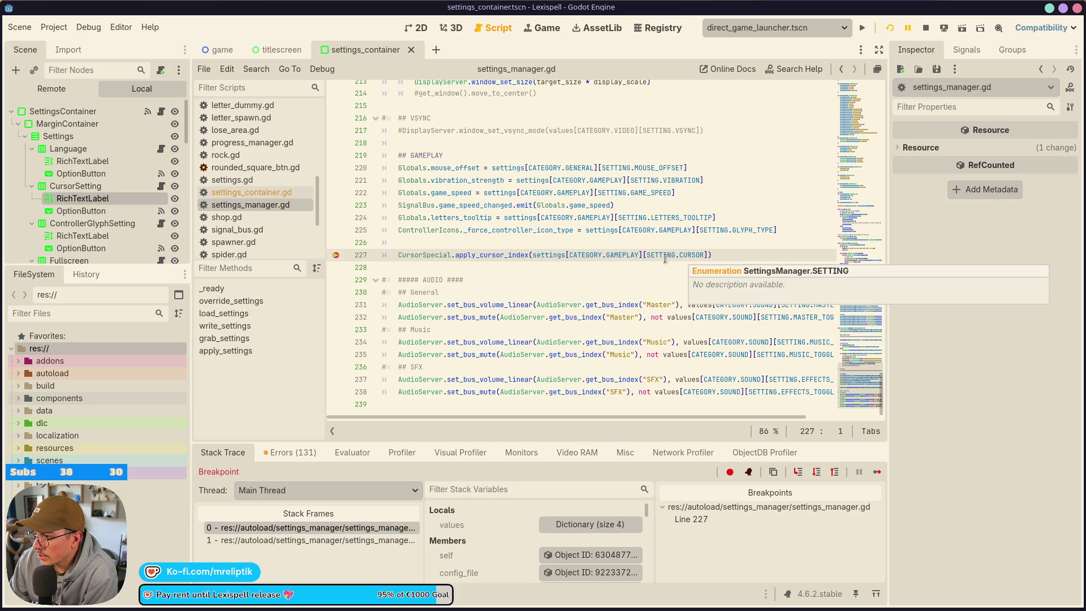
mouse_move(700, 253)
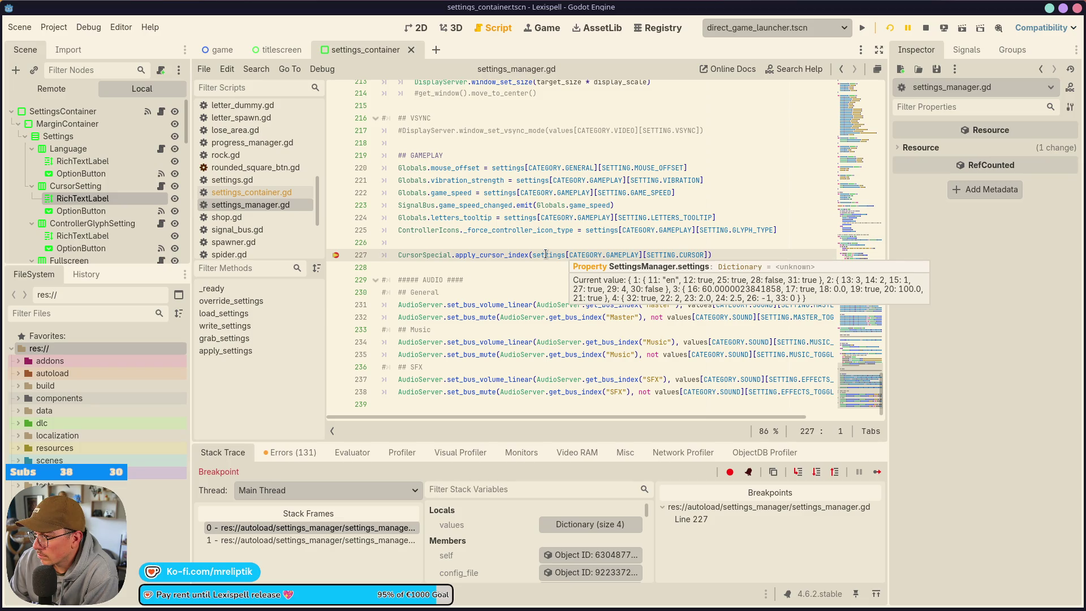
mouse_move(660, 258)
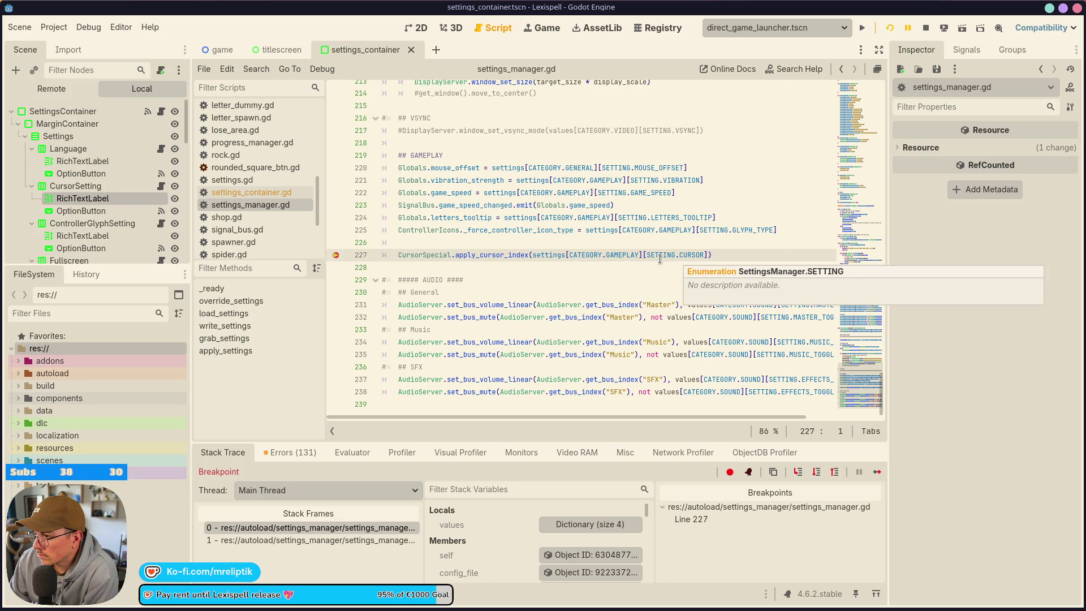
mouse_move(617, 255)
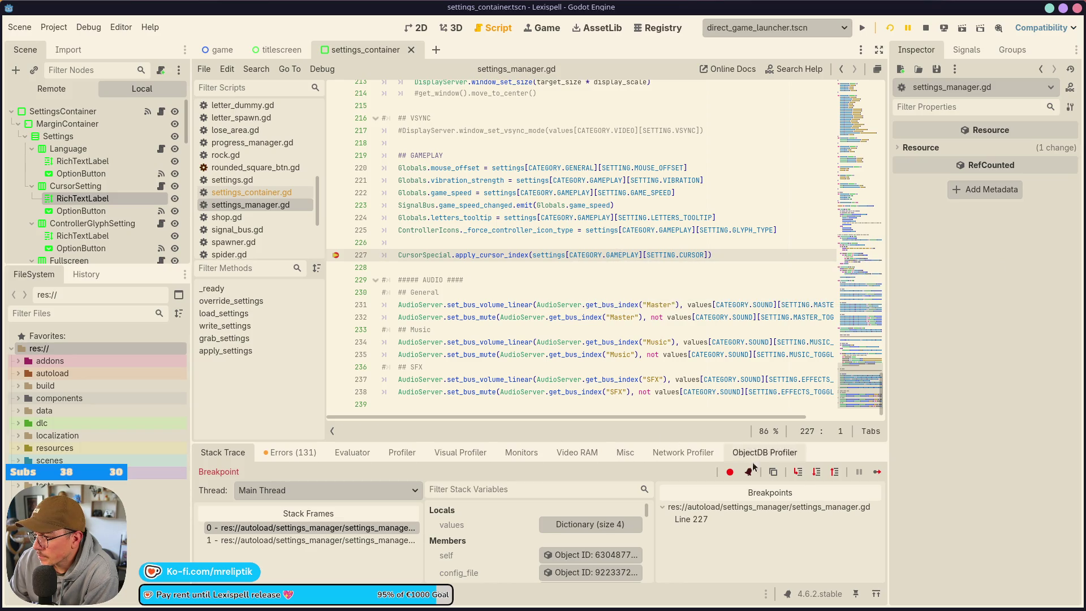
left_click(798, 472)
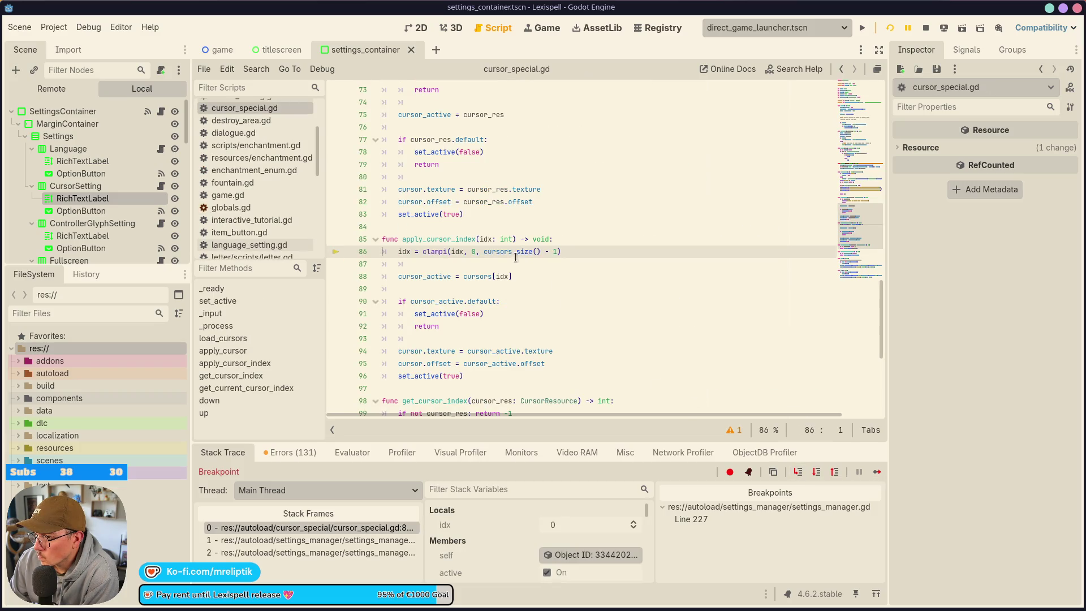
mouse_move(486, 237)
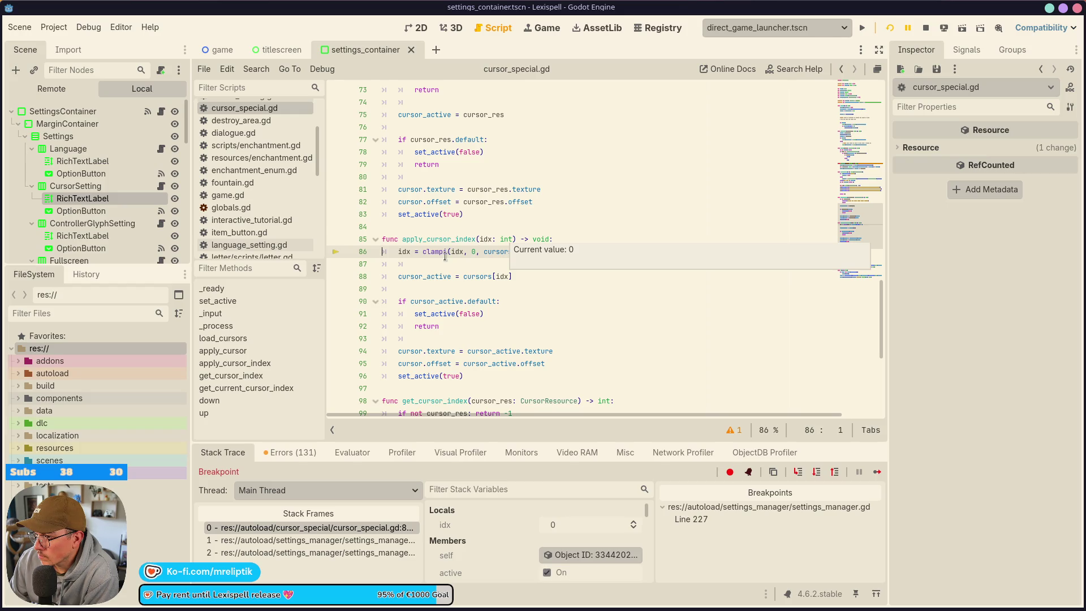
left_click(798, 472)
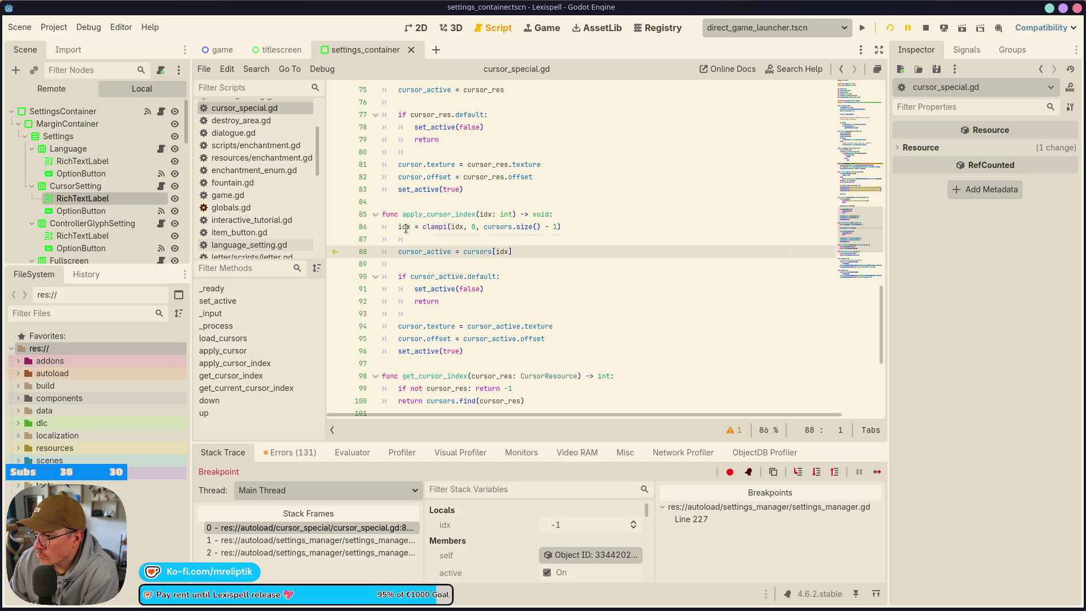
mouse_move(406, 228)
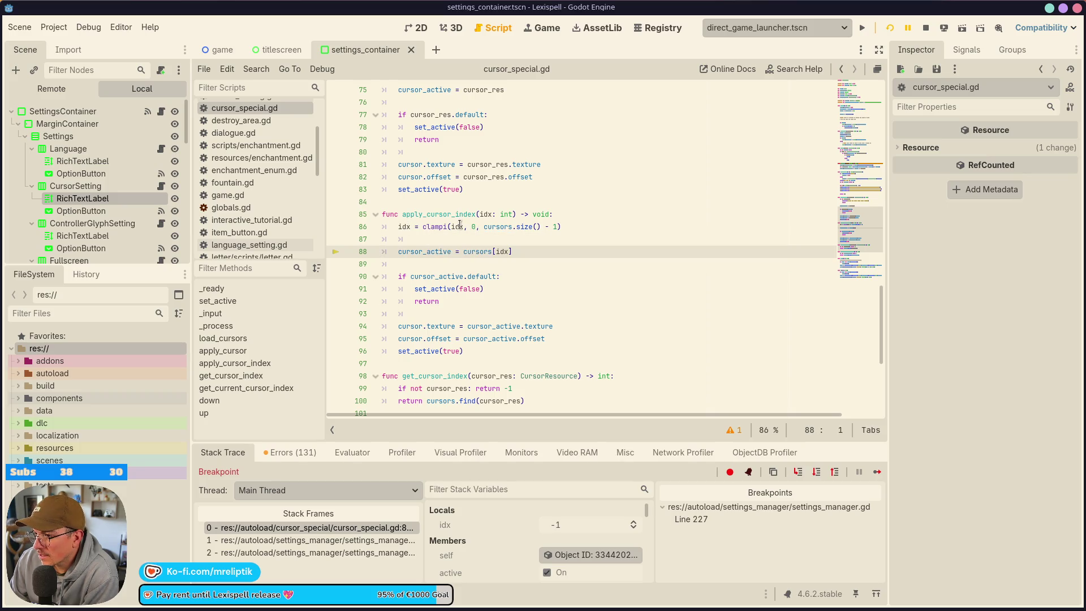
mouse_move(460, 224)
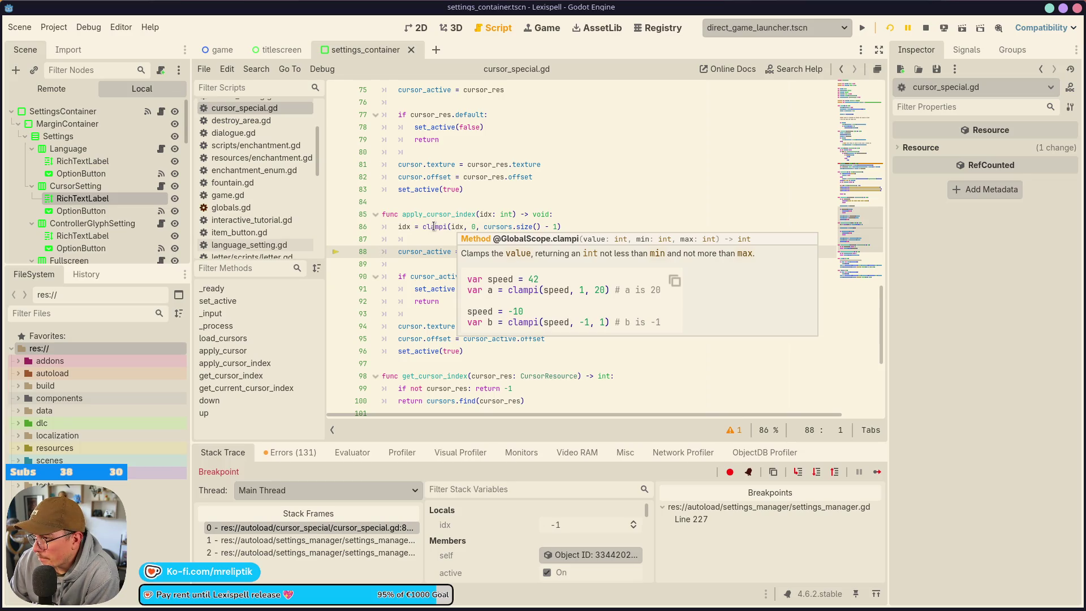
left_click(491, 224)
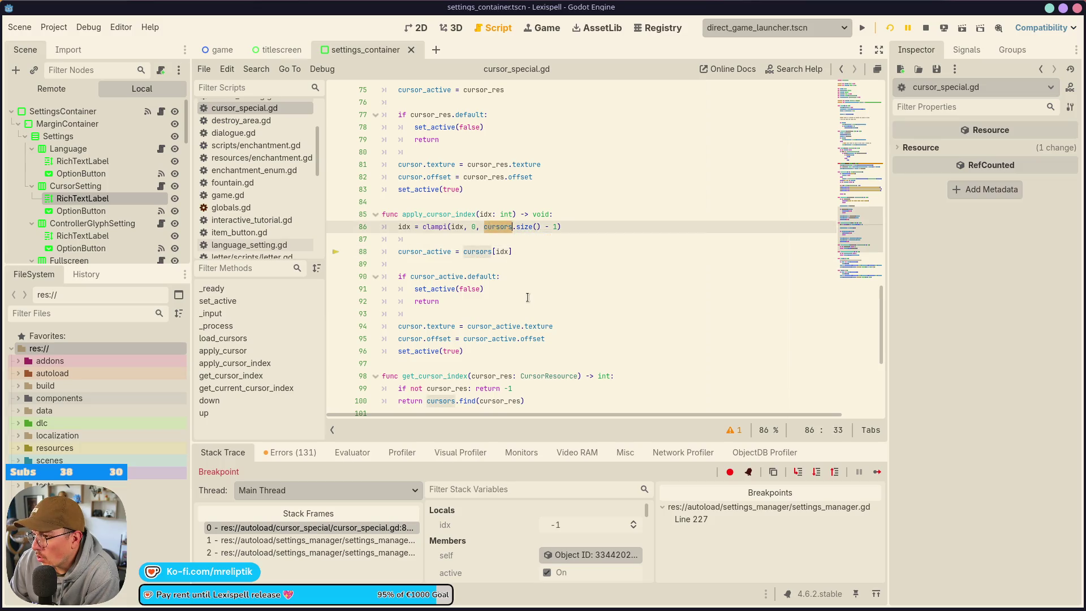
scroll(528, 300, "up", 10)
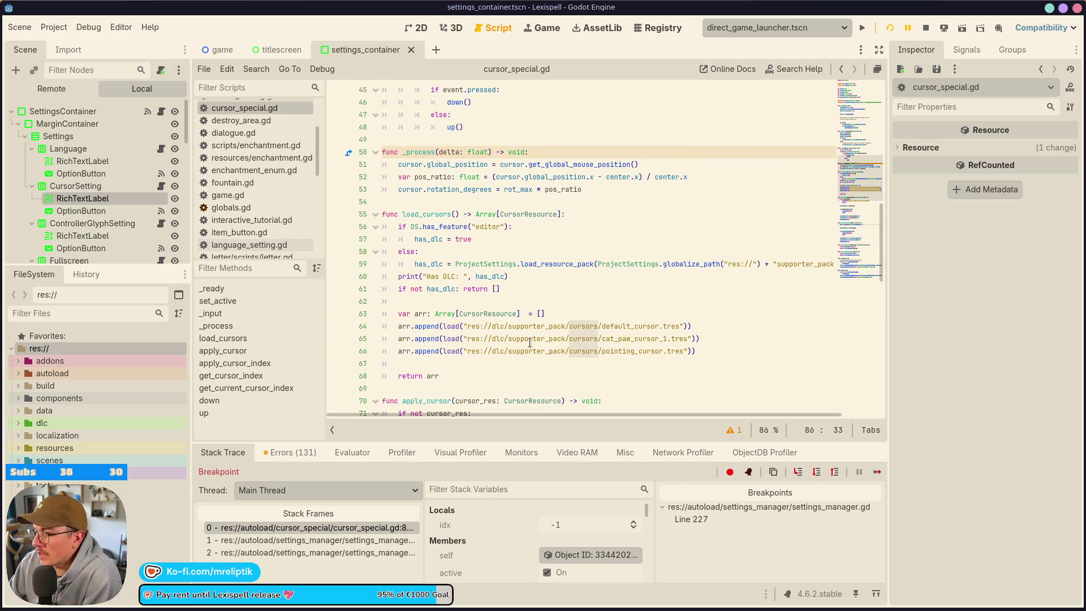
left_click(400, 320)
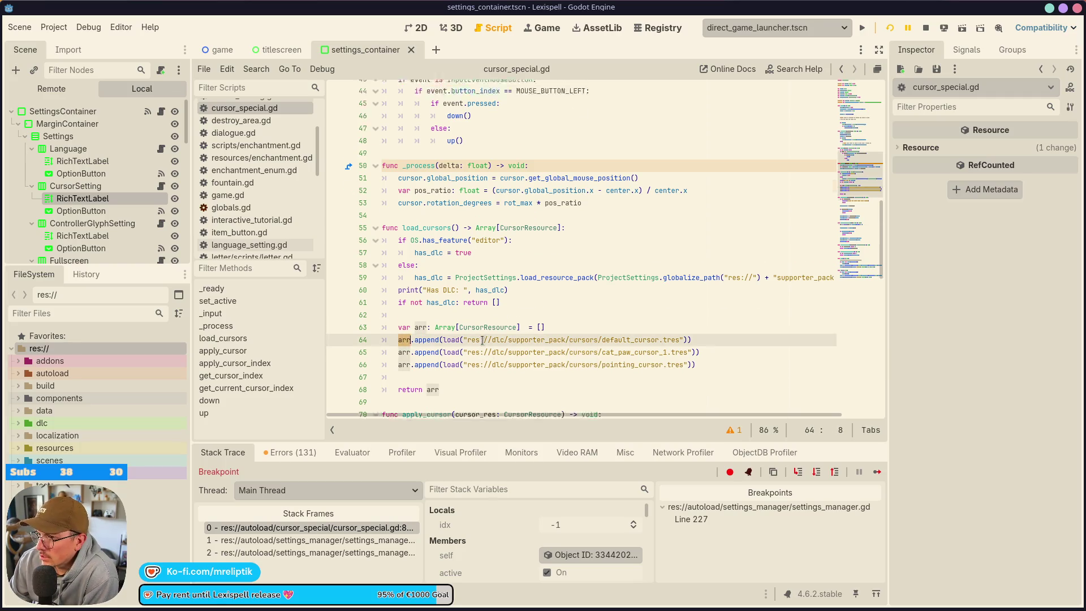
scroll(462, 298, "up", 5)
scroll(428, 264, "up", 3)
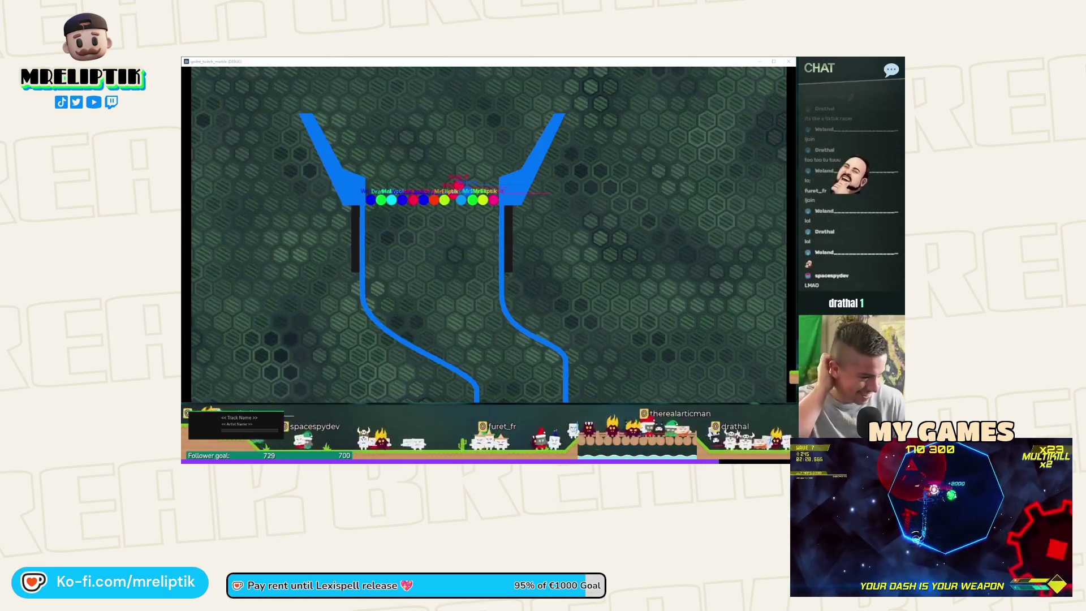
Step: Start the break screen's clip playback showing the marble-drop game's letter scene
left_click(263, 242)
key("space")
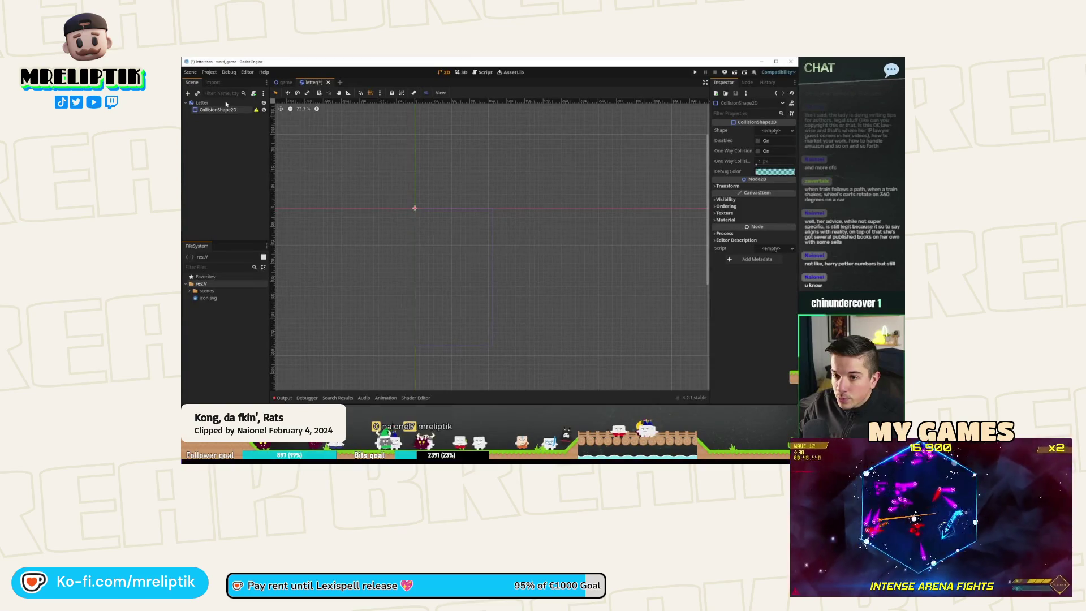
Step: Add a node from the scene tree context menu by searching for a type and confirming
right_click(226, 104)
left_click(240, 109)
type("co")
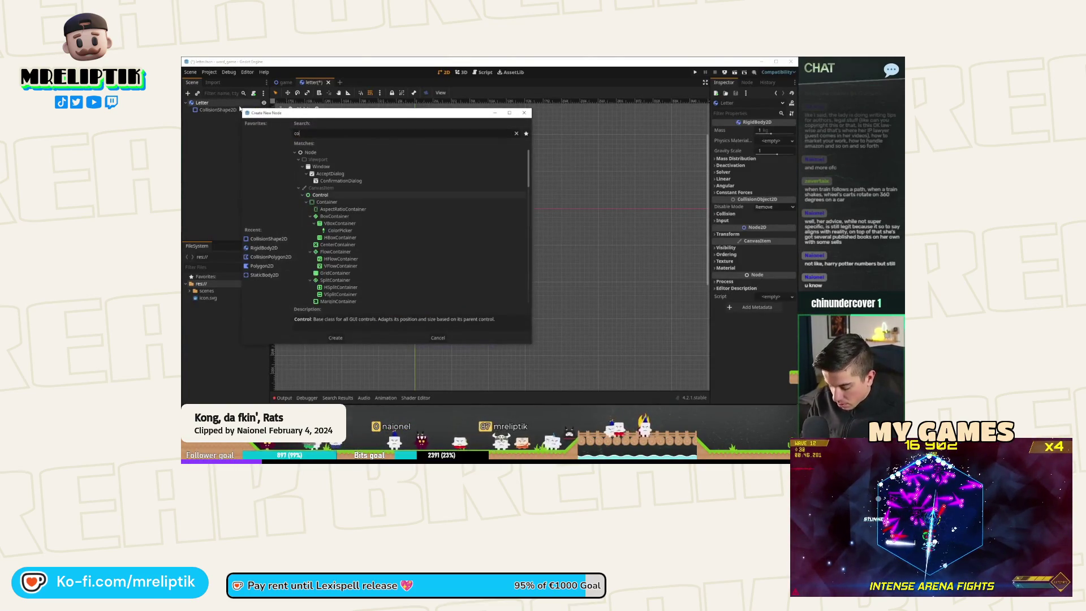
key("BackSpace")
key("BackSpace")
type("ply")
key("Return")
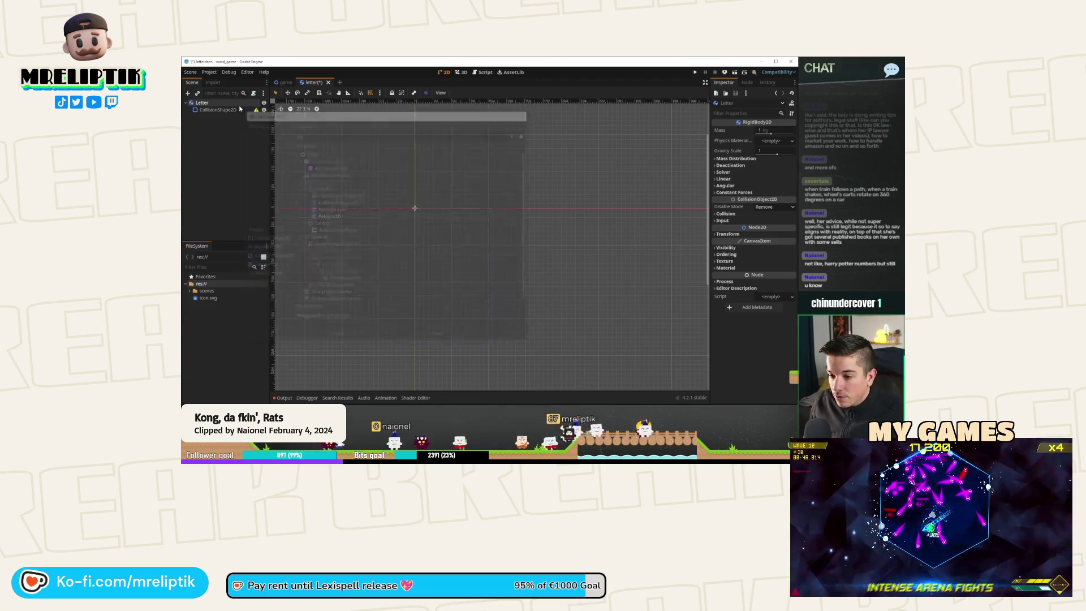
Step: Search for a label node in the add dialog, cancel it, and select items in the scene
right_click(215, 105)
left_click(240, 109)
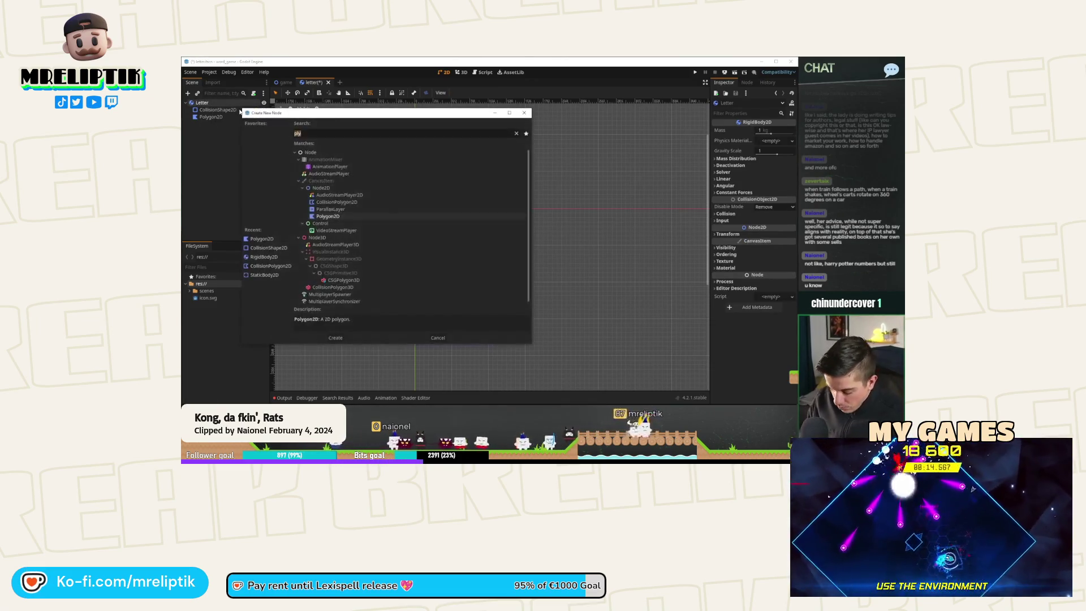
type("lbal")
key("BackSpace")
key("BackSpace")
key("BackSpace")
type("abel")
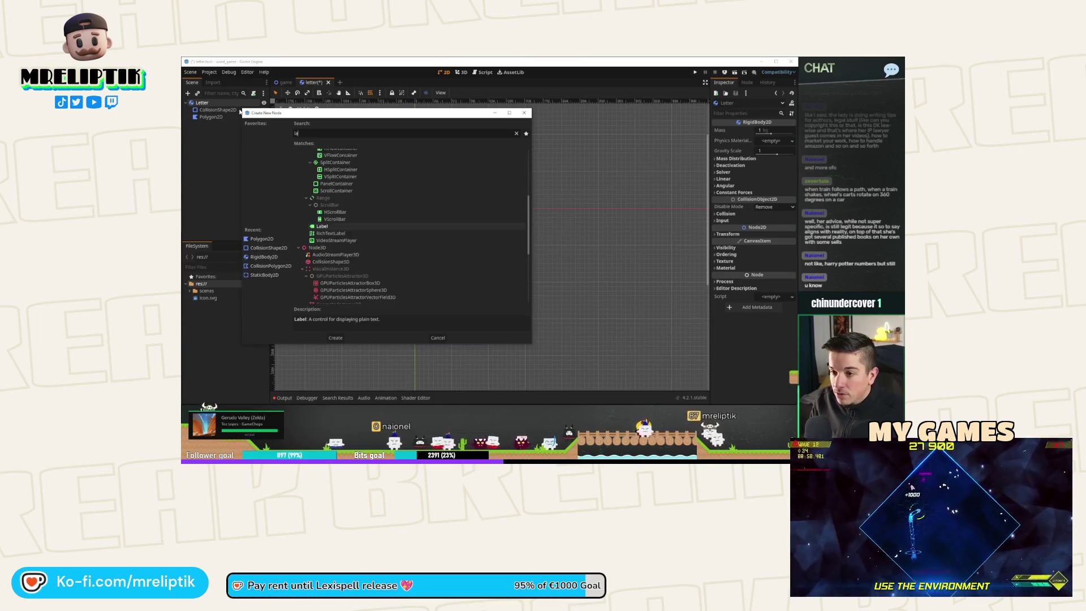
key("Escape")
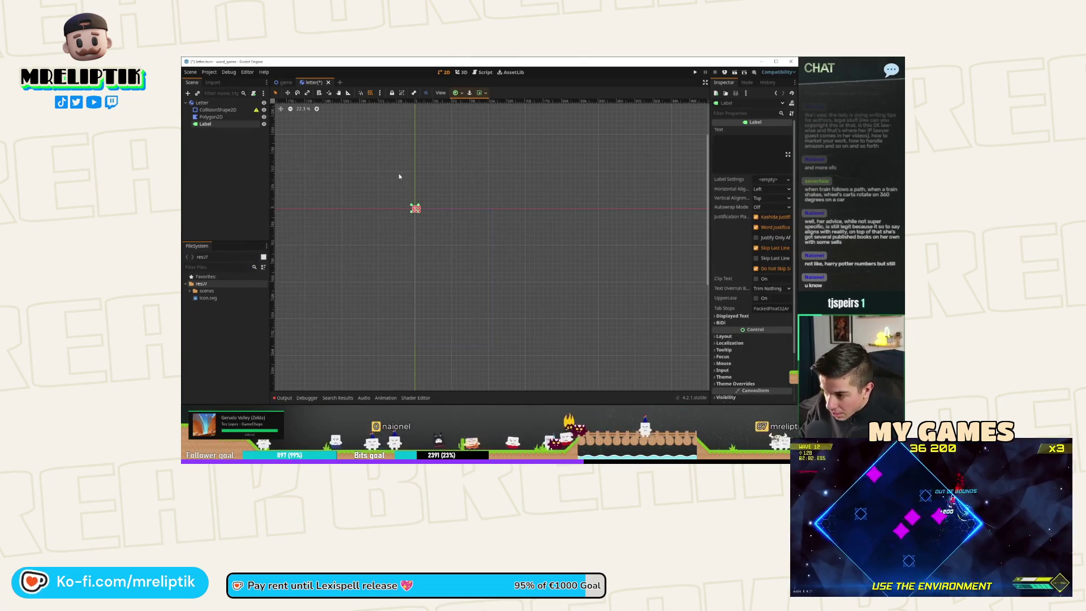
key("2")
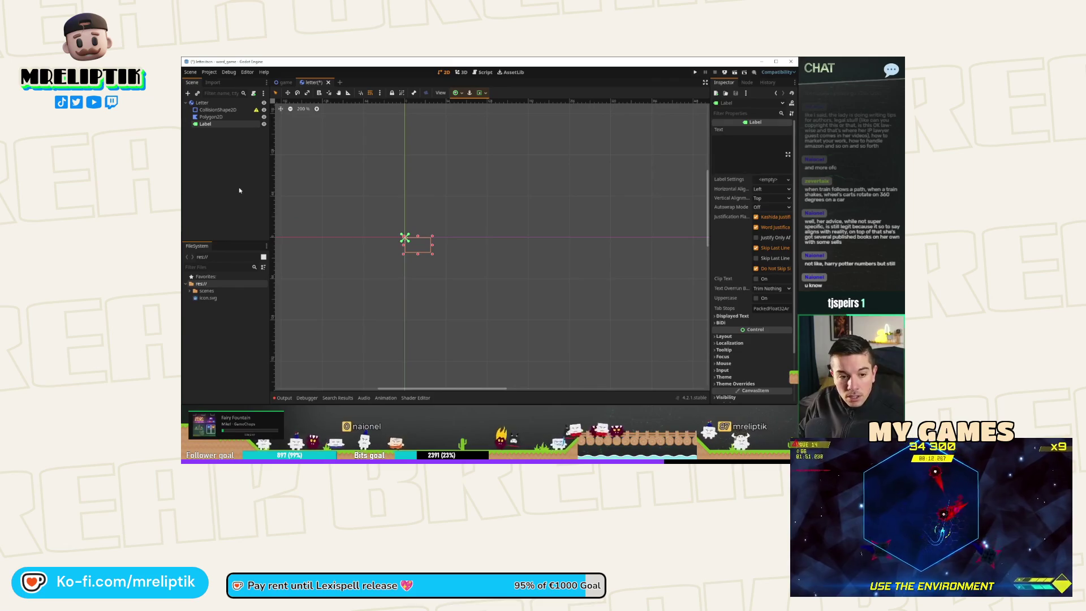
left_click(202, 103)
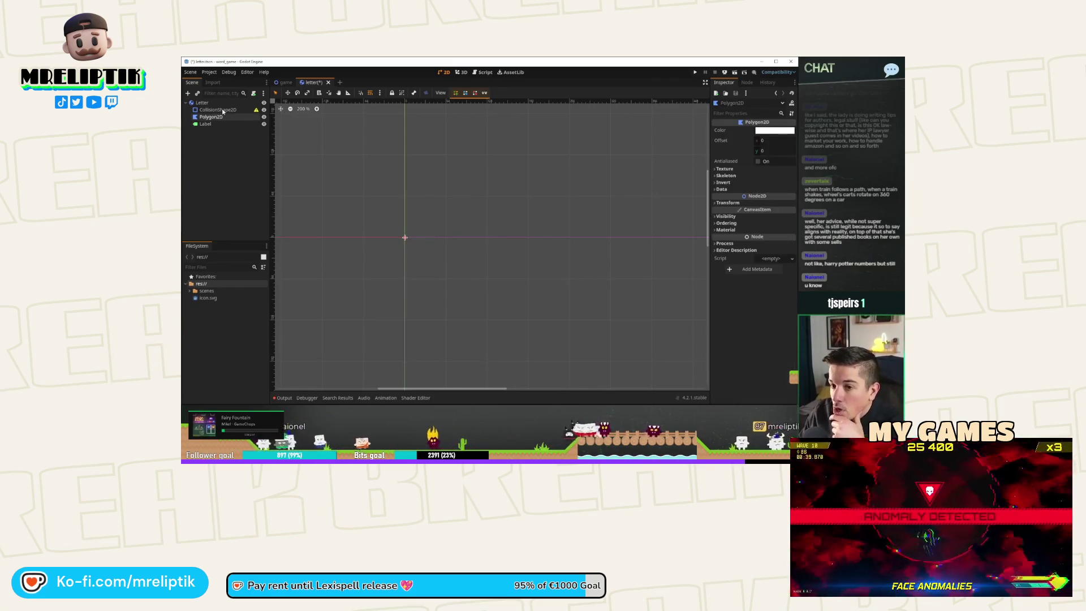
left_click(208, 109)
left_click(770, 131)
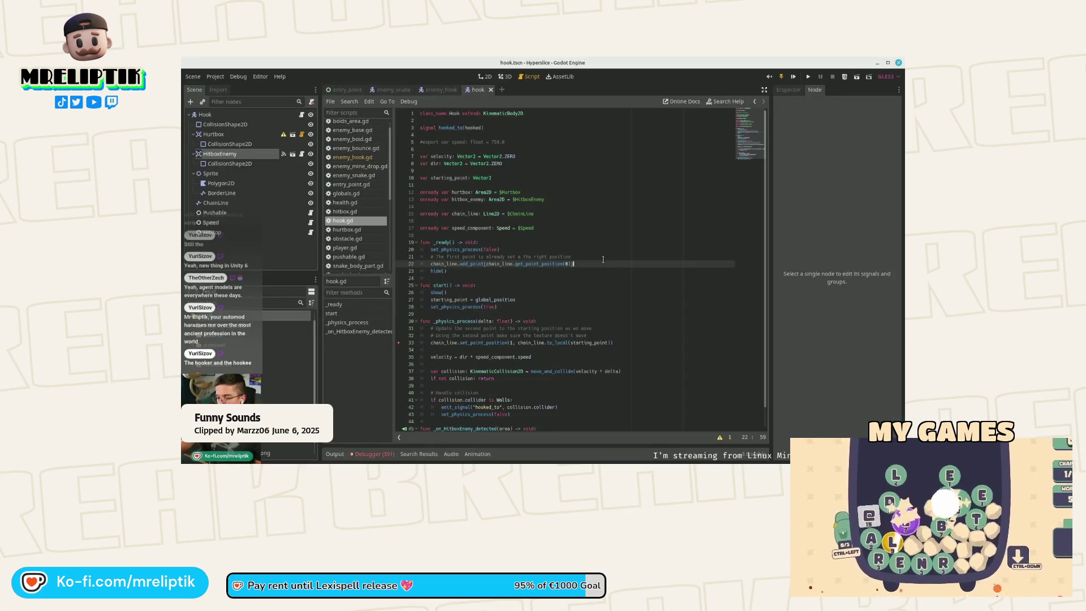
Step: Let the playlist advance to the ALARMS! top-down room clip
key("Return")
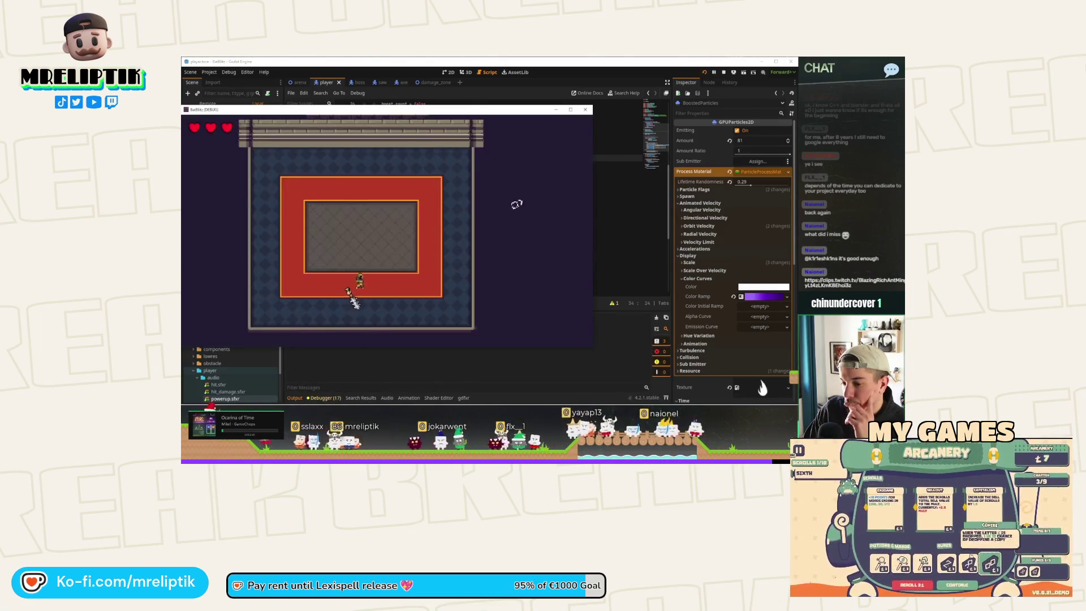
Step: Let the playlist advance to the ball scene clip with the radial-gradient circle sprite
left_click(492, 209)
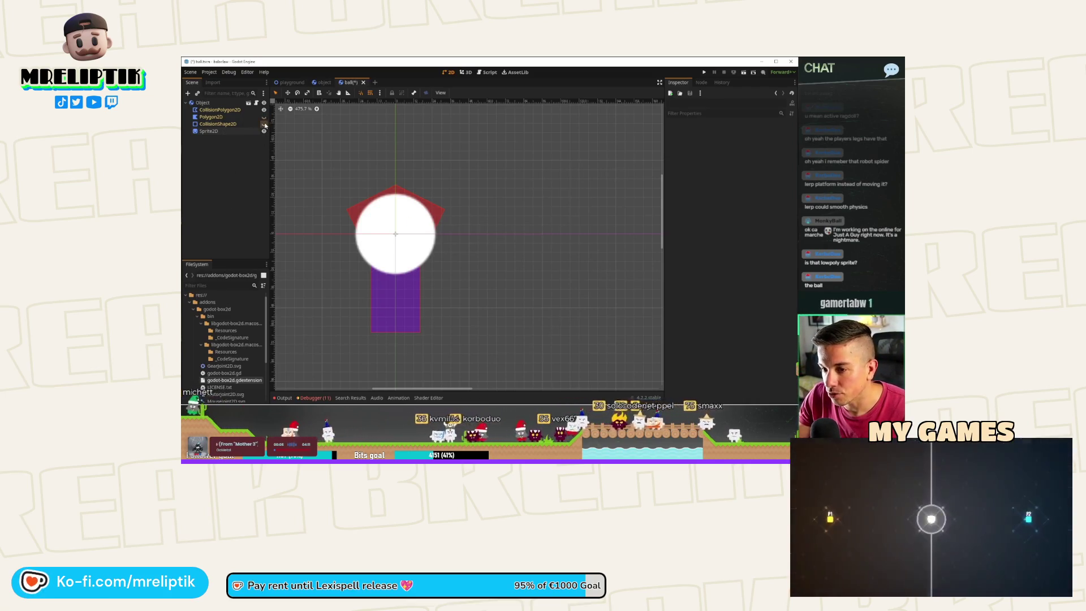
Step: Return from the break to Godot, showing cursor_special.gd's set_active code
left_click_drag(219, 124, 236, 134)
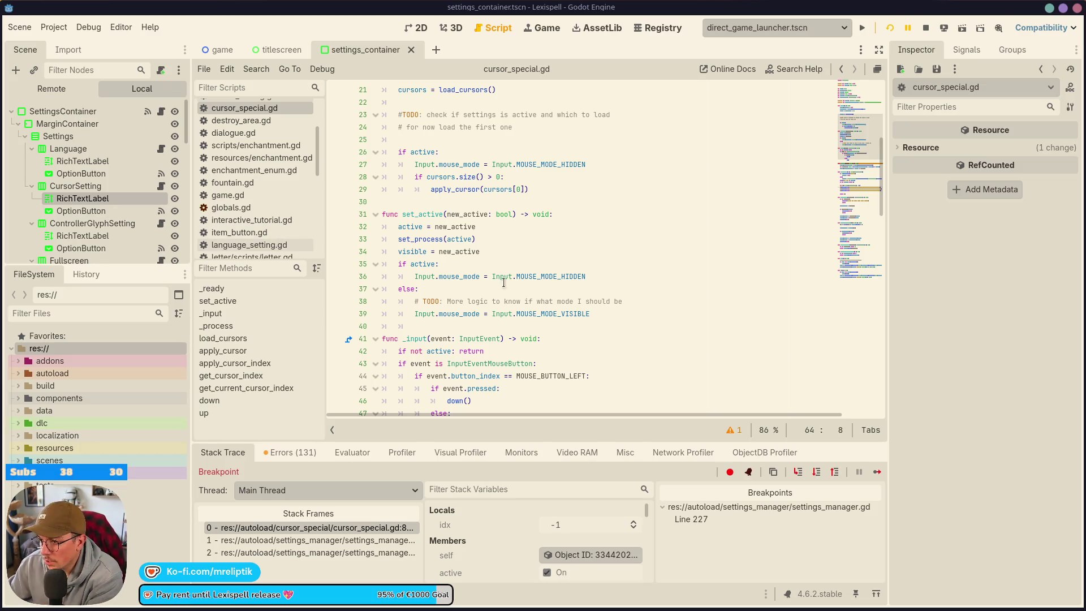
Step: Review cursor_special.gd and resume the paused game twice with F12
scroll(498, 301, "down", 5)
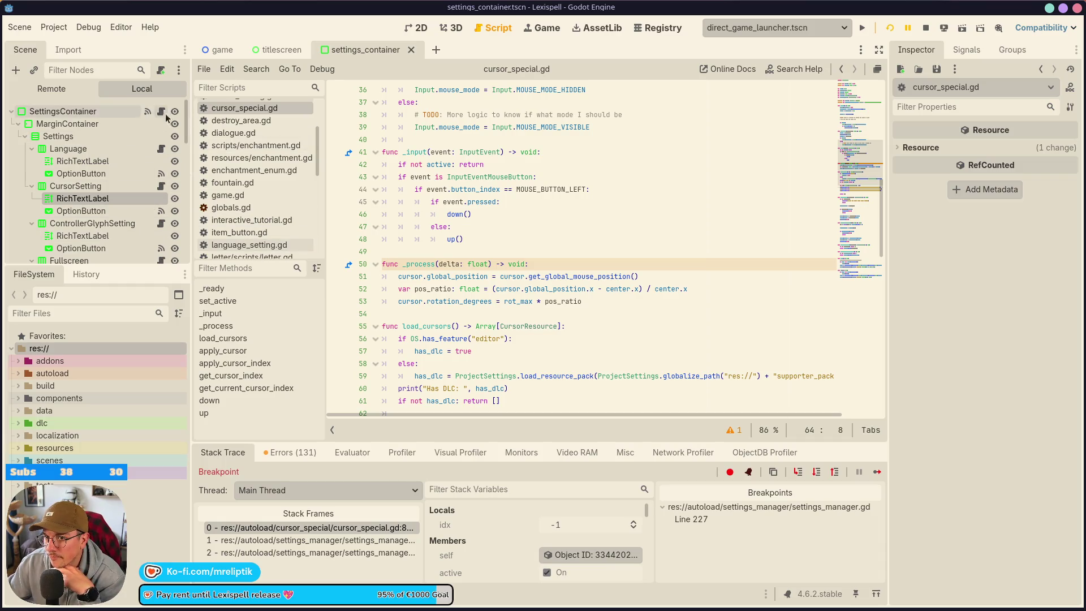
scroll(490, 281, "up", 2)
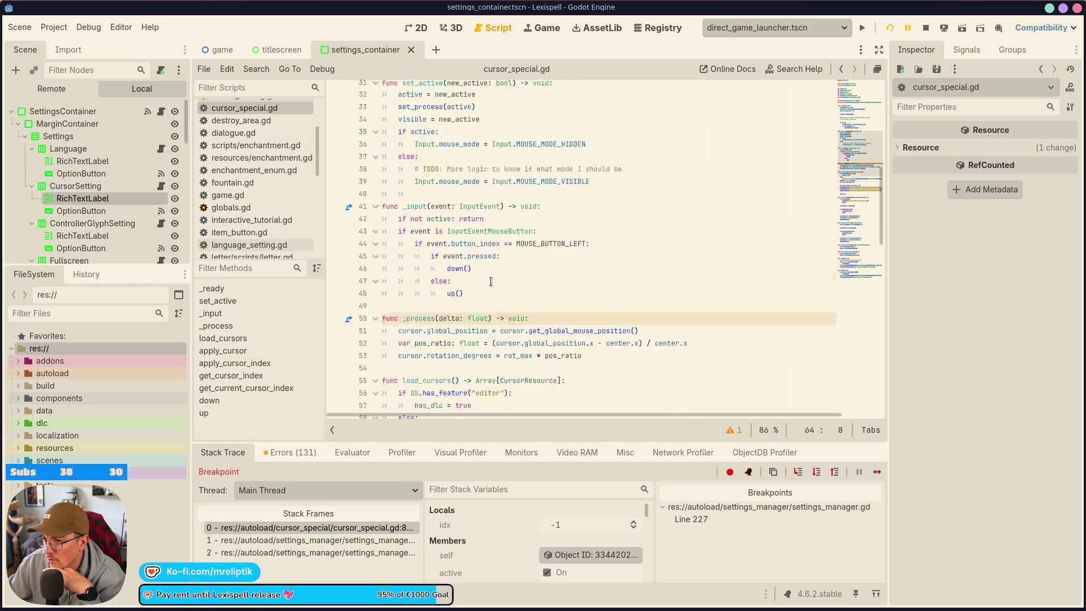
scroll(490, 281, "down", 4)
scroll(475, 299, "up", 10)
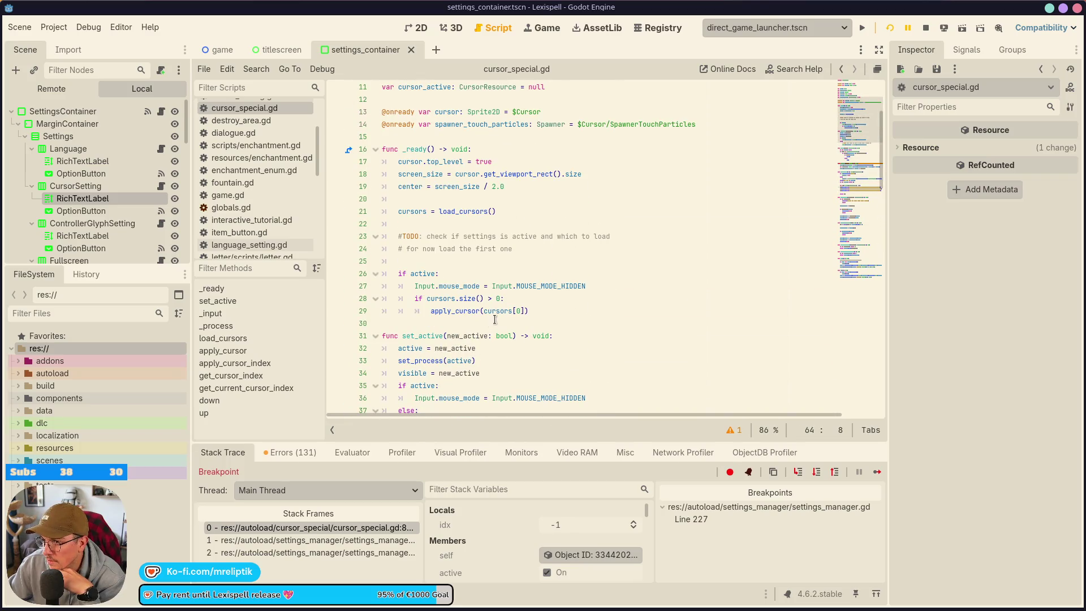
key("F12")
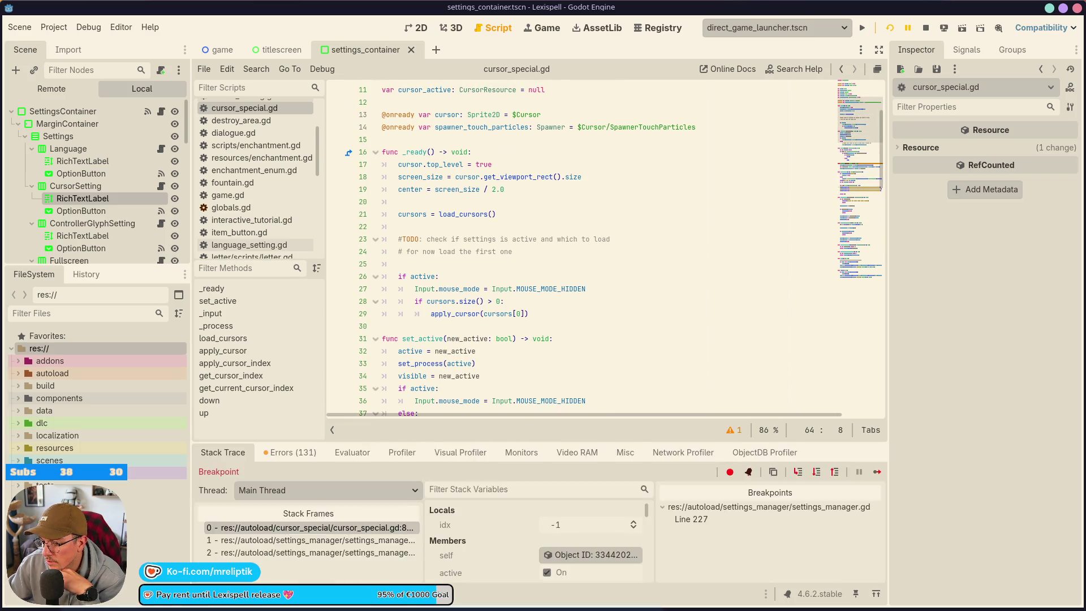
key("F12")
key("F12")
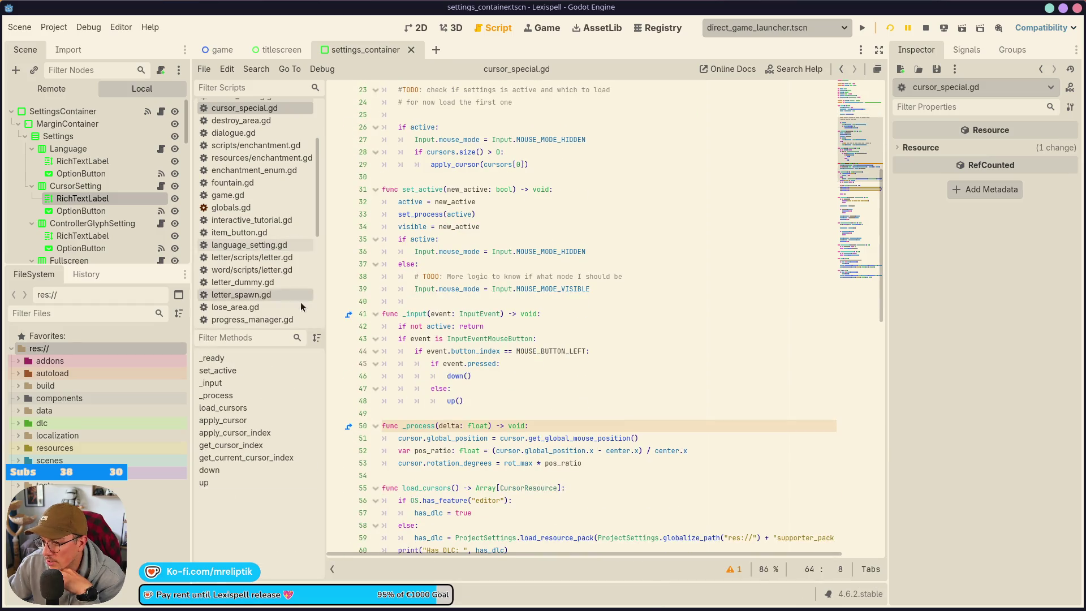
Step: Check cursor_setting.gd, add a breakpoint on line 86 of apply_cursor_index, and stop the game
left_click(161, 188)
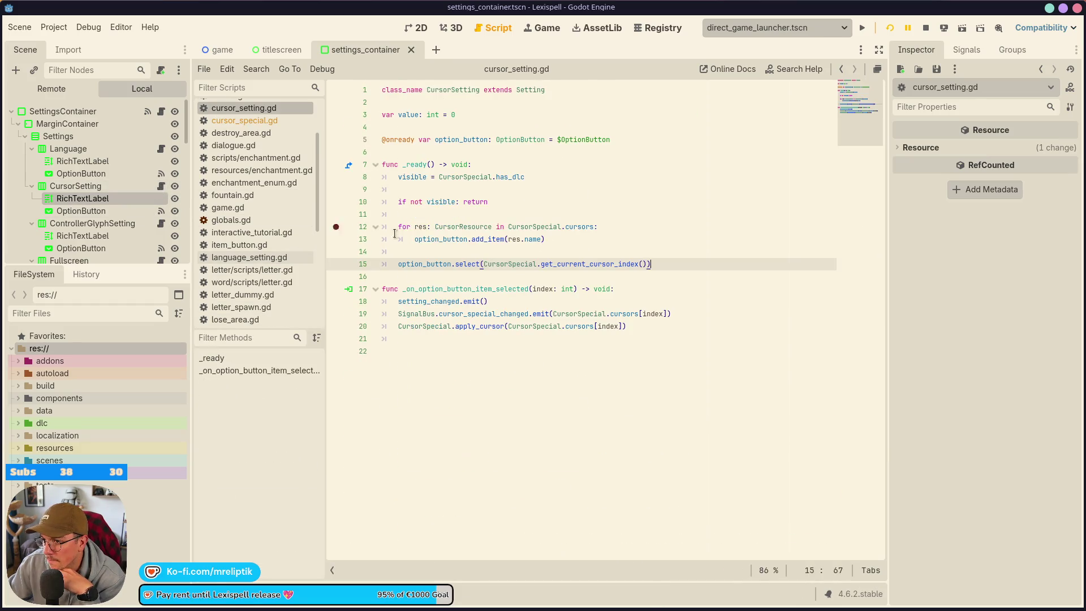
left_click(244, 121)
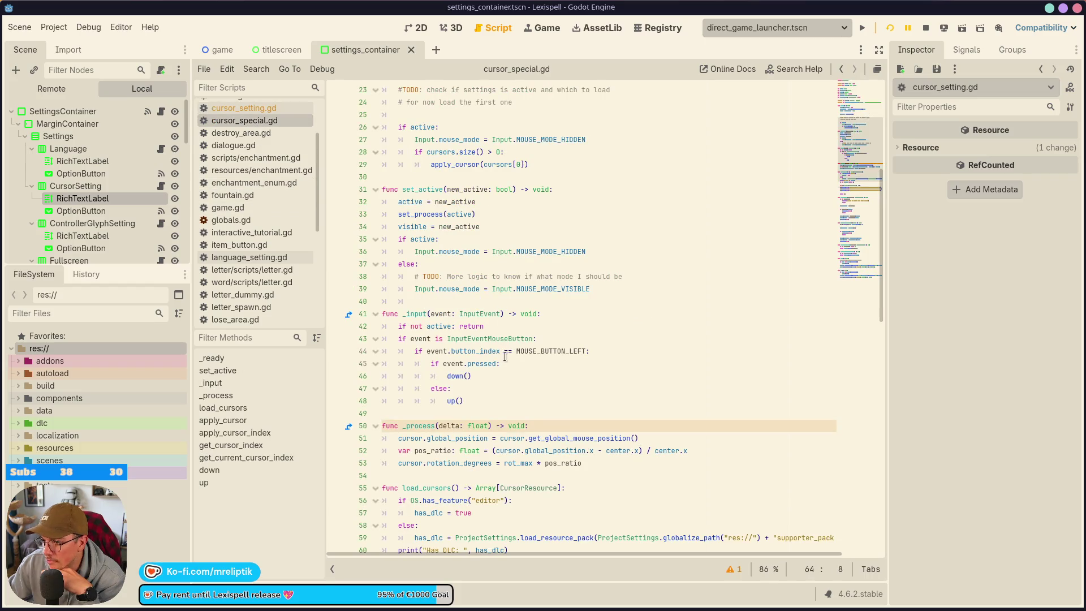
scroll(467, 247, "down", 10)
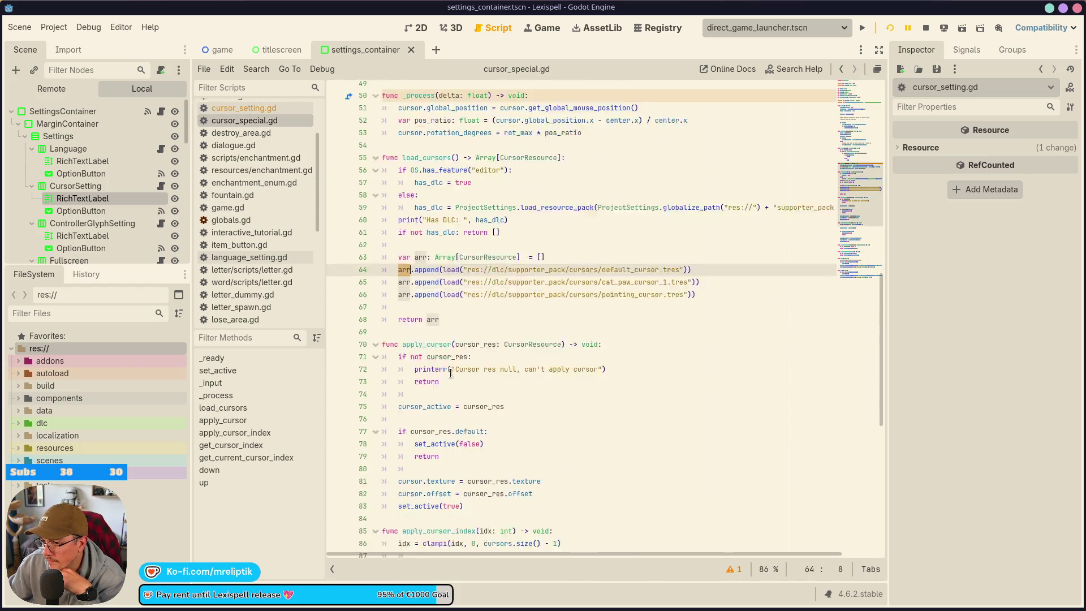
scroll(438, 305, "down", 5)
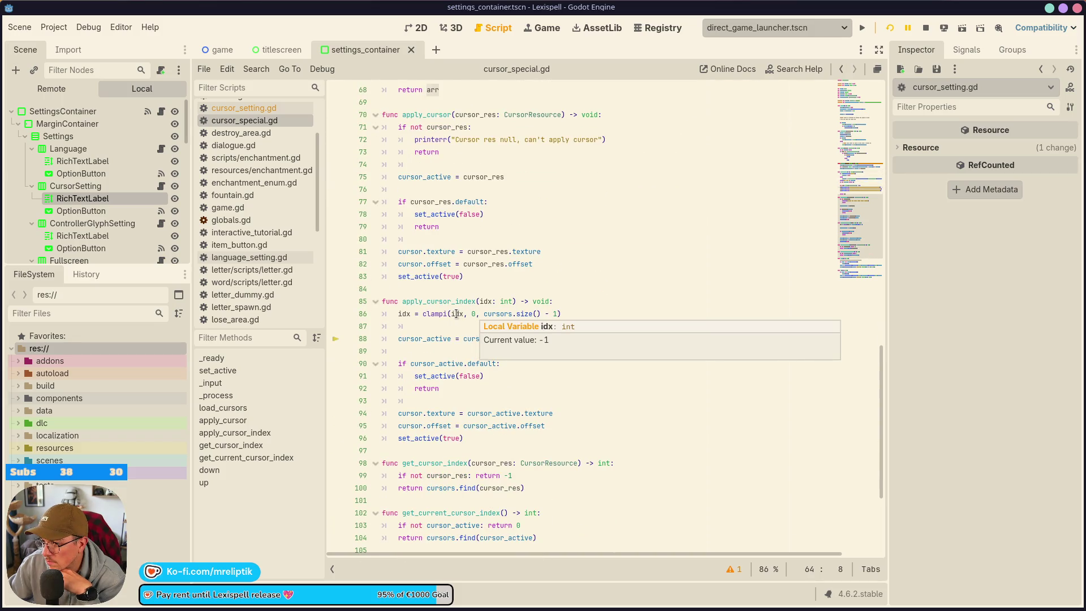
left_click(457, 314)
mouse_move(483, 301)
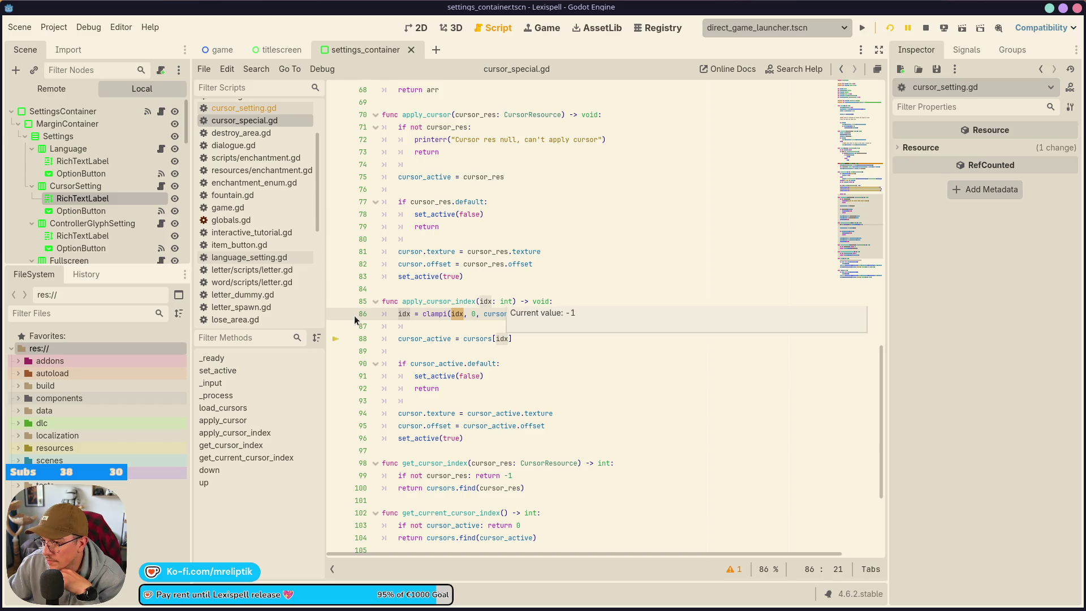
left_click(336, 313)
left_click(926, 28)
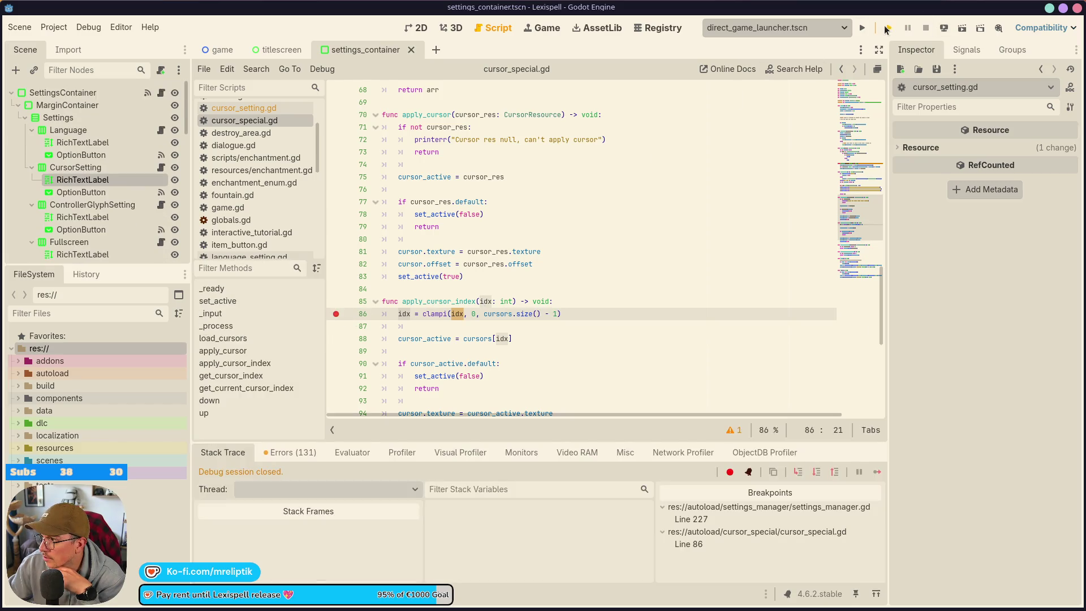
Step: Rerun Lexispell, continue past line 227, read idx as 0 and clampi at line 86, then stop
left_click(886, 29)
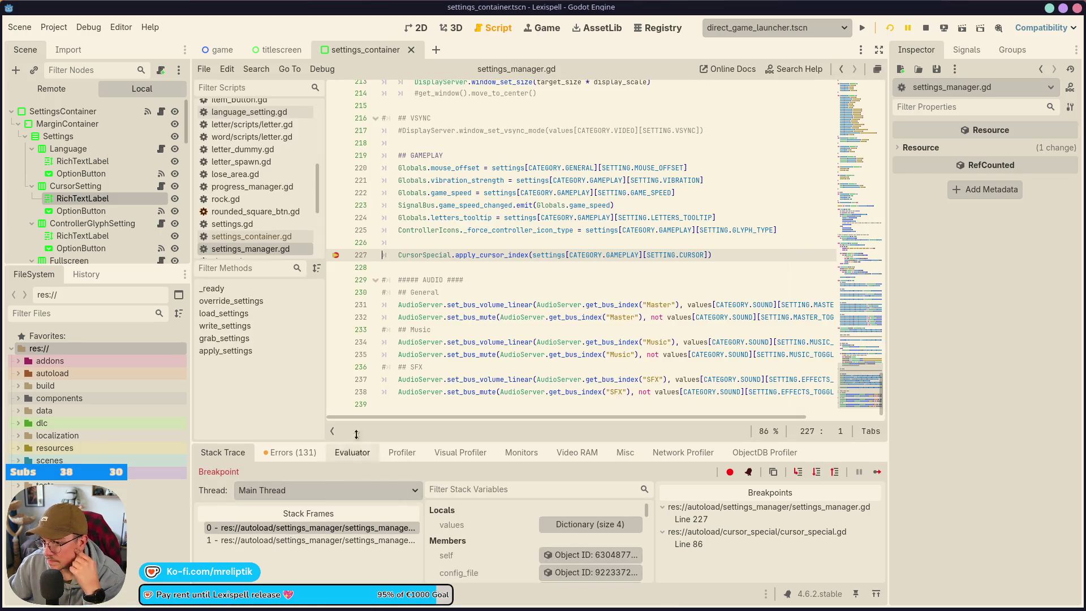
left_click(876, 472)
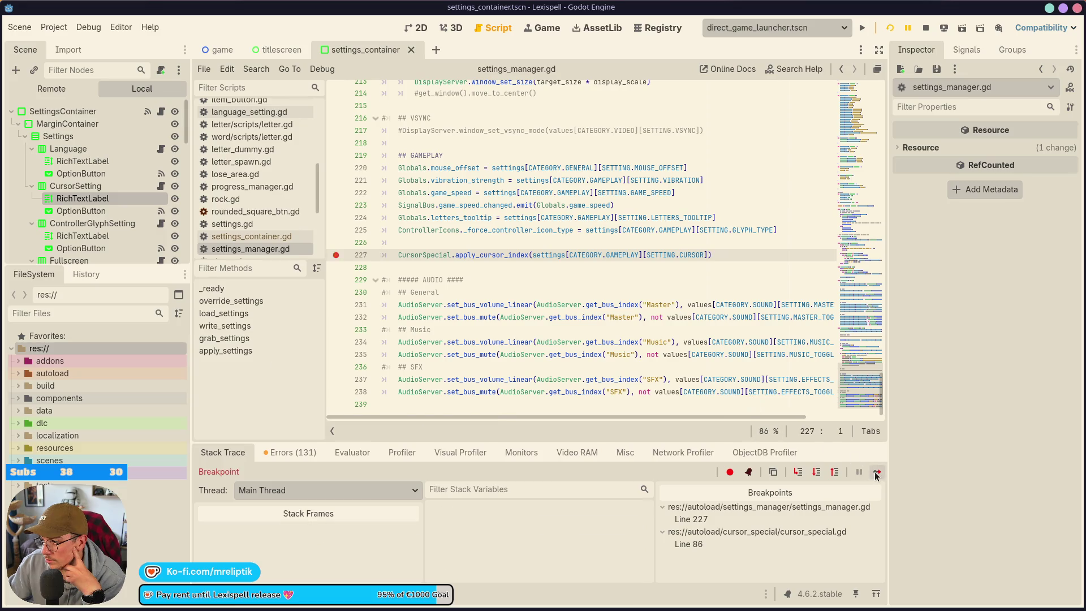
mouse_move(482, 238)
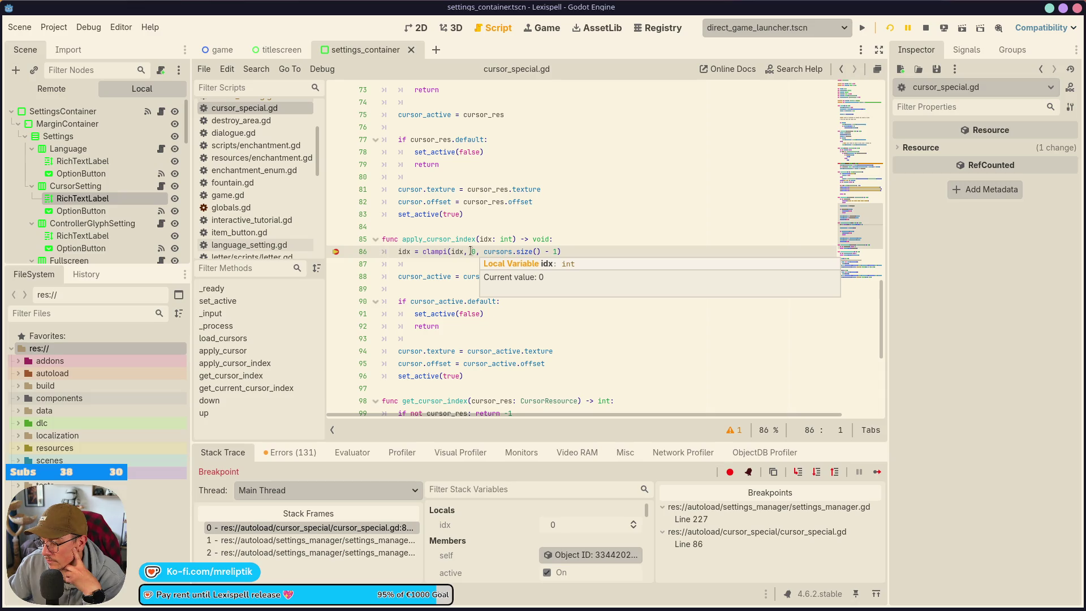
mouse_move(431, 252)
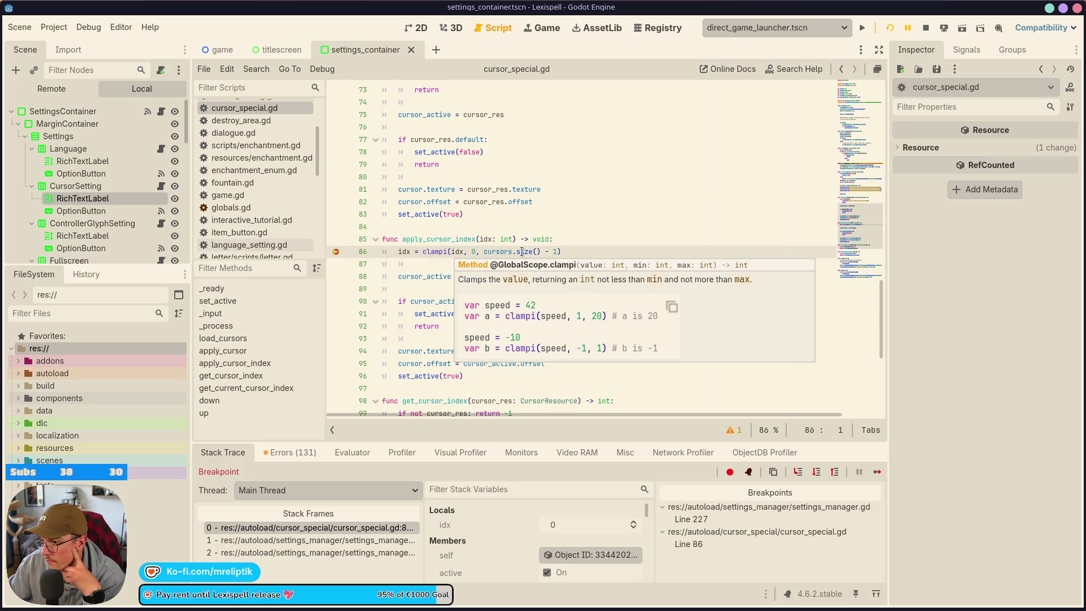
left_click(926, 28)
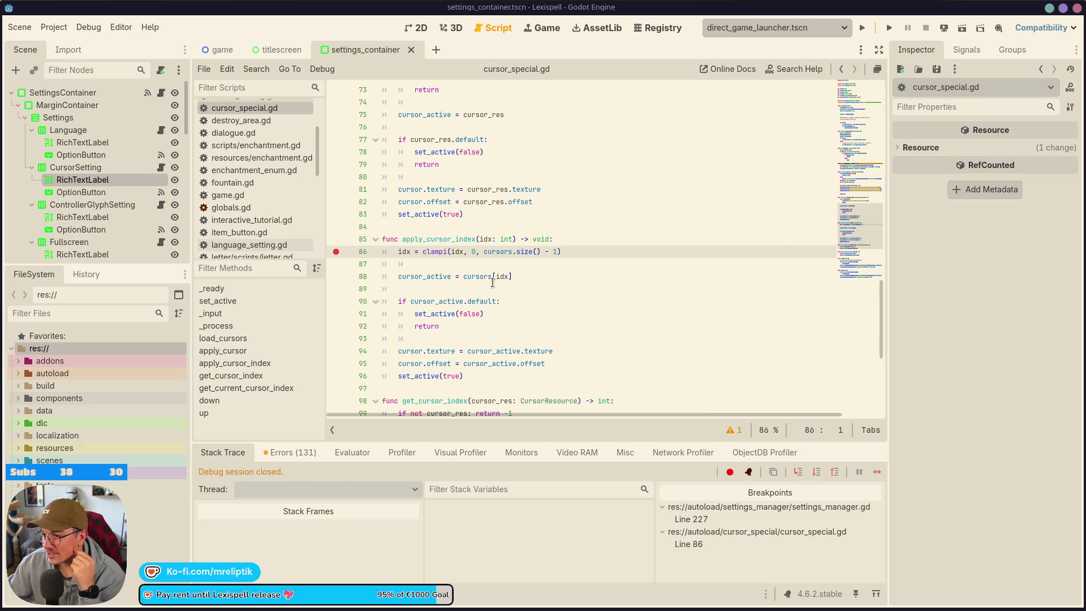
Step: Open Project Settings and show the Globals autoload singleton list
left_click(496, 251)
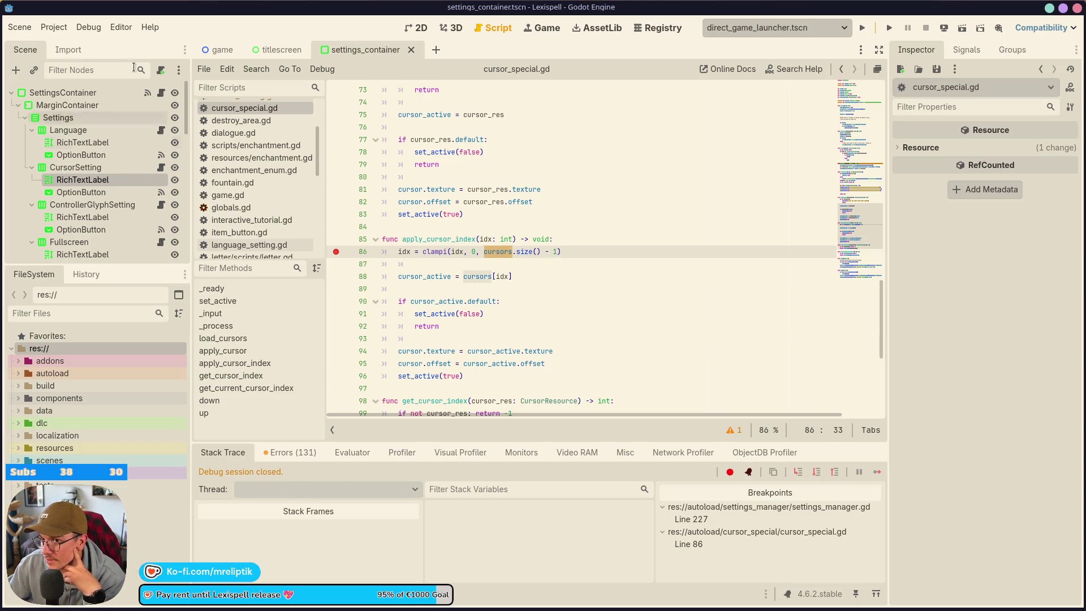
left_click(44, 26)
left_click(58, 48)
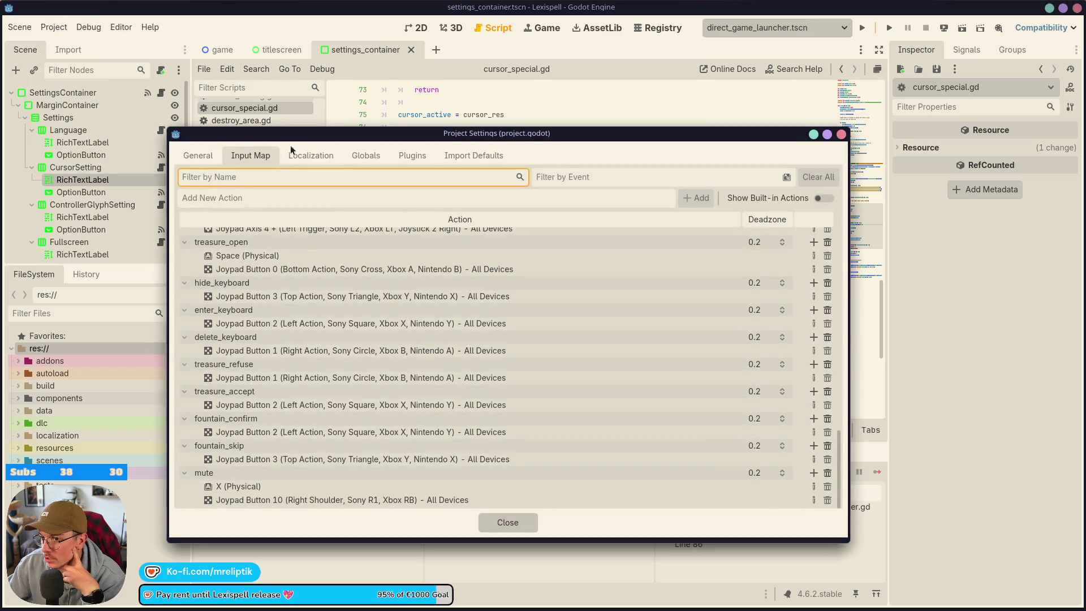
left_click(198, 155)
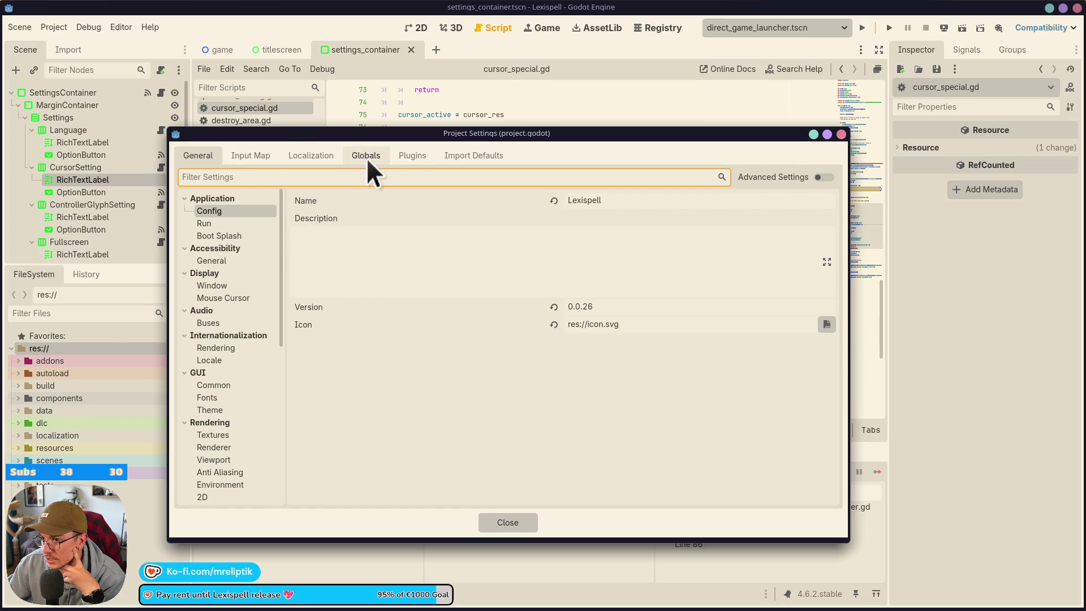
left_click_drag(303, 138, 343, 143)
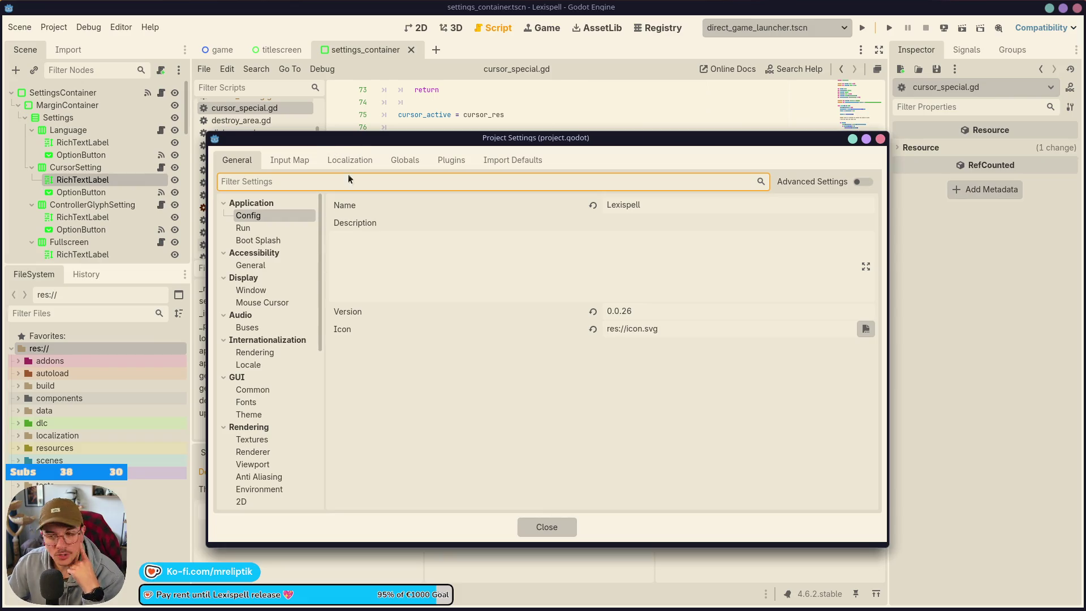
left_click(405, 160)
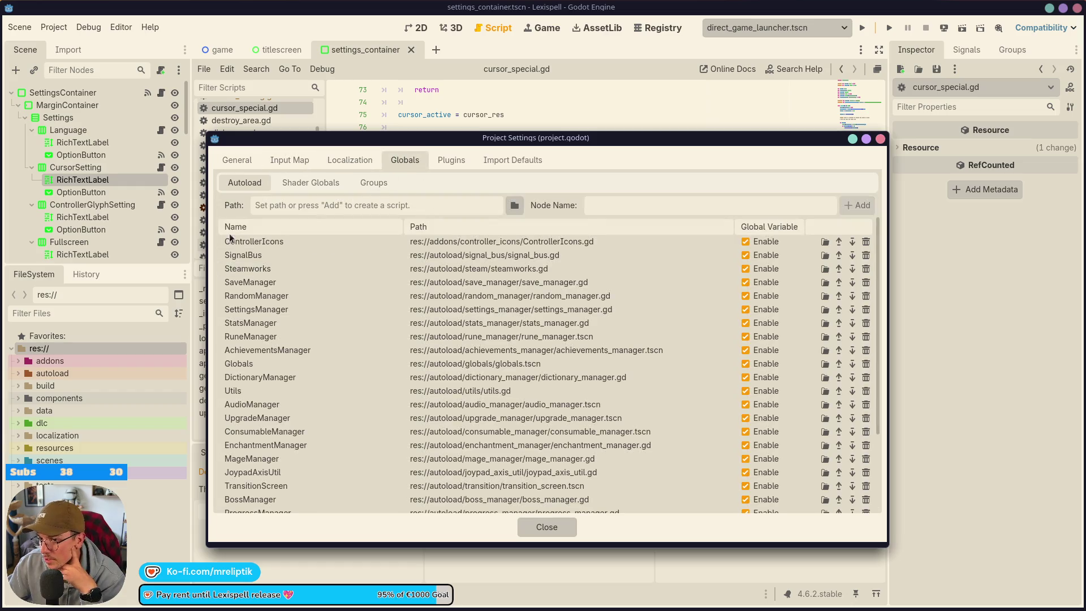
Step: Drag CursorSpecial up right after RandomManager, ahead of SettingsManager, and close Project Settings
scroll(254, 339, "down", 5)
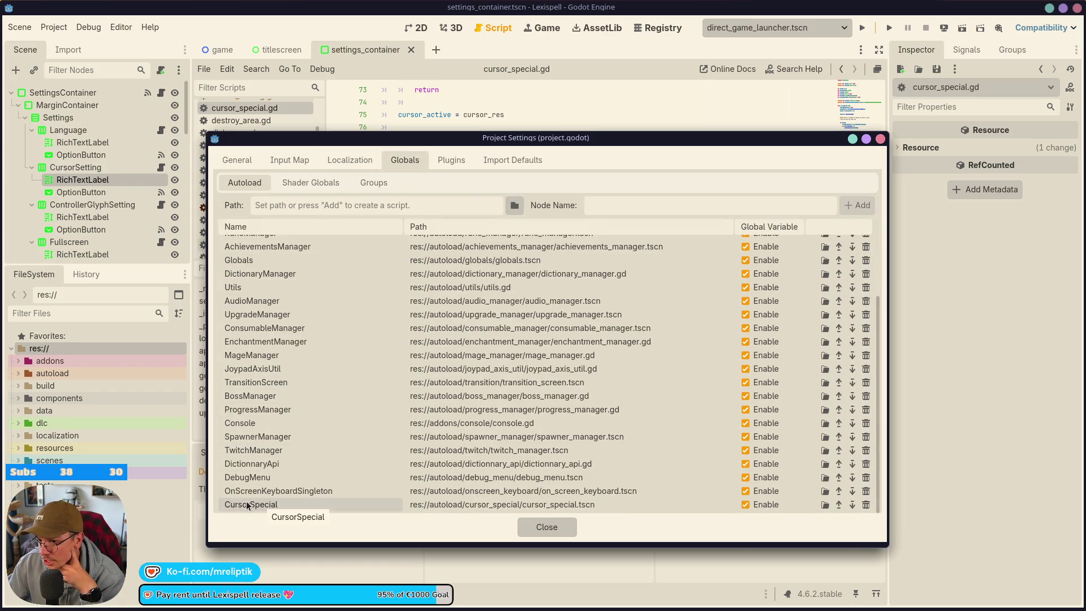
scroll(248, 396, "up", 4)
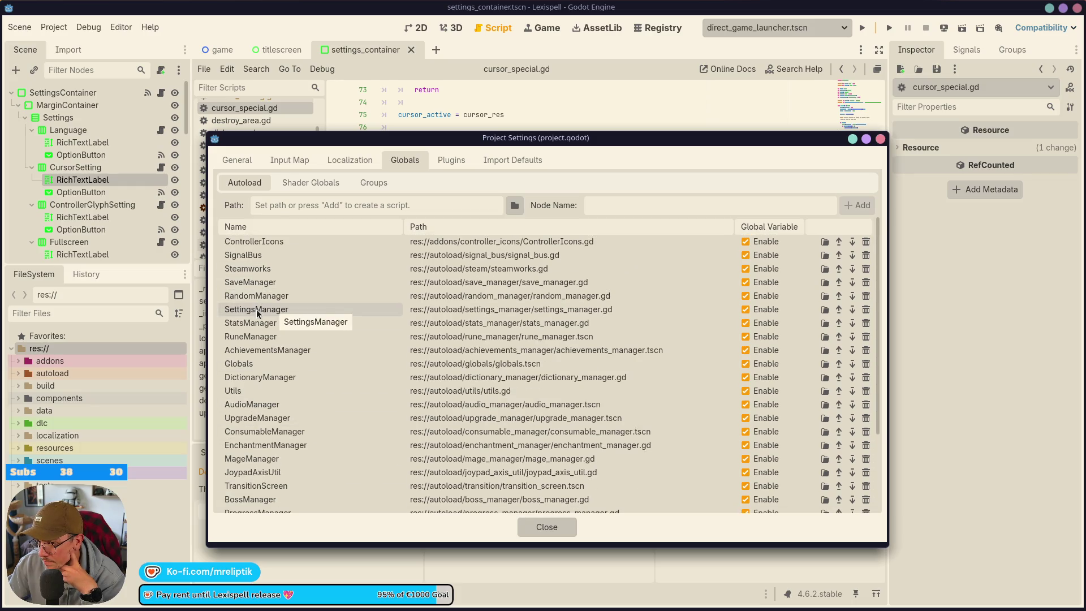
scroll(260, 396, "down", 5)
scroll(272, 424, "up", 5)
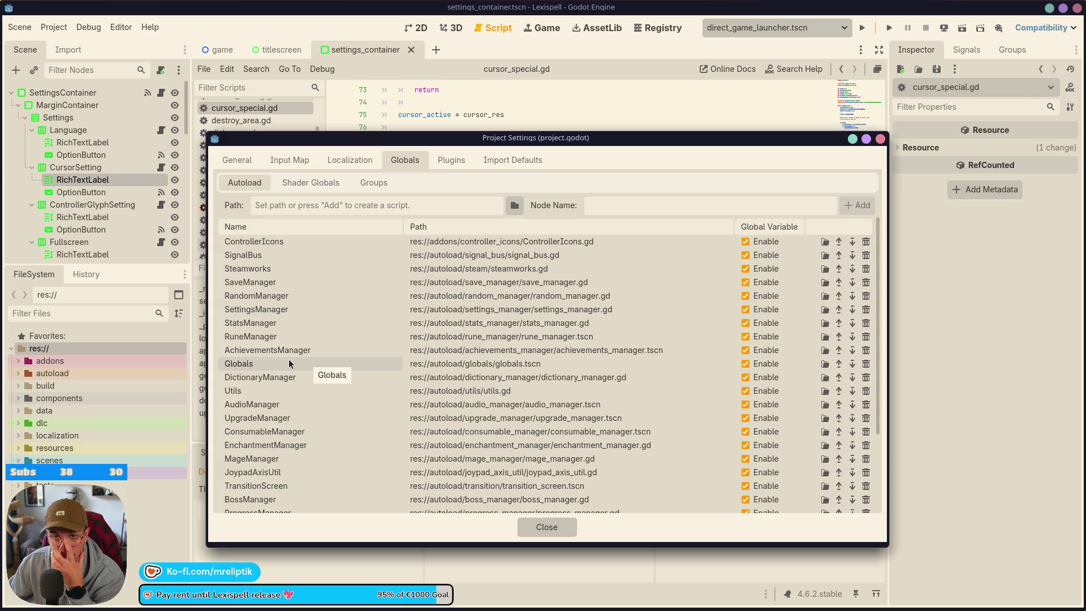
scroll(266, 444, "down", 4)
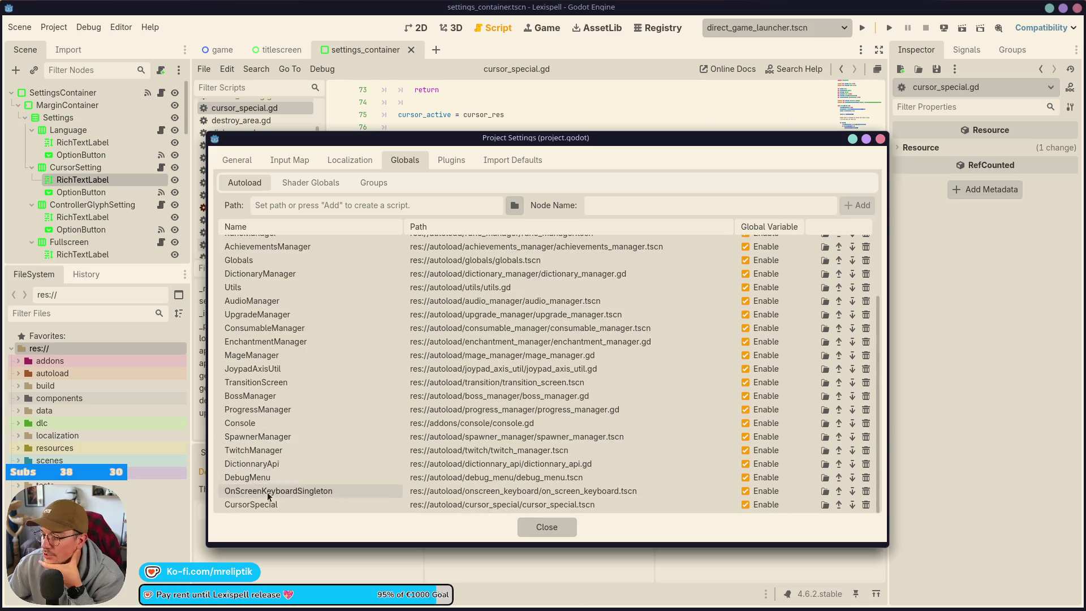
mouse_move(264, 505)
left_mouse_down()
mouse_move(272, 230)
mouse_move(279, 304)
left_mouse_up()
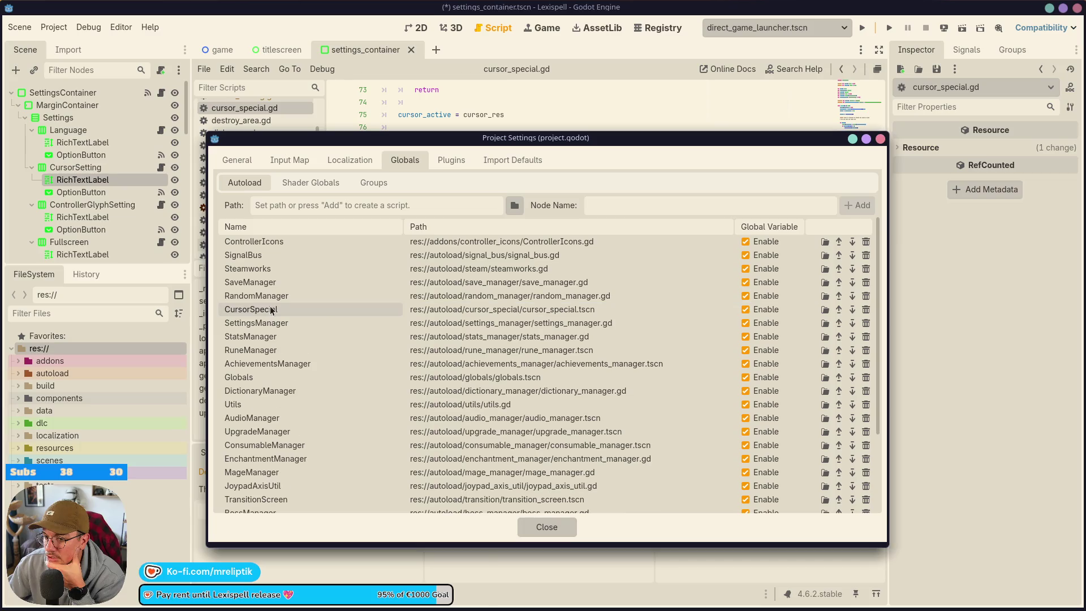
left_click(569, 534)
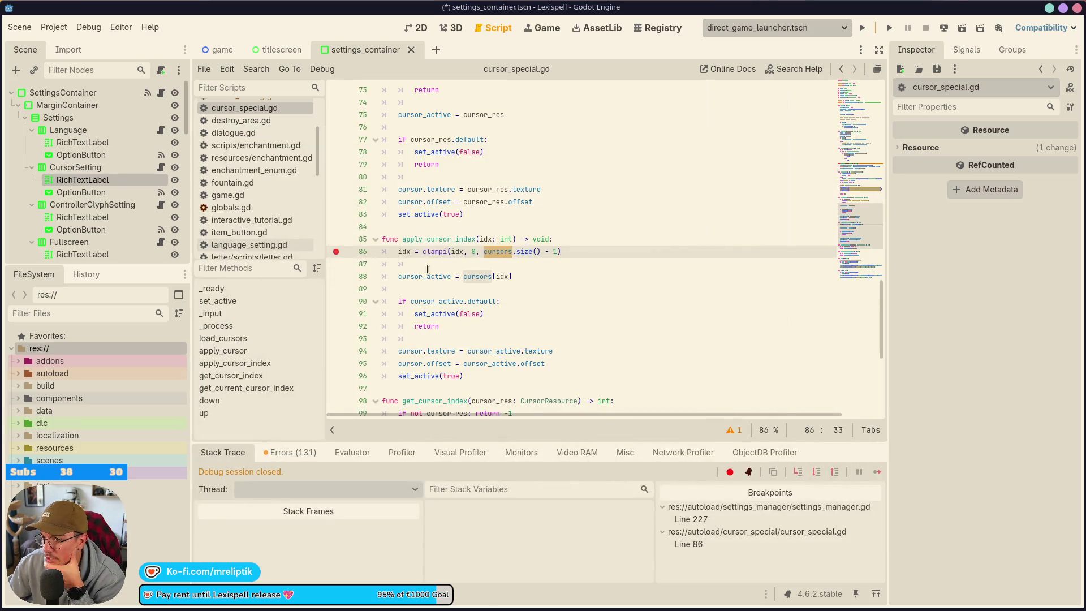
Step: Clear the line 86 breakpoint in cursor_special.gd and run the project
left_click(335, 253)
left_click(617, 264)
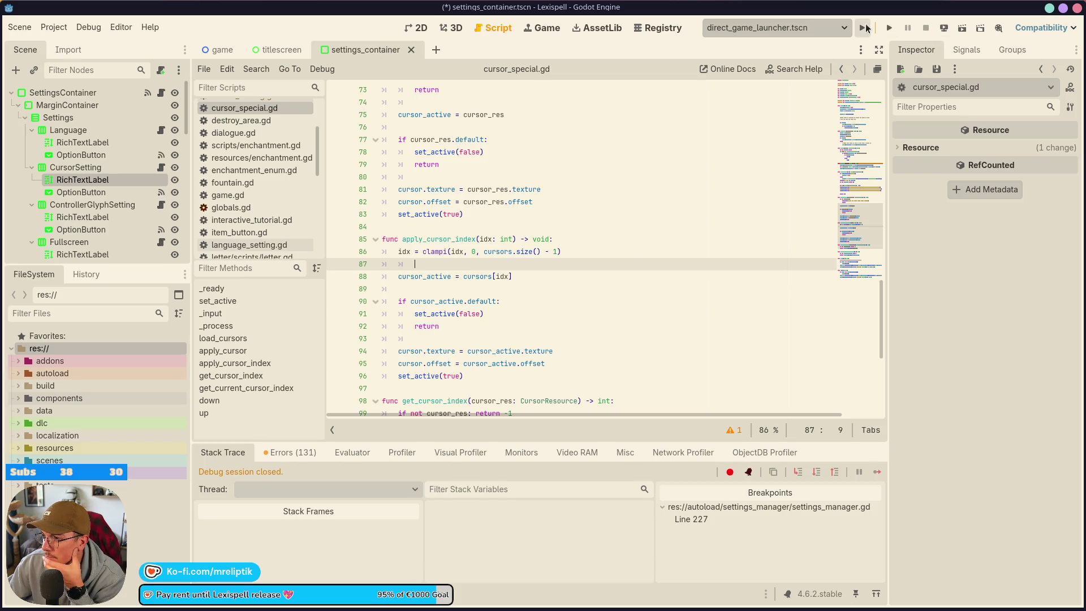
left_click(866, 28)
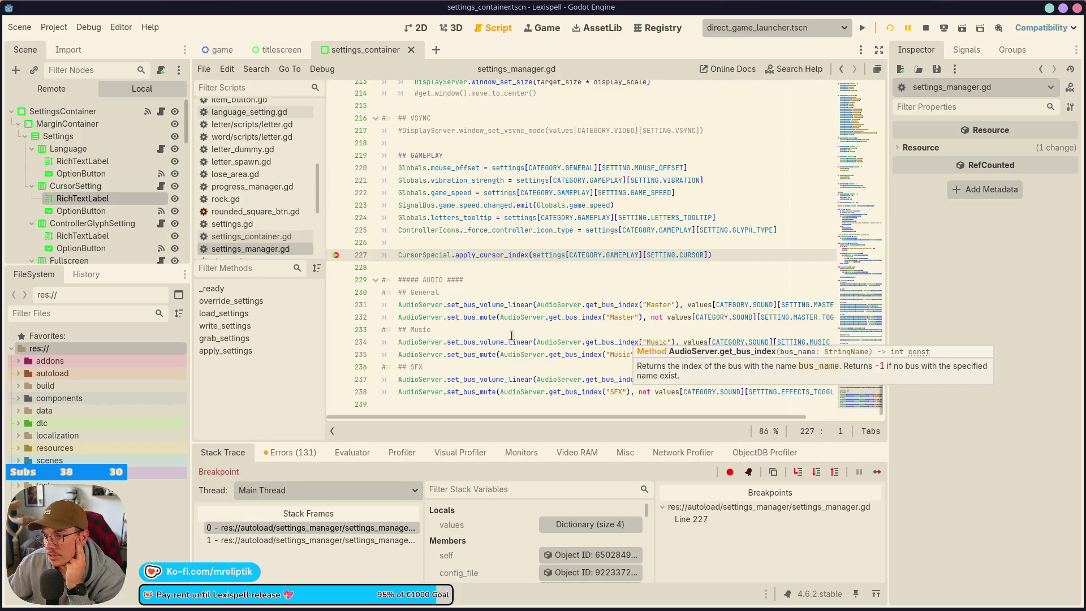
Step: Clear the line 227 breakpoint, resume execution, and advance the game to its main menu
left_click(335, 257)
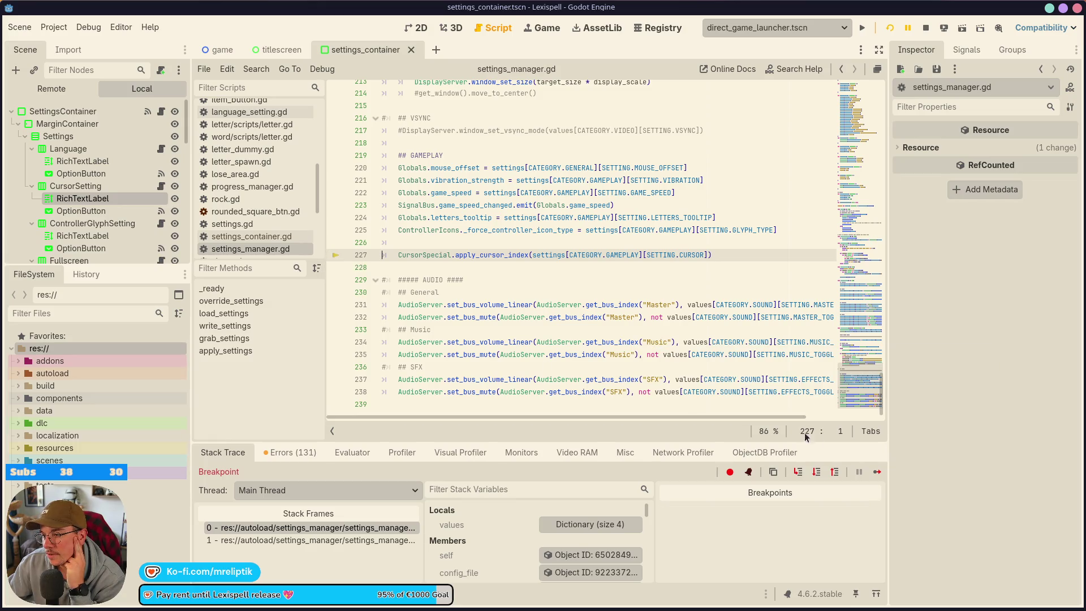
left_click(874, 471)
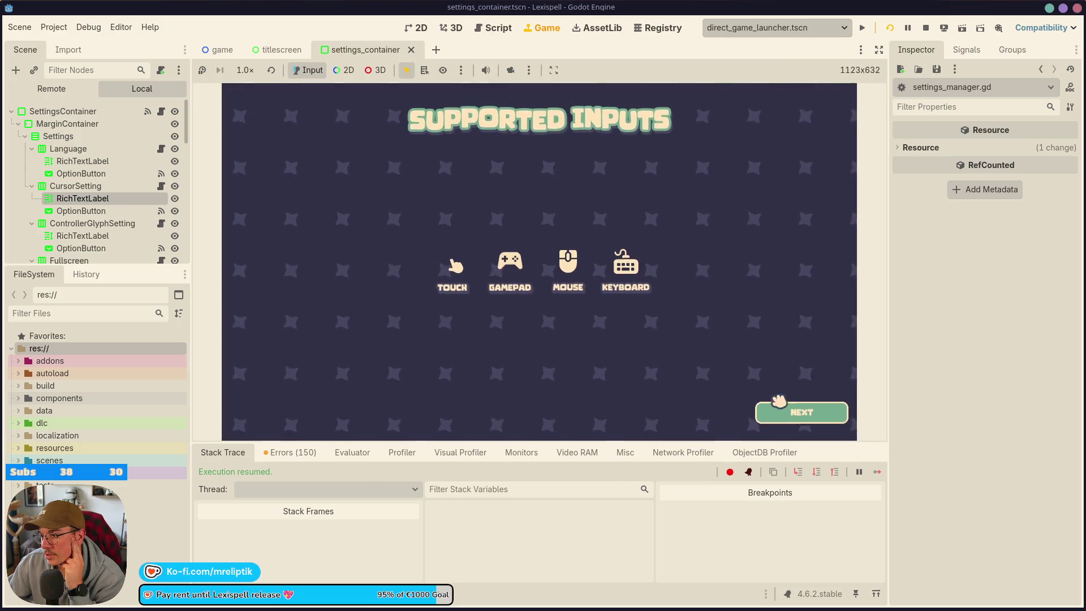
left_click(776, 415)
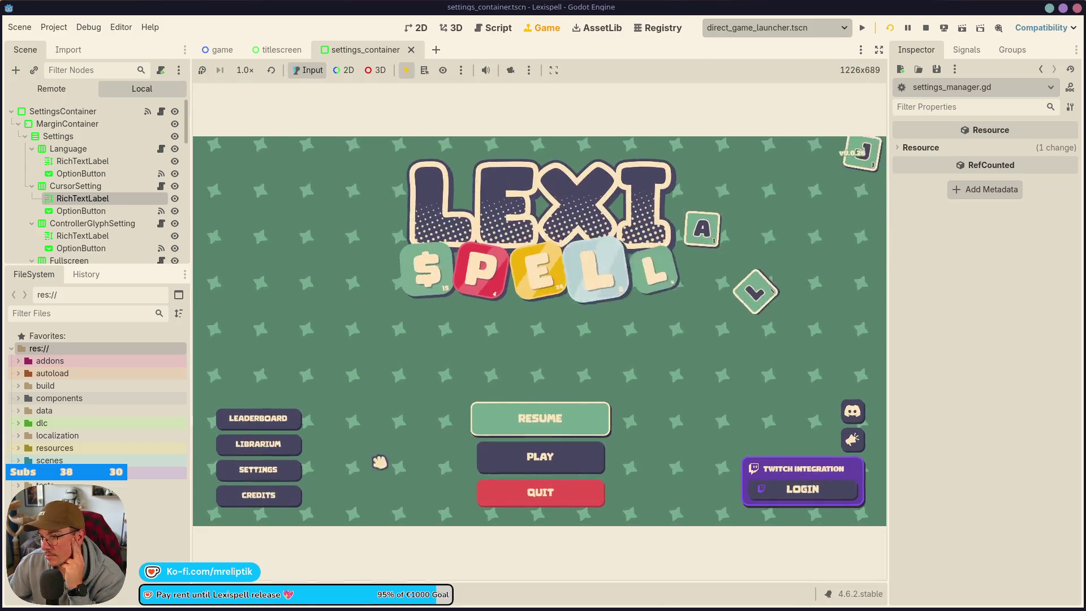
Step: In the running game, set the Cursor setting to Cat paw, then quit the game
left_click(238, 470)
left_click(641, 239)
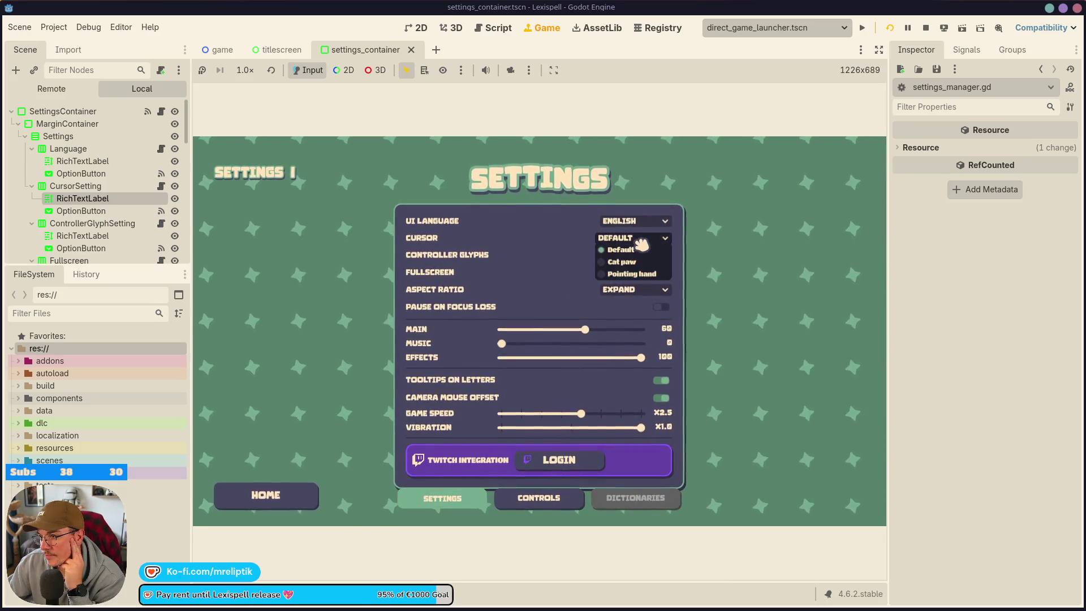
left_click(625, 249)
left_click(628, 238)
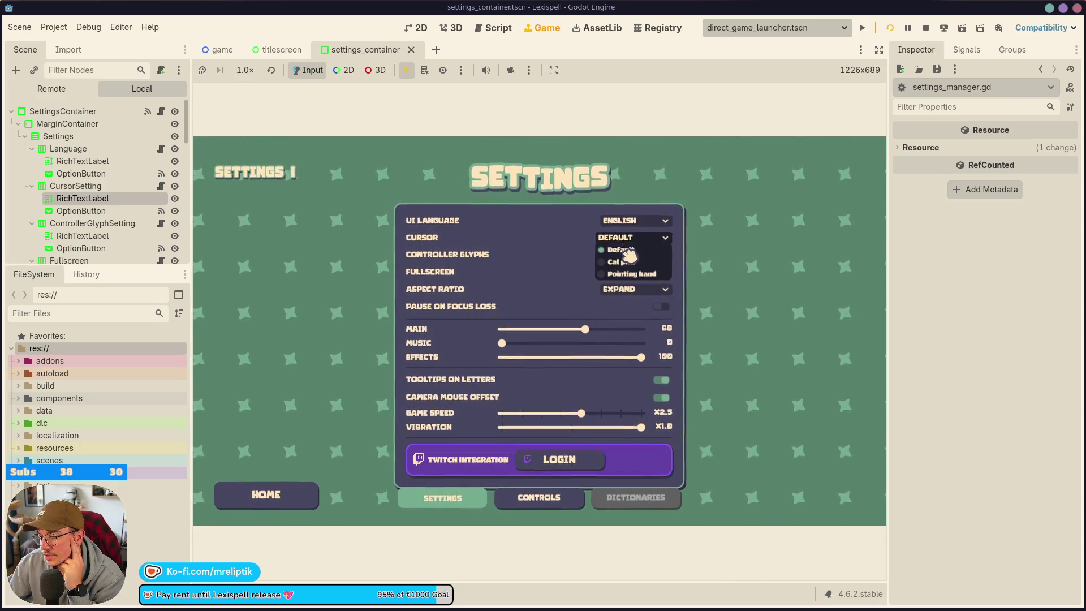
left_click(621, 261)
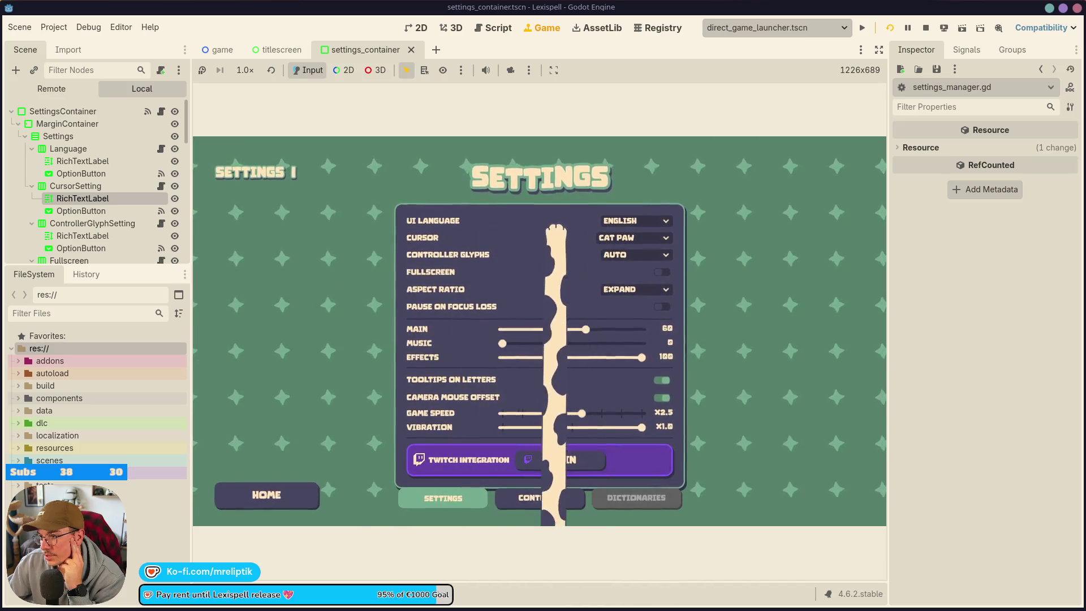
left_click(268, 492)
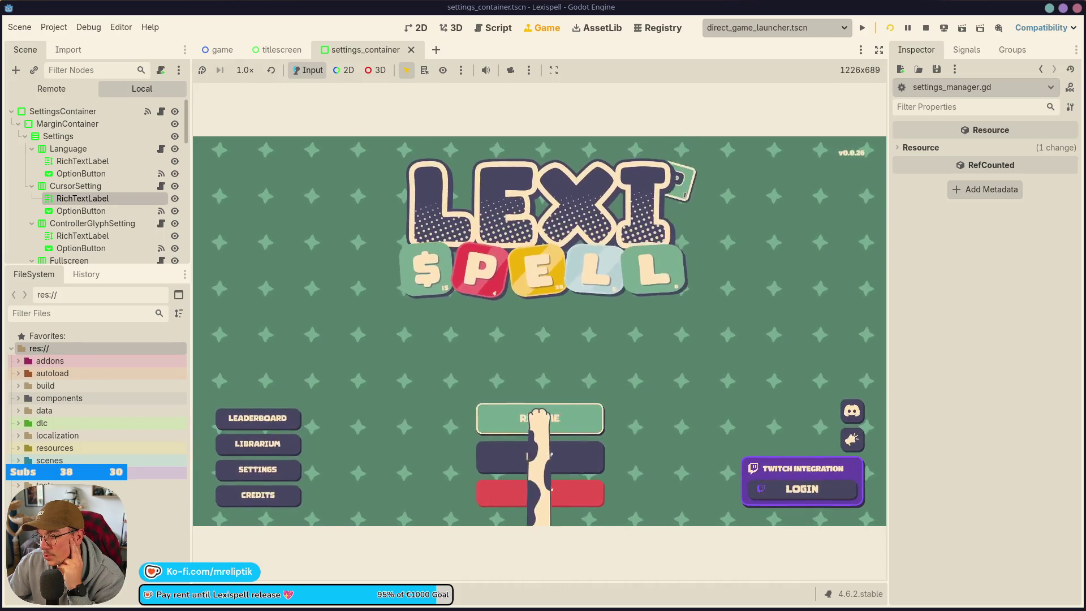
left_click(529, 505)
Step: Rerun the game, set Cursor to Pointing hand, return Home, and stop with F8
key("F5")
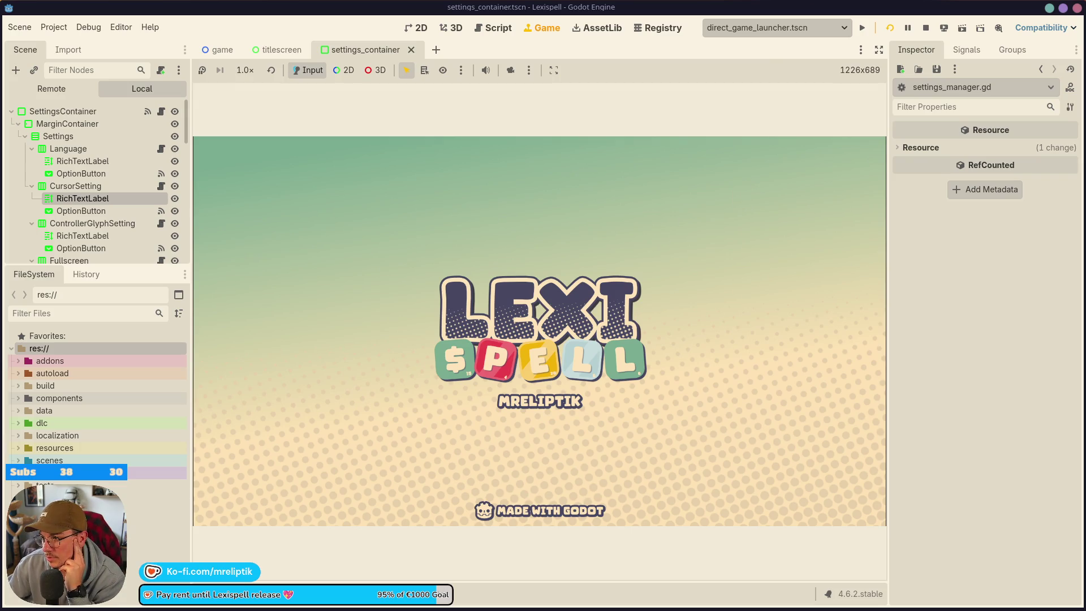
left_click(656, 246)
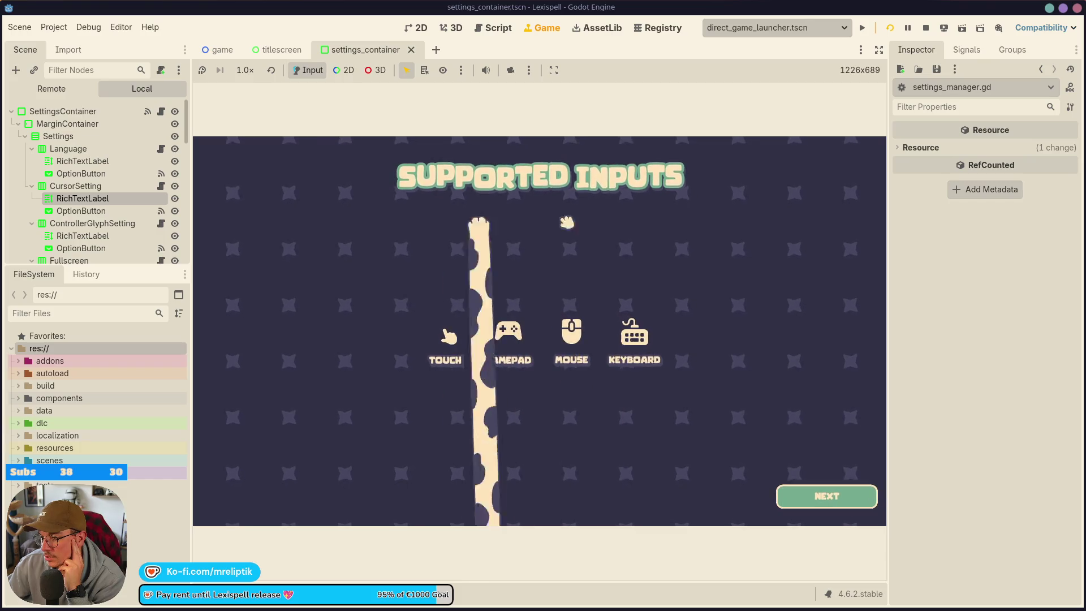
left_click(820, 496)
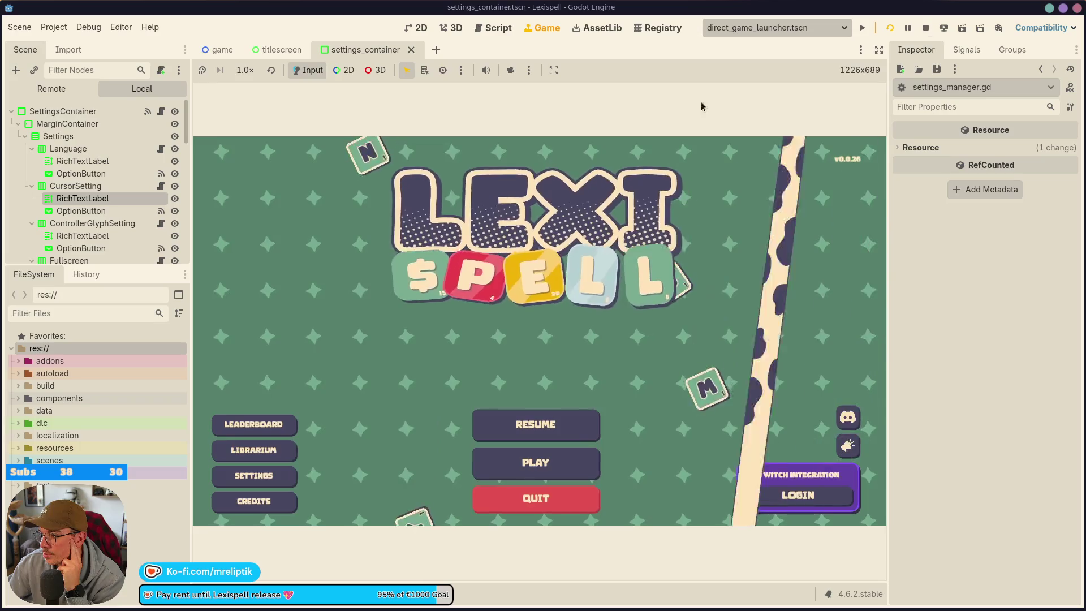
left_click(255, 475)
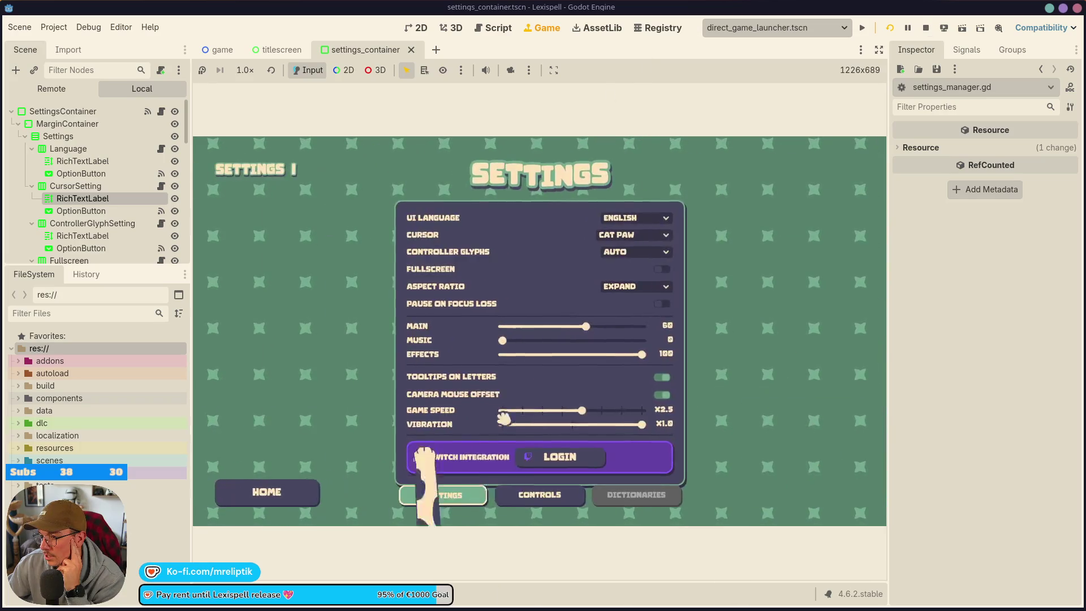
left_click(630, 237)
left_click(633, 253)
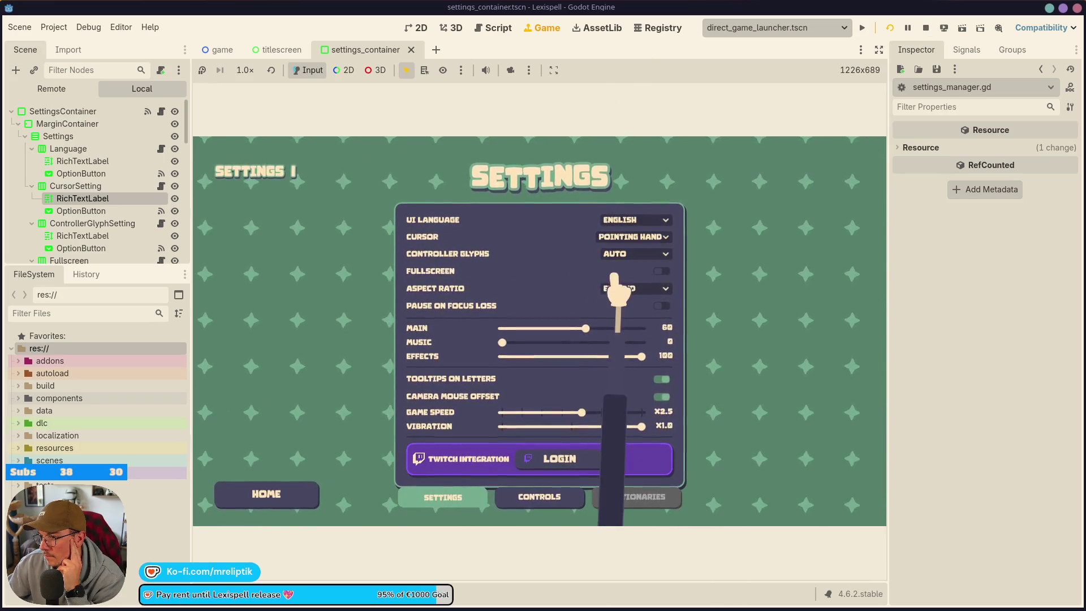
left_click(633, 238)
left_click(624, 236)
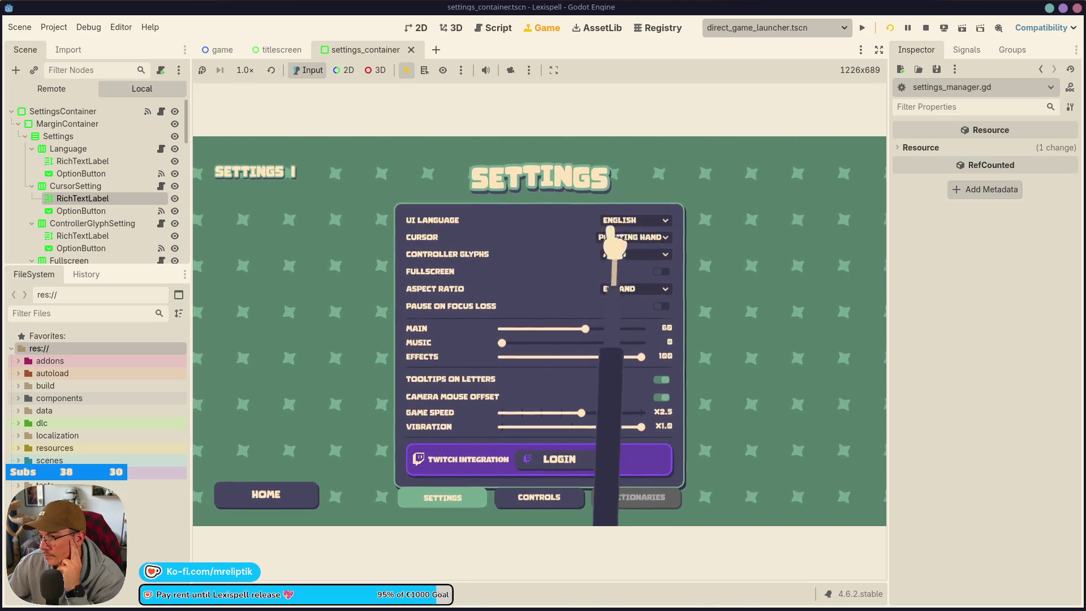
left_click(270, 497)
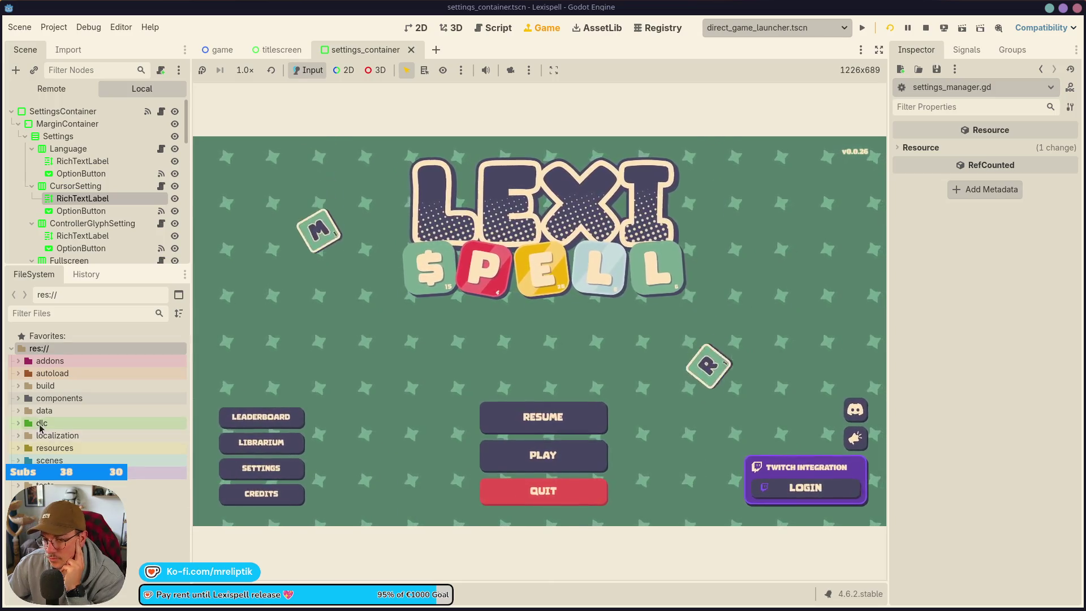
key("F8")
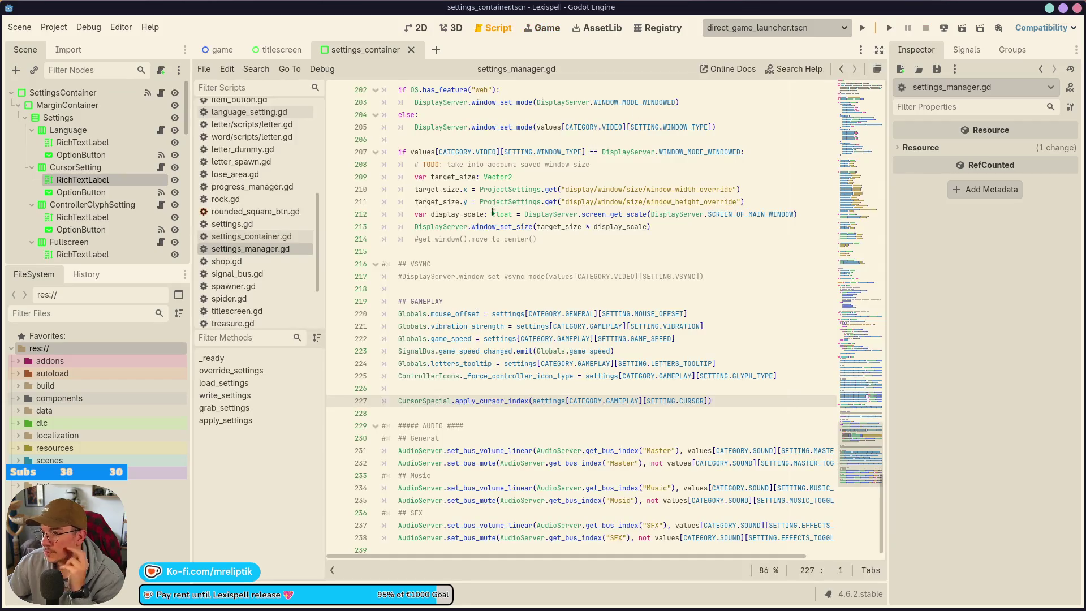
Step: Quick-open cursor_special.tscn, select its Cursor sprite in 2D, then return to cursor_special.gd
key("ctrl+shift+o")
type("cursor")
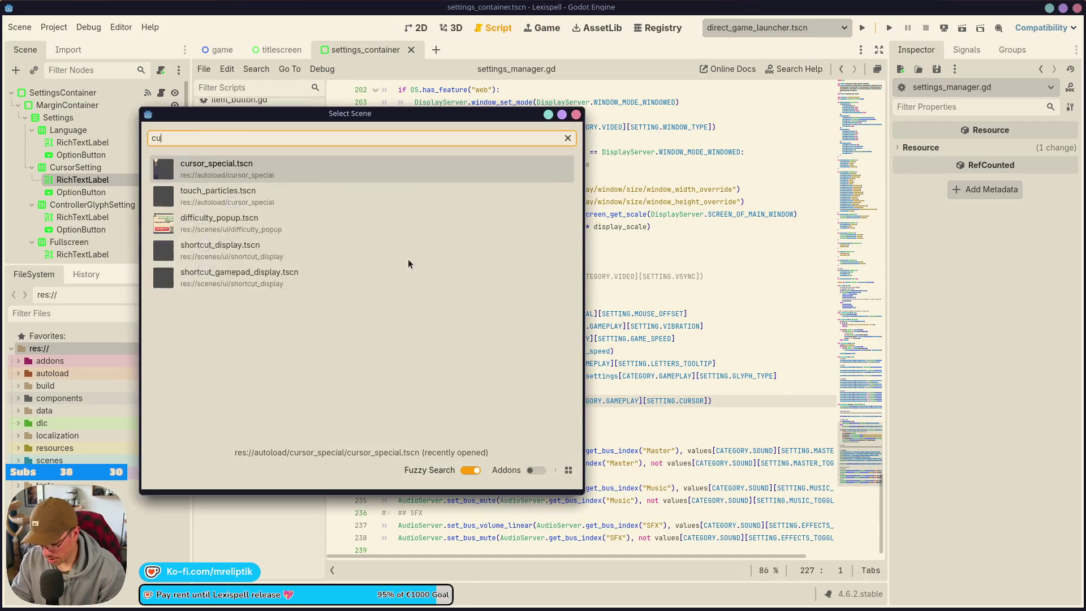
key("Return")
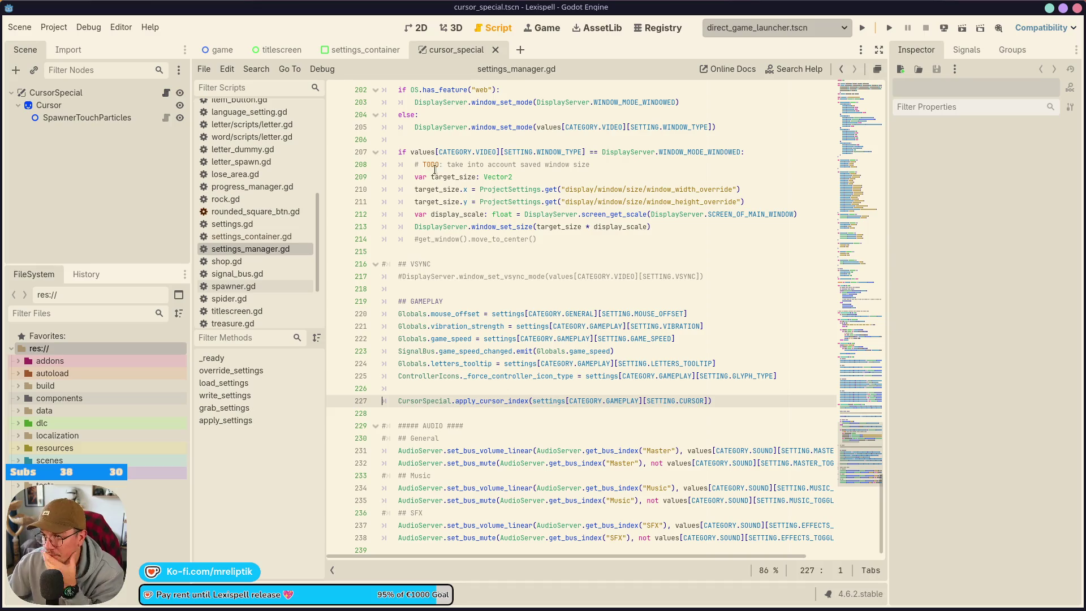
left_click(416, 28)
left_click(168, 106)
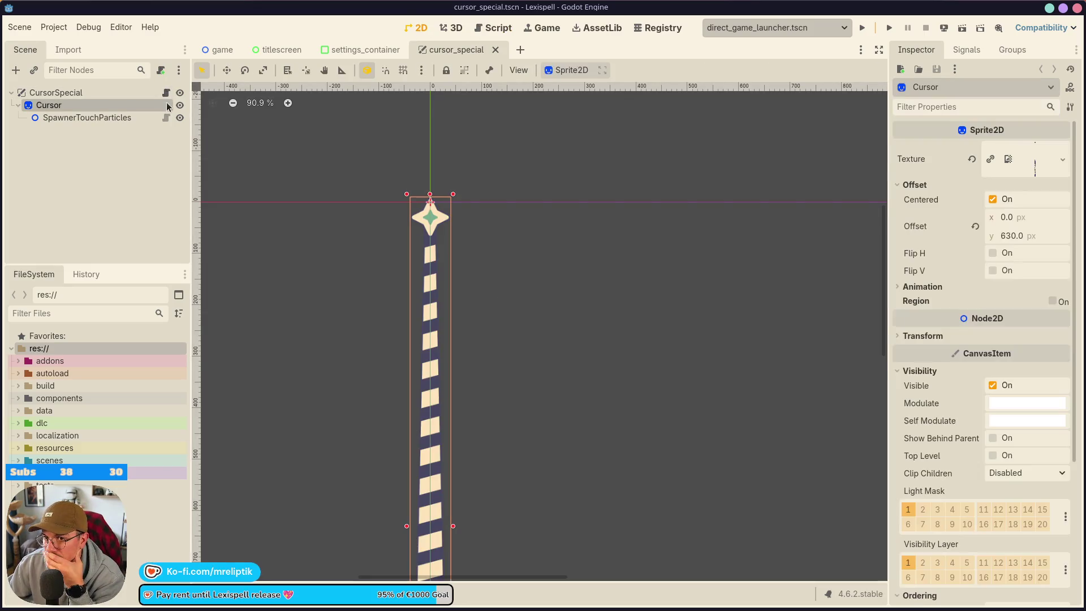
key("ctrl+F3")
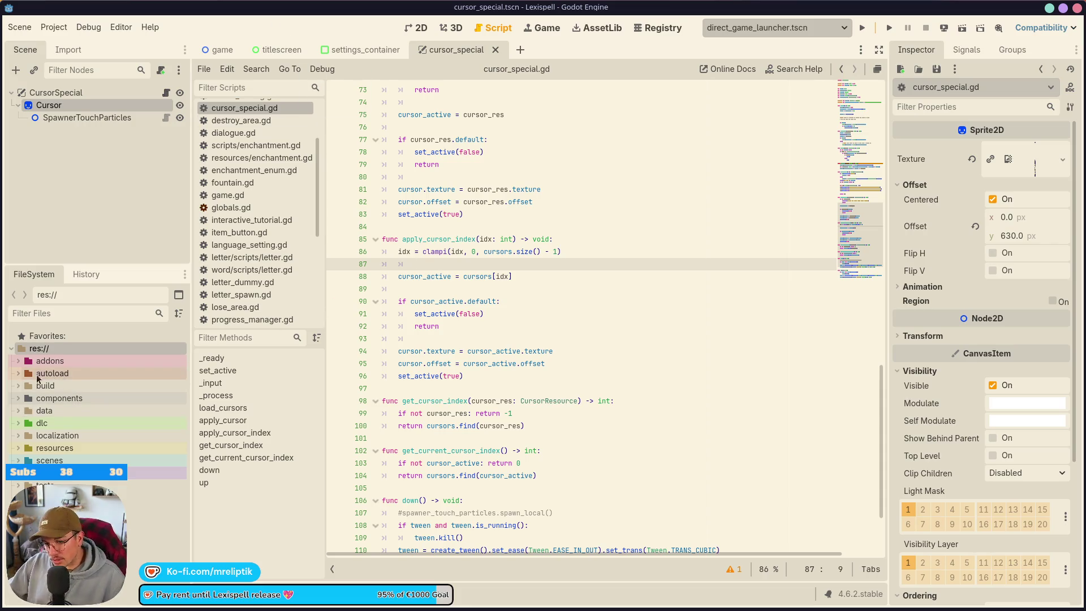
left_click(18, 374)
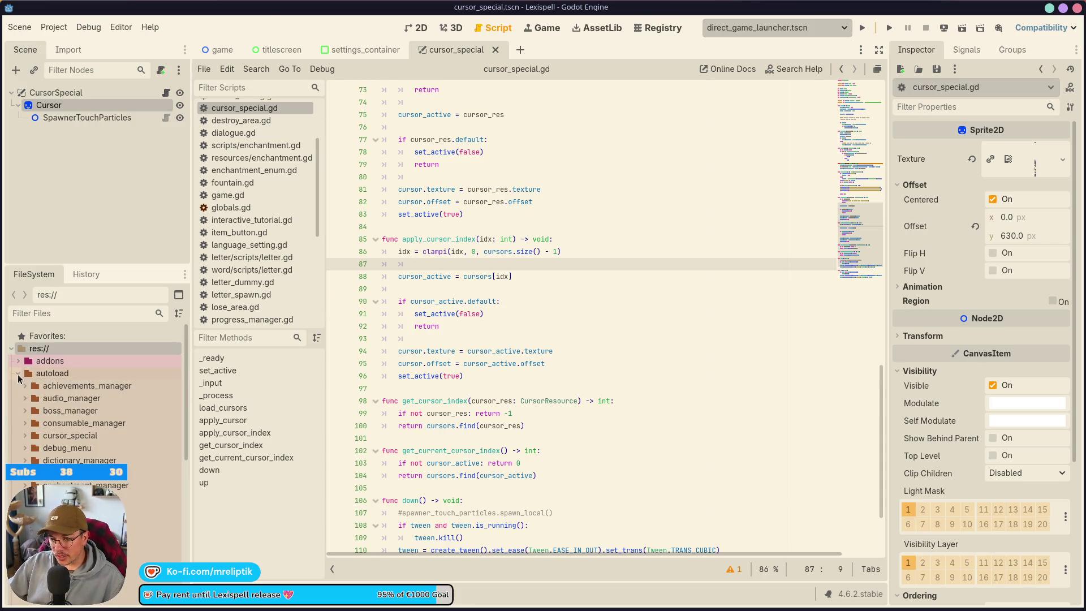
Step: Quick-open the globals scene and open its globals.gd script
left_click(18, 374)
left_click(116, 216)
key("ctrl+shift+o")
type("globals")
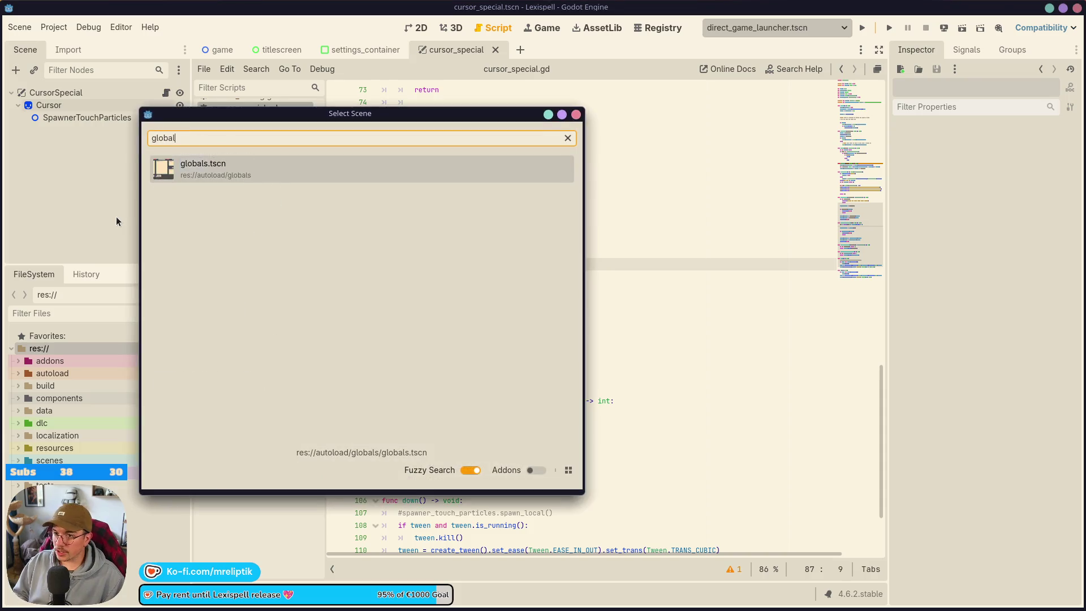
key("Return")
left_click(166, 92)
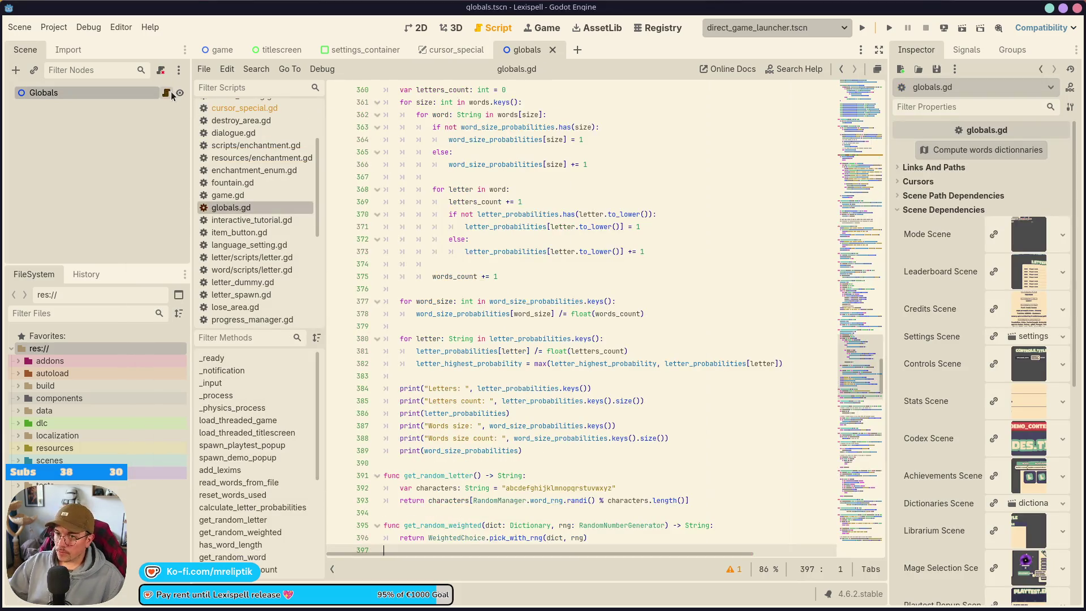
left_click(450, 279)
Step: Search 'cursor' to reach the set_custom_mouse_cursor calls at line 223, then view Project Settings autoloads
key("ctrl+f")
type("cursor")
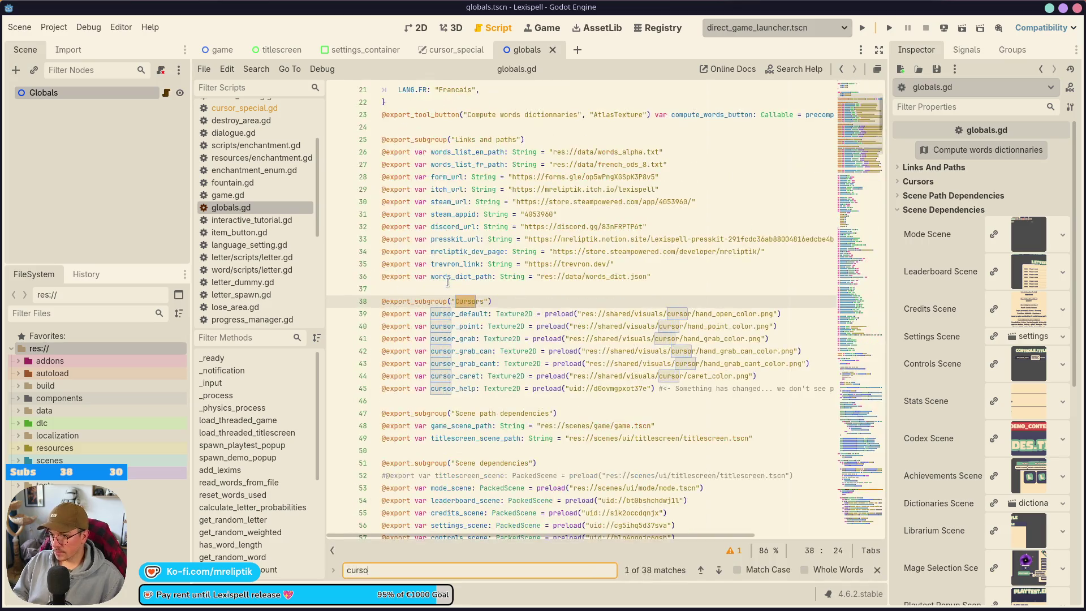
left_click(719, 570)
left_click(718, 570)
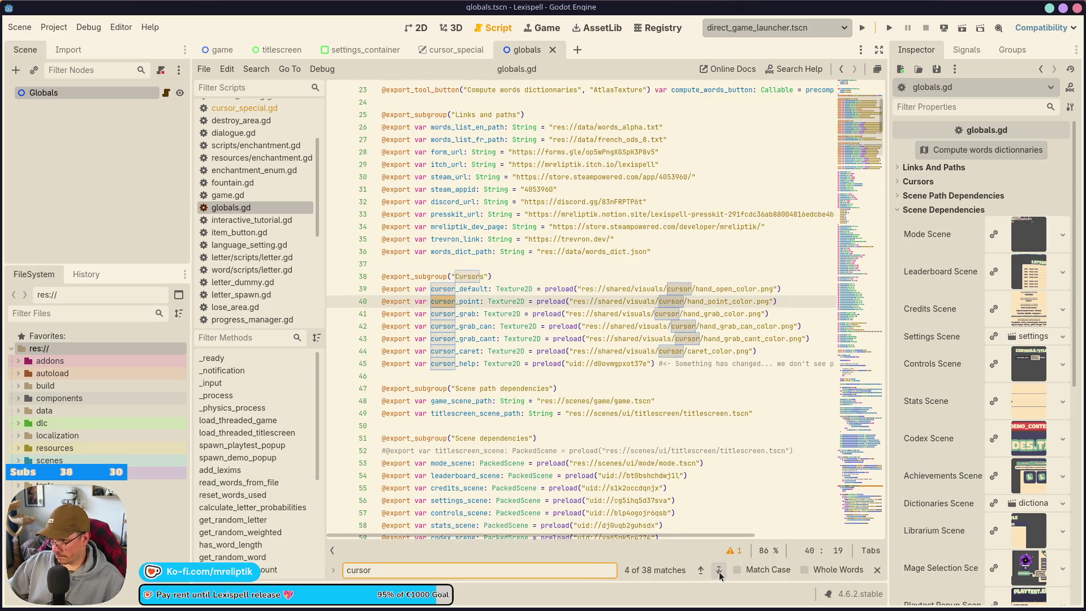
left_click(719, 570)
left_click(719, 570)
left_click(718, 570)
left_click(719, 570)
left_click(718, 570)
left_click(719, 570)
left_click(719, 570)
left_click(719, 570)
left_click(719, 570)
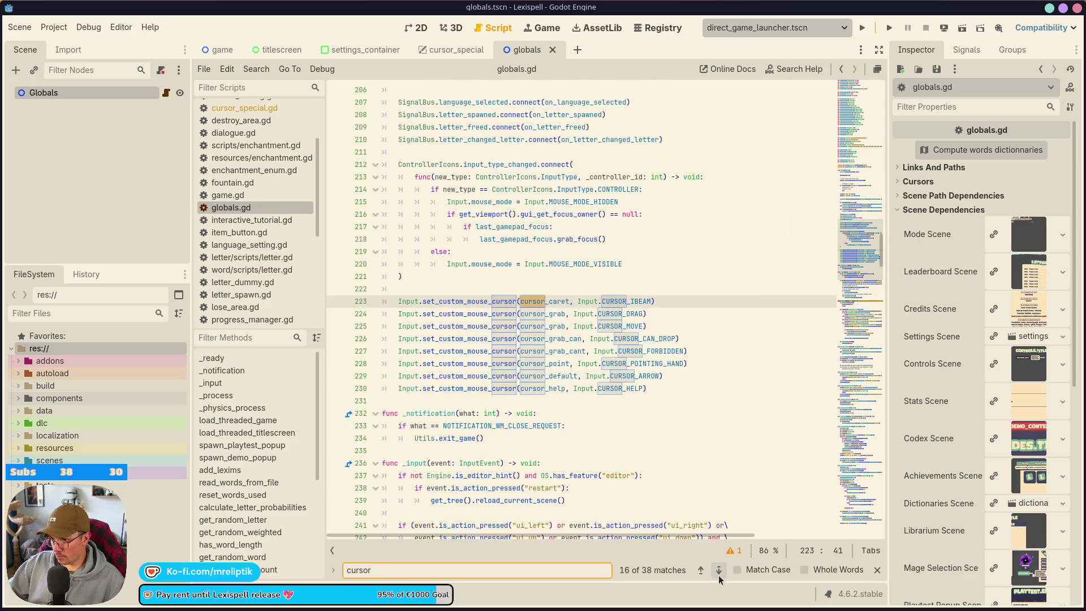
scroll(520, 307, "up", 15)
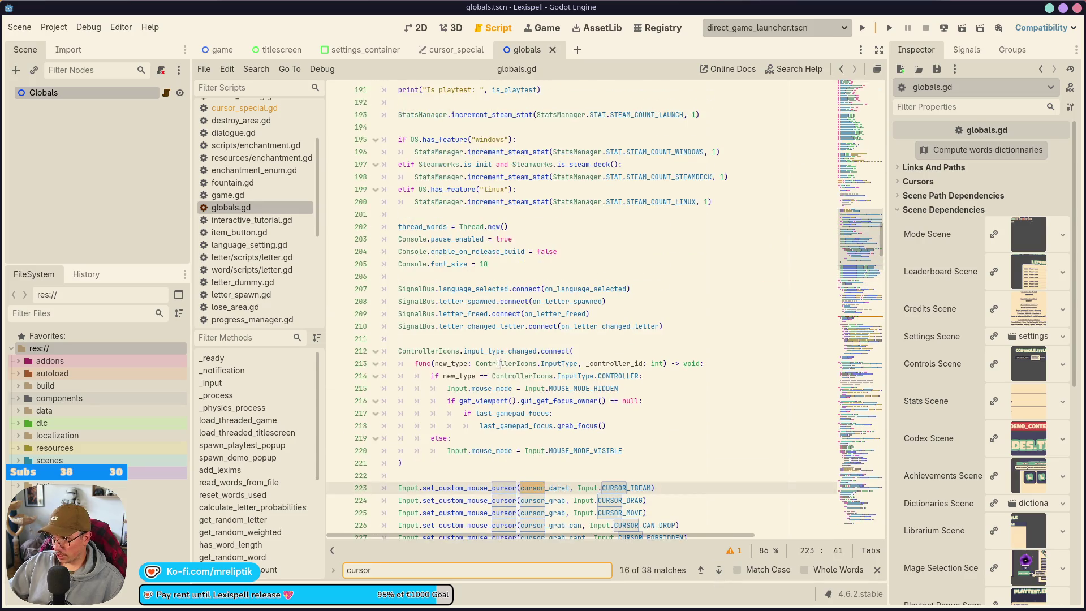
scroll(496, 332, "down", 8)
scroll(496, 332, "down", 6)
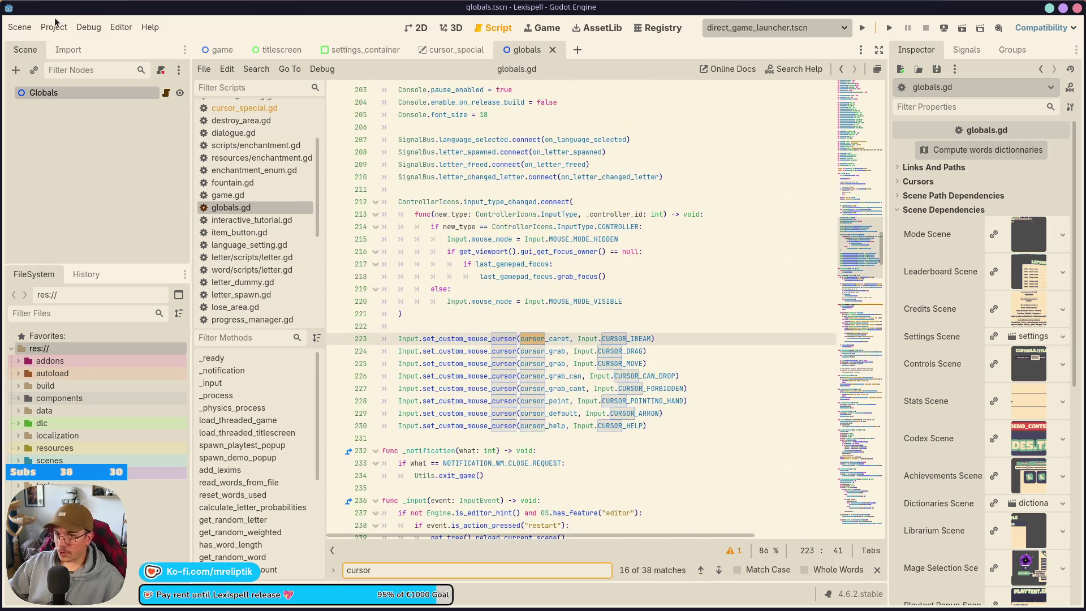
left_click(54, 27)
left_click(82, 57)
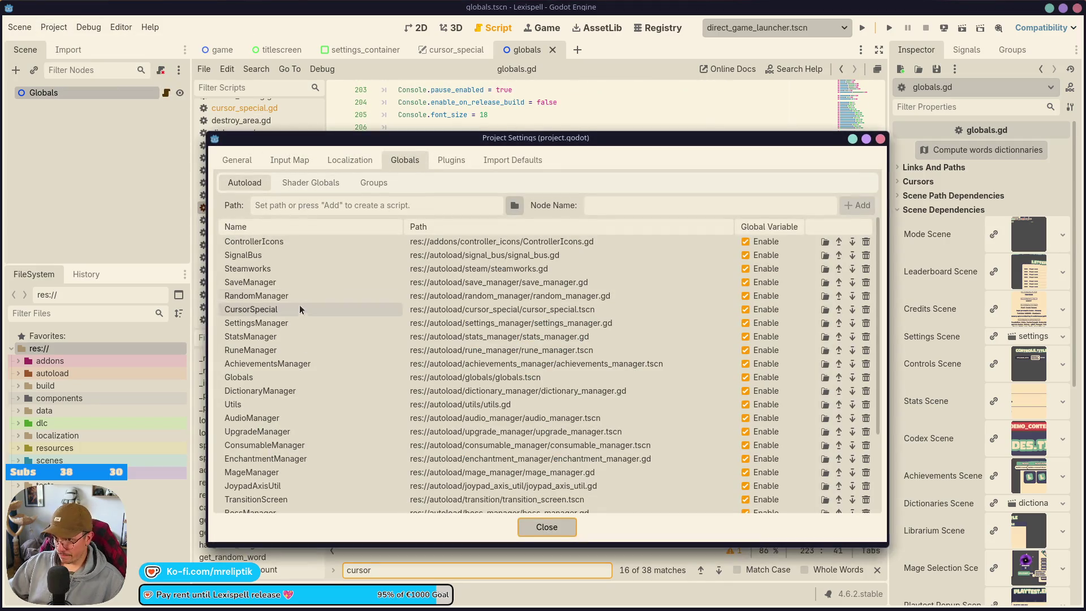
left_click(254, 378)
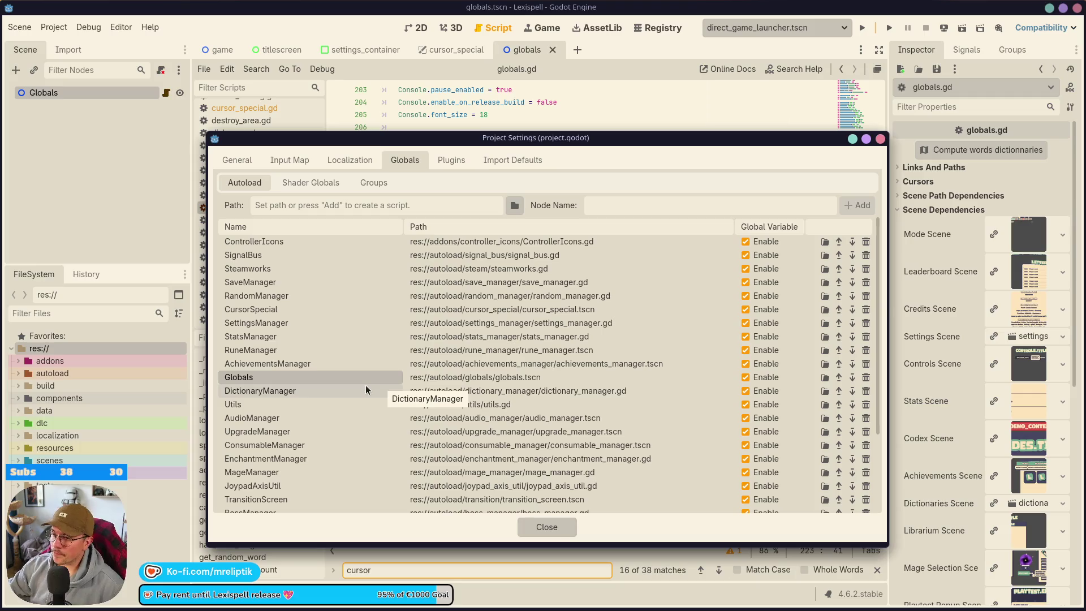
left_click(547, 527)
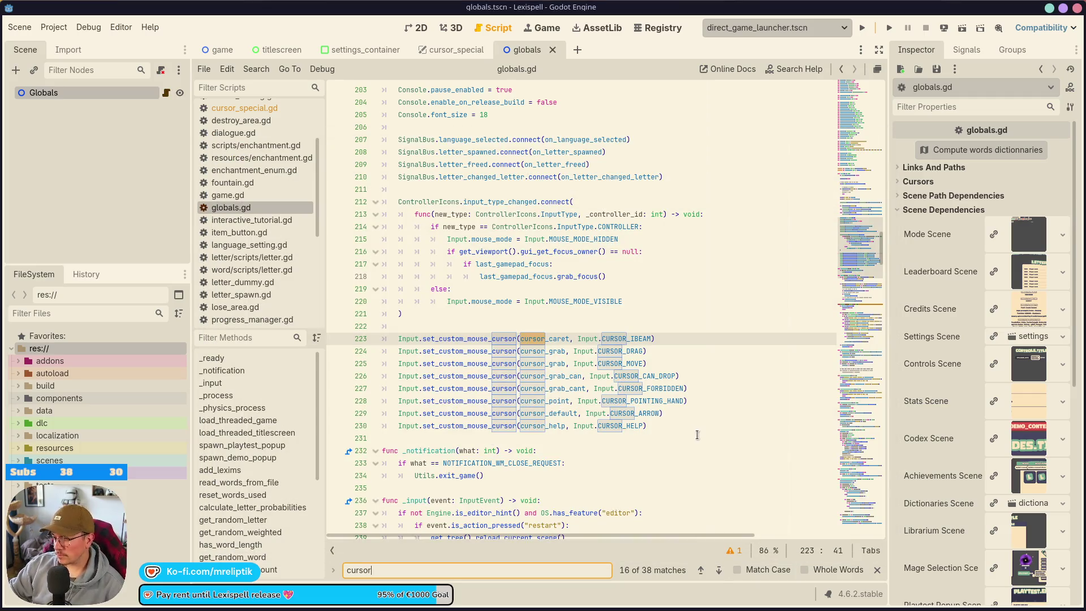
left_click(648, 425)
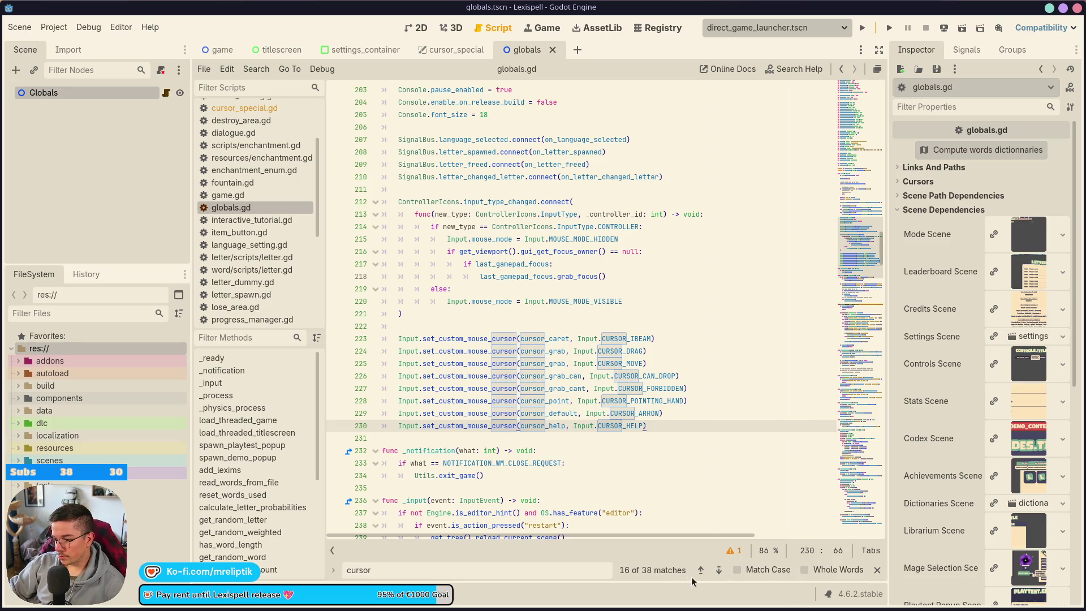
left_click(718, 570)
left_click(718, 570)
left_click(718, 570)
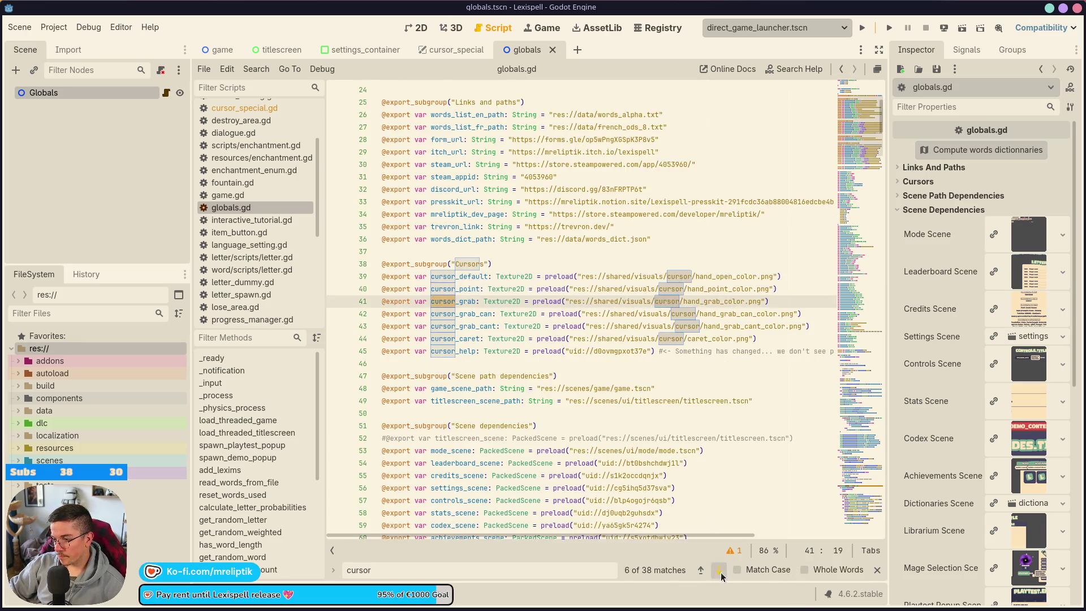
left_click(719, 570)
left_click(718, 570)
left_click(719, 570)
left_click(719, 570)
left_click(719, 570)
left_click(719, 570)
left_click(718, 570)
left_click(719, 570)
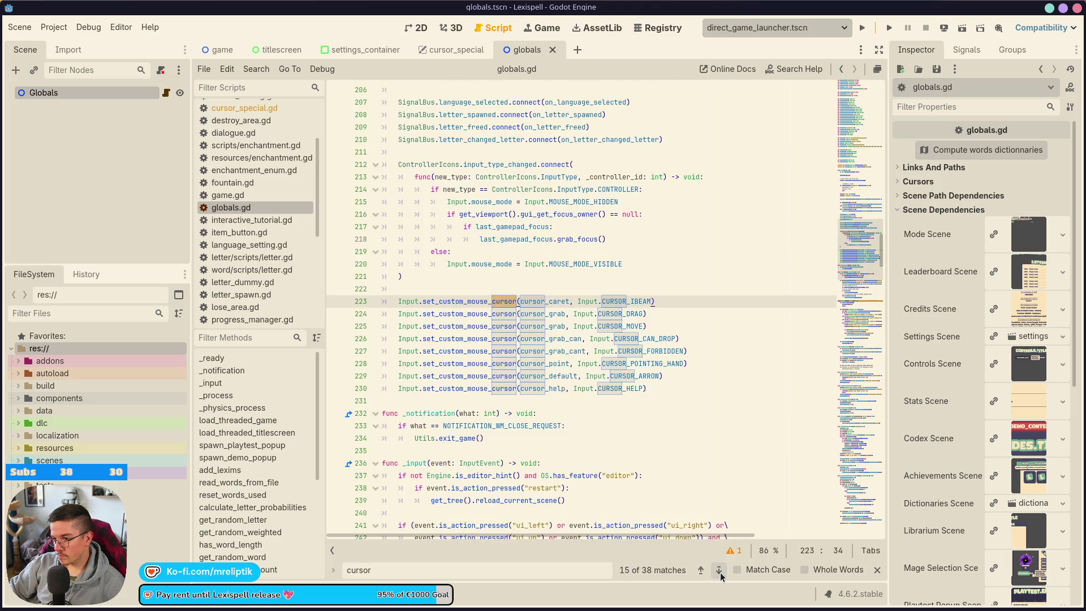
left_click(719, 570)
left_click(719, 570)
left_click(718, 570)
left_click(719, 570)
left_click(719, 570)
left_click(719, 570)
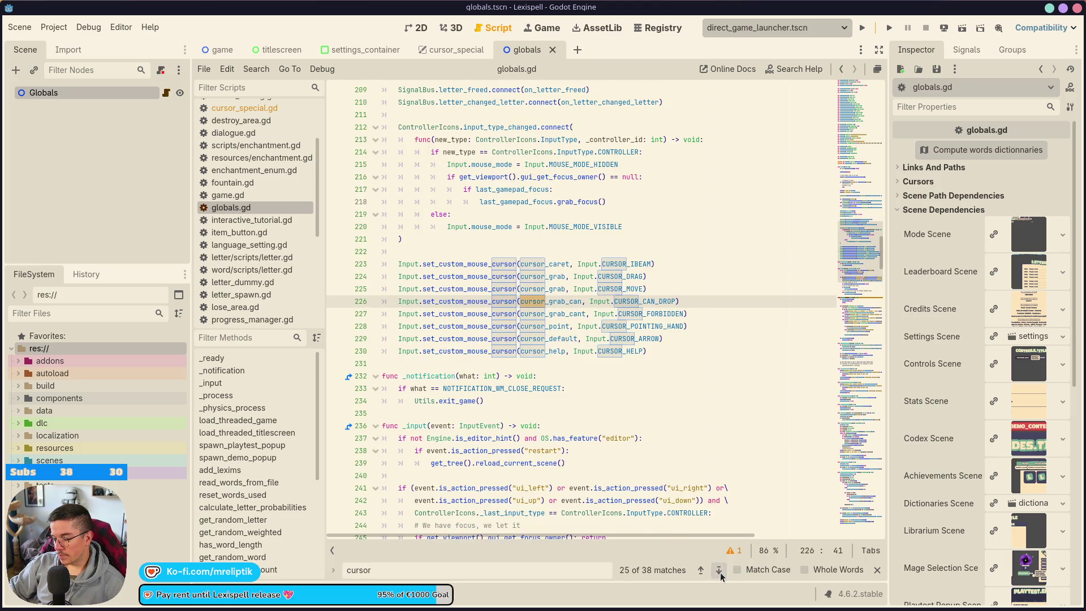
left_click(718, 570)
left_click(718, 570)
left_click(719, 570)
left_click(719, 570)
left_click(718, 570)
left_click(719, 570)
left_click(719, 570)
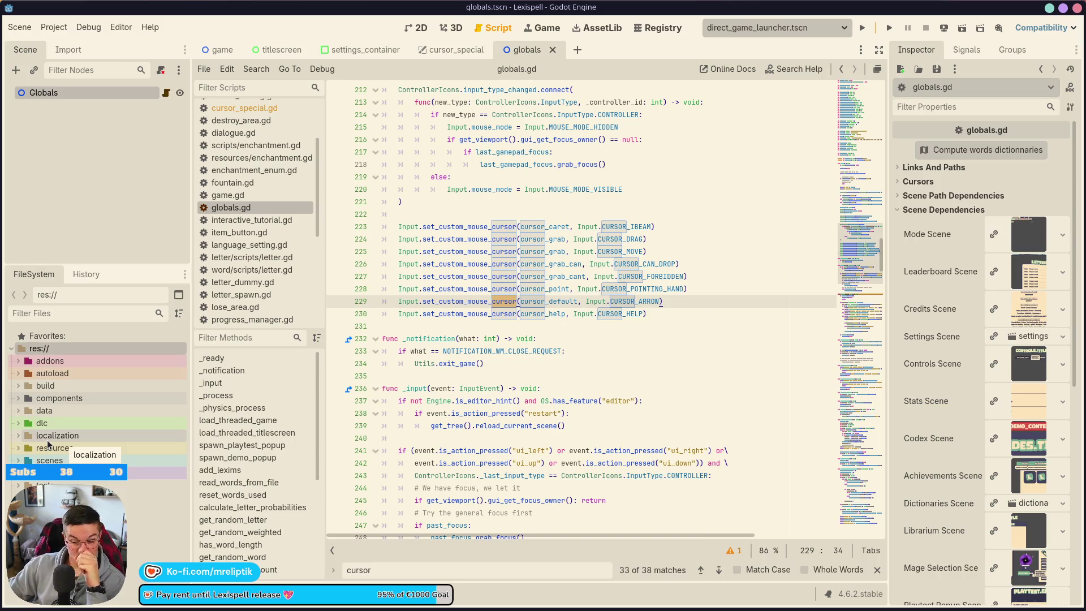
mouse_move(283, 610)
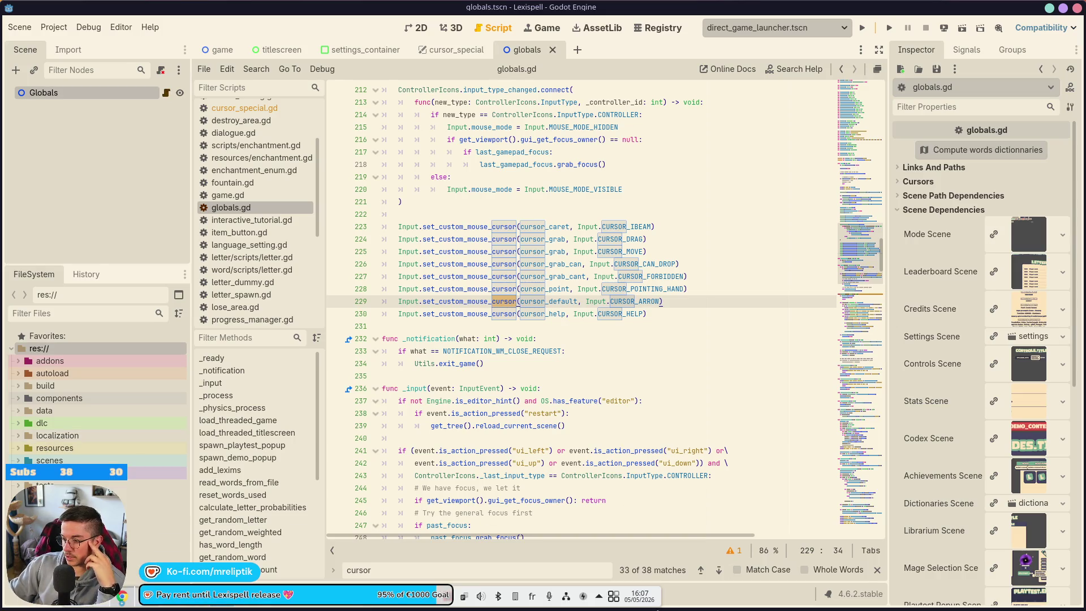
left_click(499, 597)
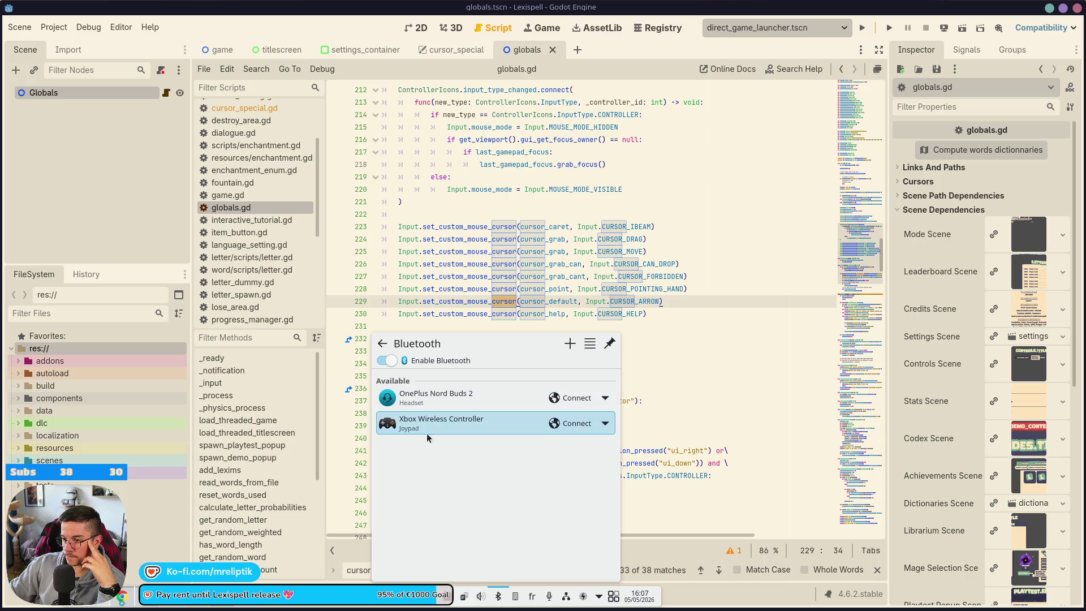
left_click(699, 349)
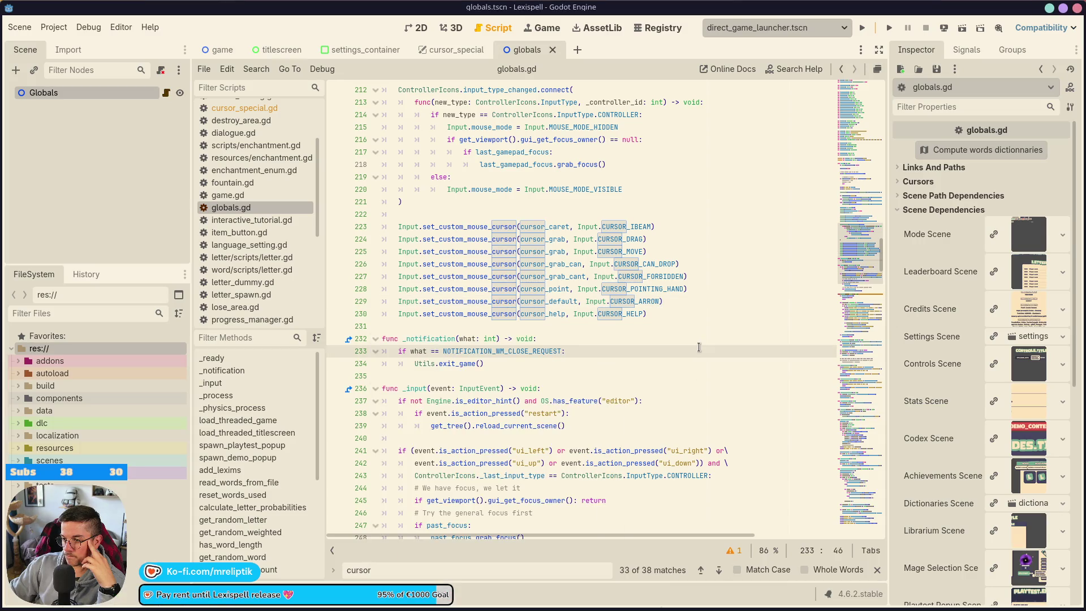
mouse_move(131, 600)
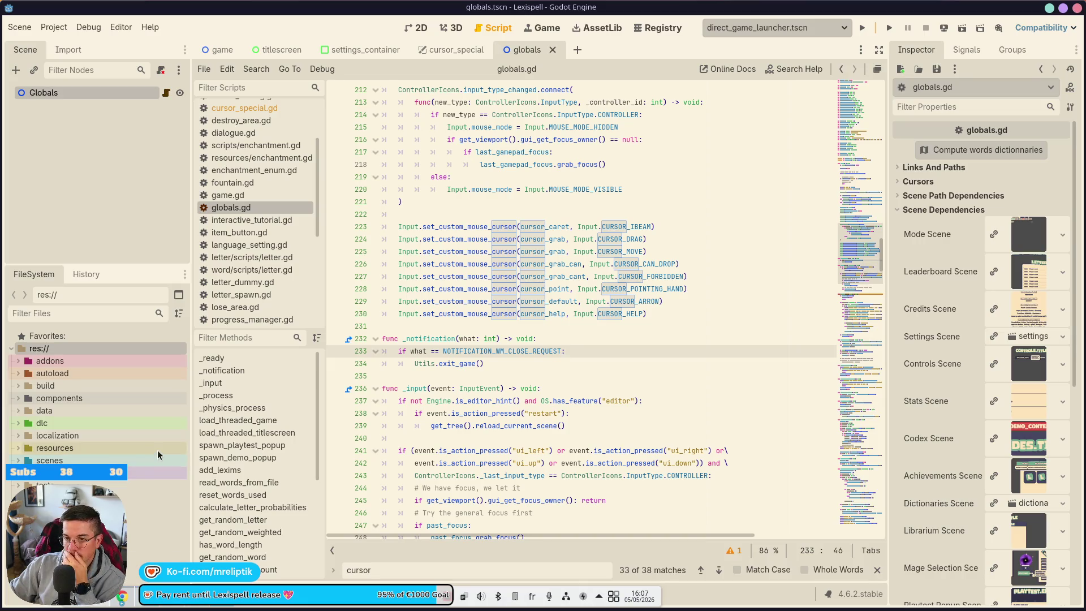
key("super")
type("konsole")
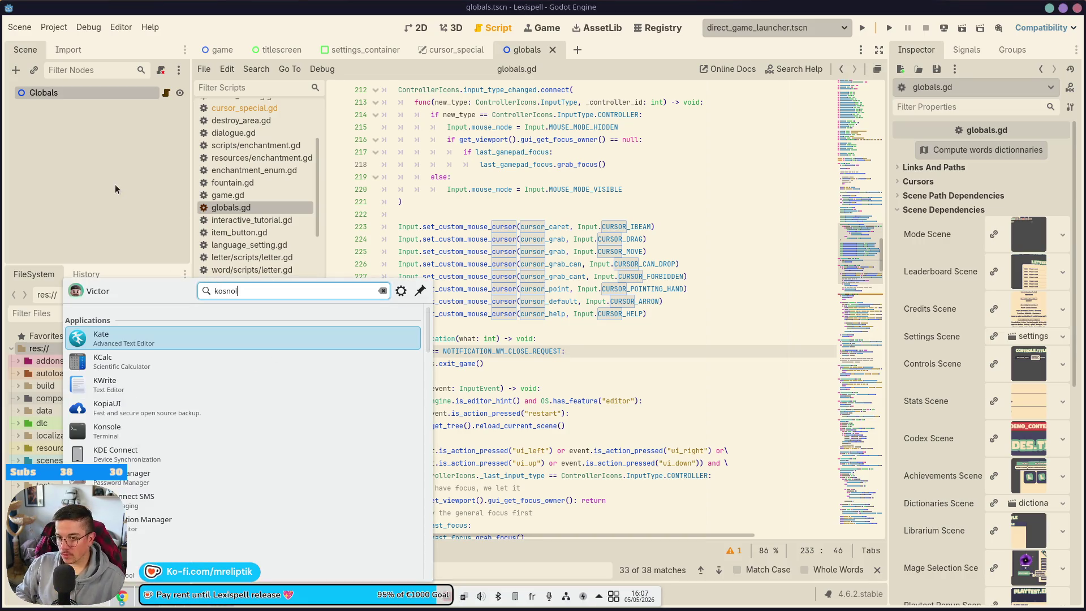
key("Return")
key("alt+F4")
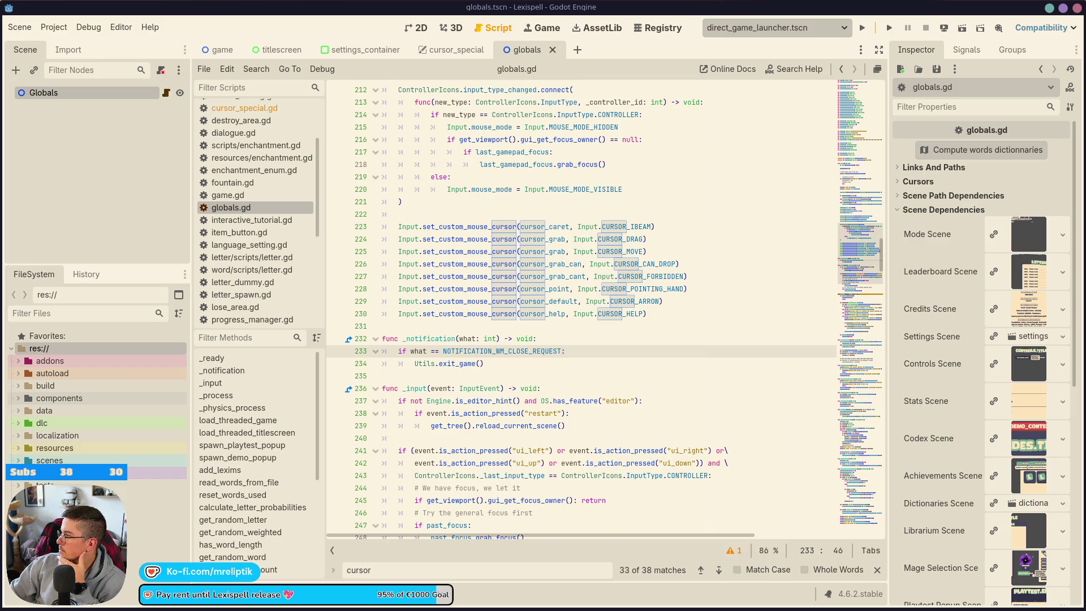
Step: Step through the 'cursor' matches in globals.gd down to the last one on line 230
left_click(504, 351)
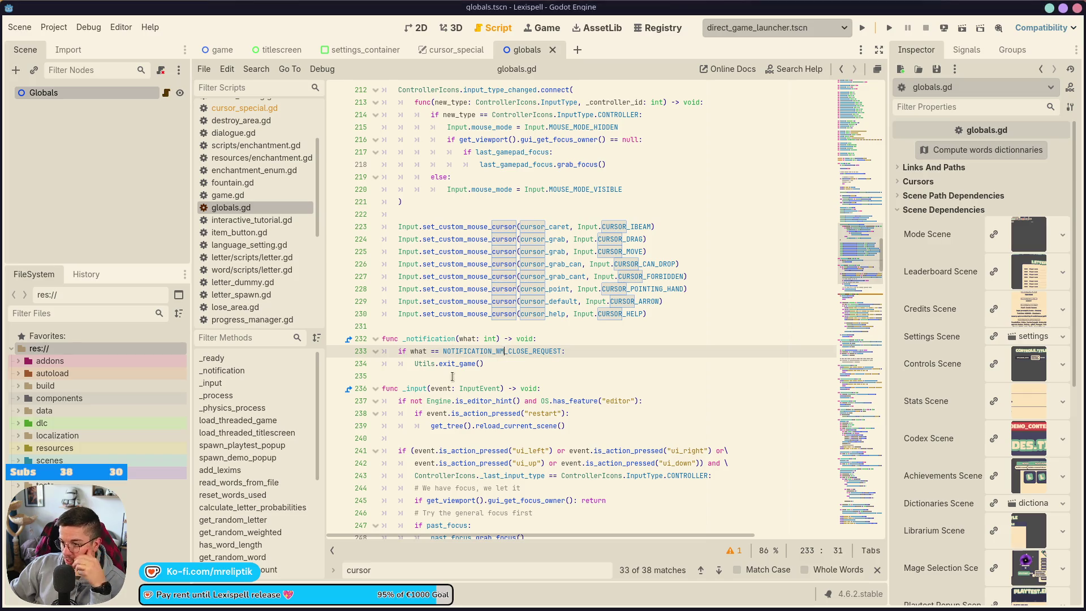
left_click(719, 569)
left_click(719, 570)
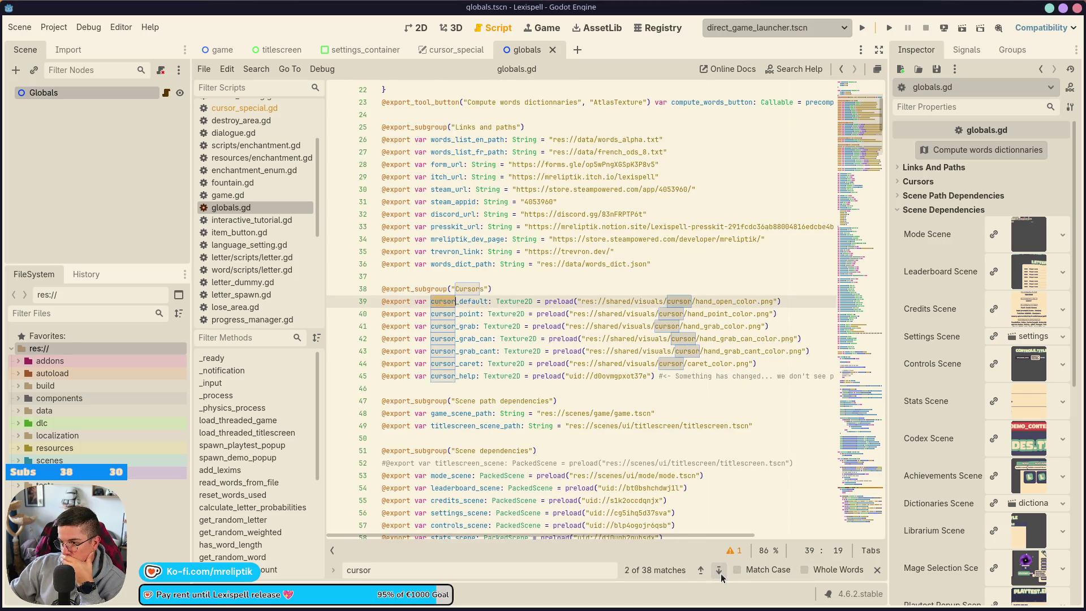
left_click(719, 570)
left_click(718, 569)
left_click(718, 569)
left_click(718, 570)
left_click(719, 569)
left_click(718, 569)
left_click(719, 570)
left_click(718, 569)
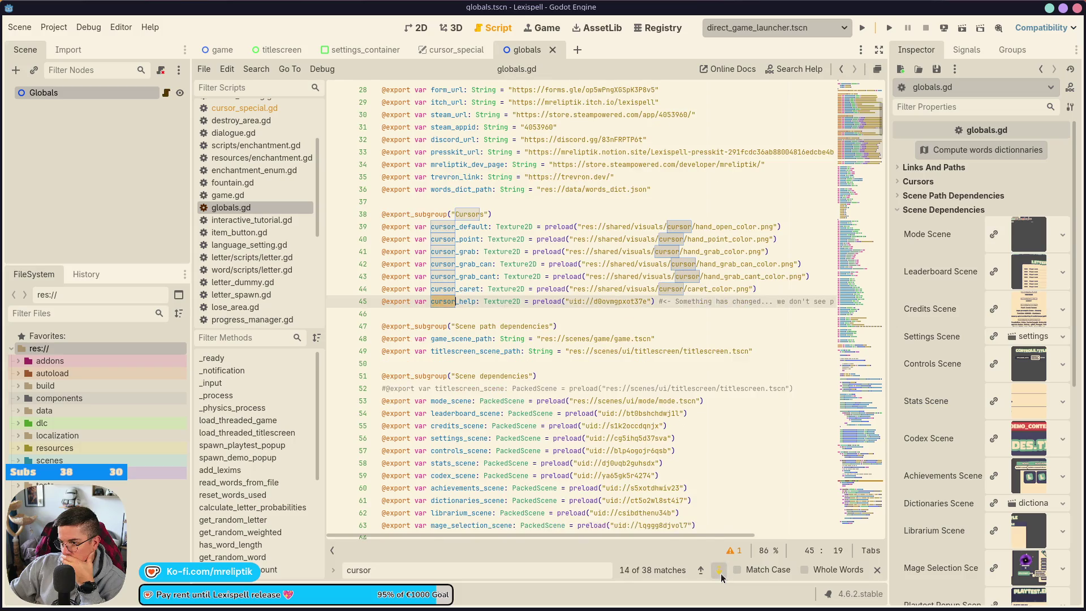
left_click(718, 570)
left_click(719, 569)
left_click(719, 570)
left_click(718, 569)
left_click(719, 569)
left_click(719, 569)
left_click(719, 569)
left_click(719, 569)
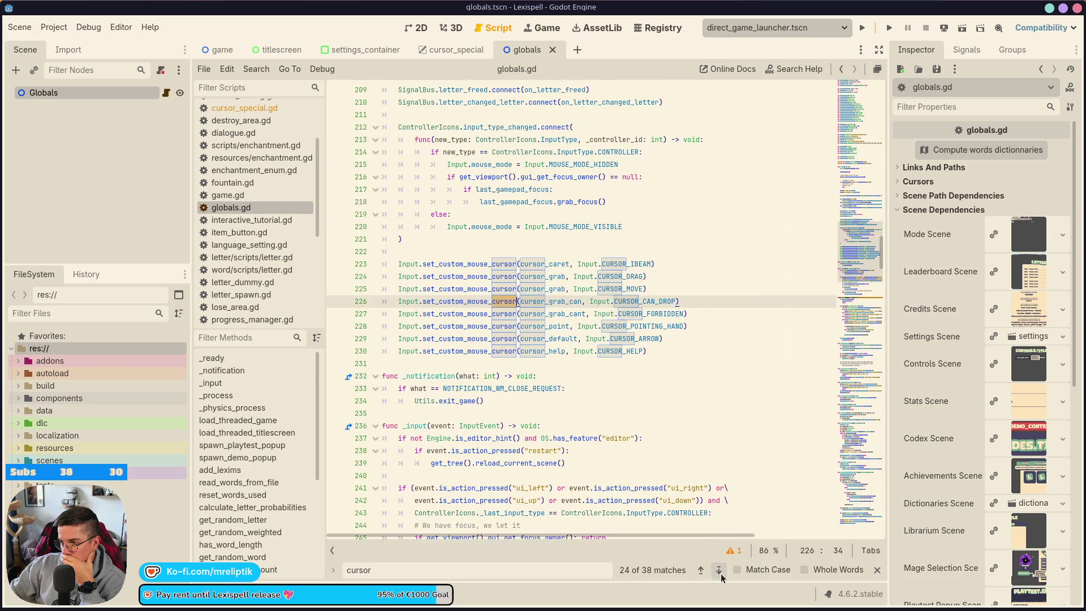
left_click(719, 569)
left_click(719, 569)
left_click(718, 569)
left_click(719, 569)
left_click(719, 569)
left_click(719, 570)
left_click(718, 569)
left_click(719, 570)
left_click(719, 569)
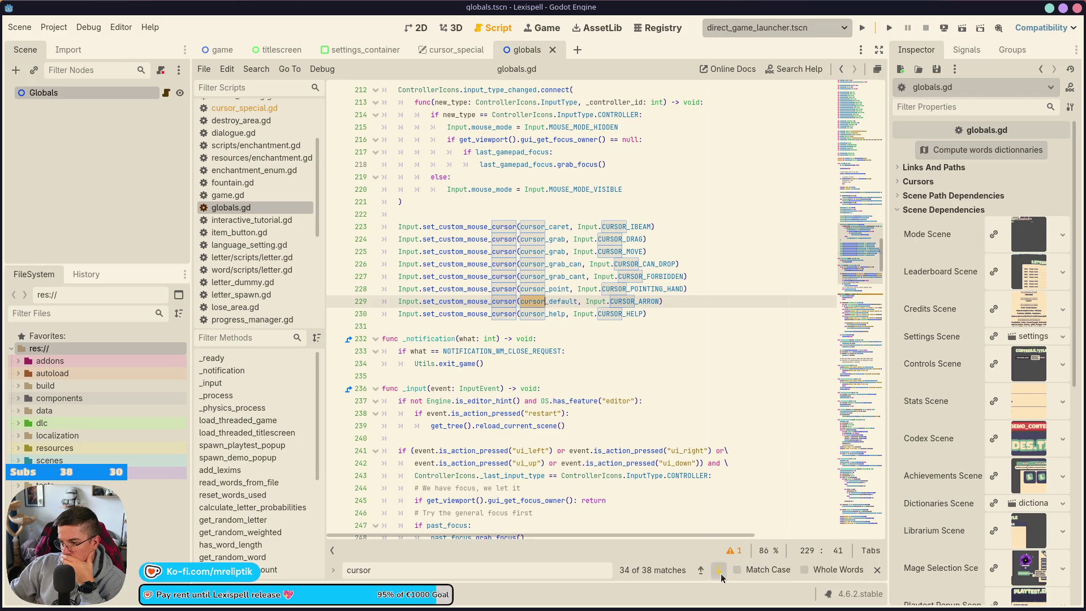
left_click(719, 569)
left_click(719, 570)
left_click(719, 570)
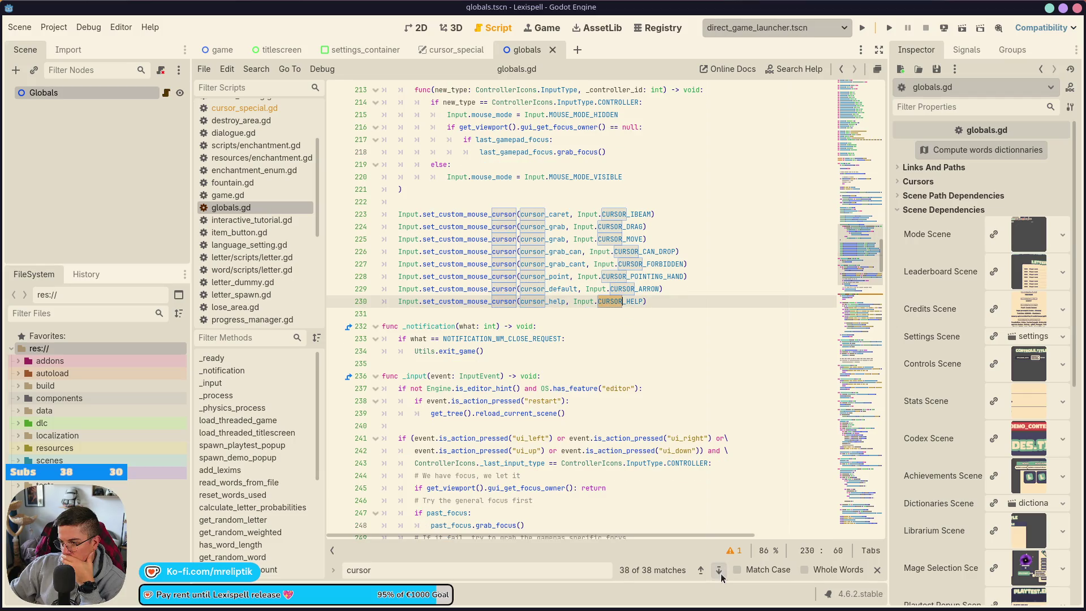
Step: Select lines 223–231 and delete all eight set_custom_mouse_cursor calls
left_click_drag(651, 301, 421, 251)
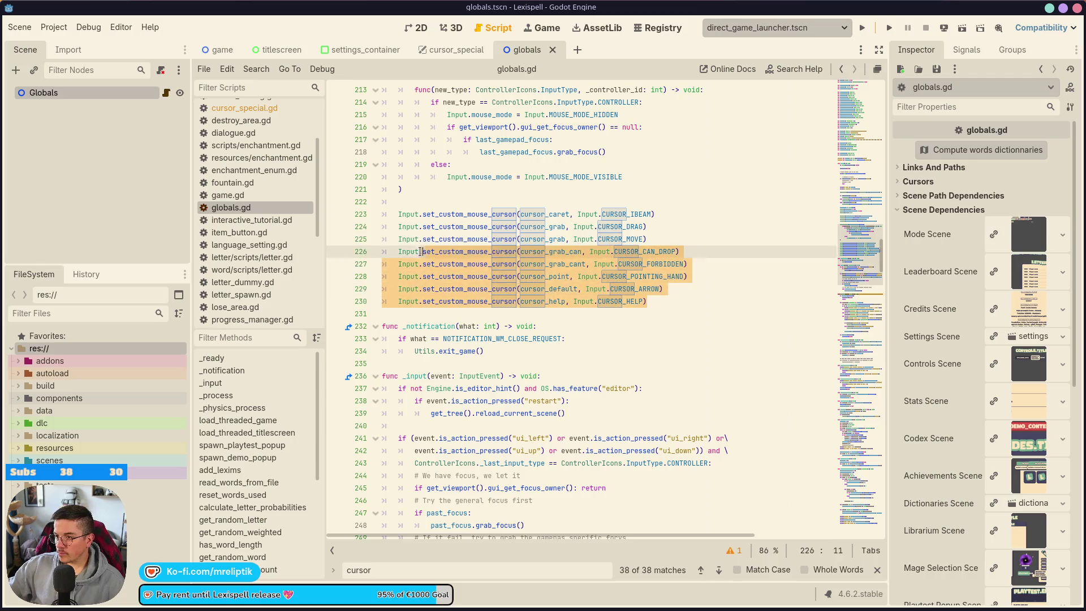
key("shift+Up")
key("shift+Up")
key("shift+Up")
key("ctrl+c")
key("BackSpace")
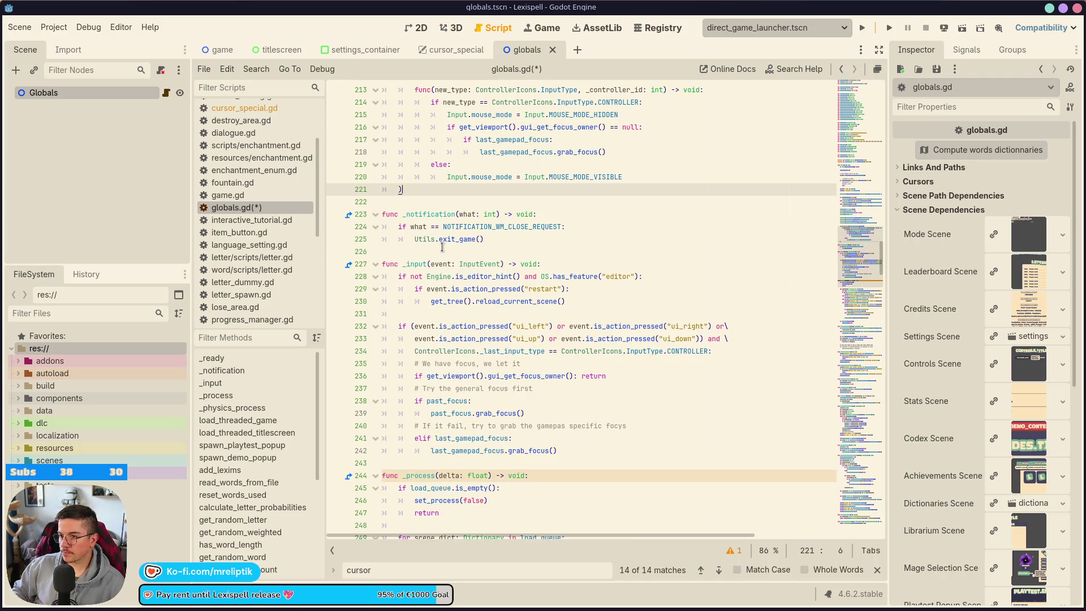
scroll(442, 247, "up", 5)
mouse_move(202, 54)
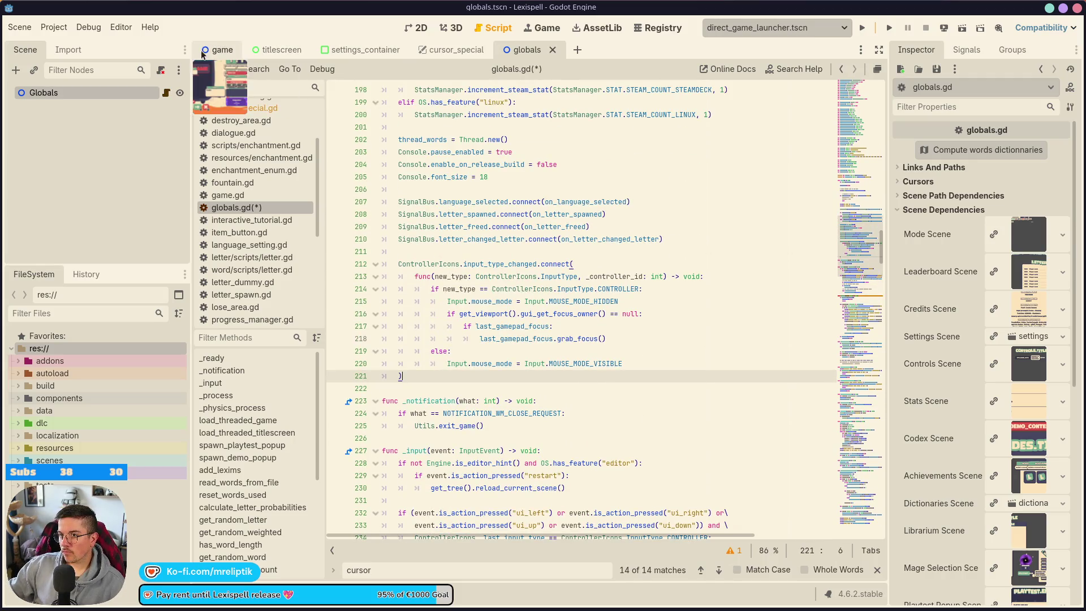
Step: Look over the cursor_special.gd and globals.gd scripts via their scene tabs
left_click(455, 52)
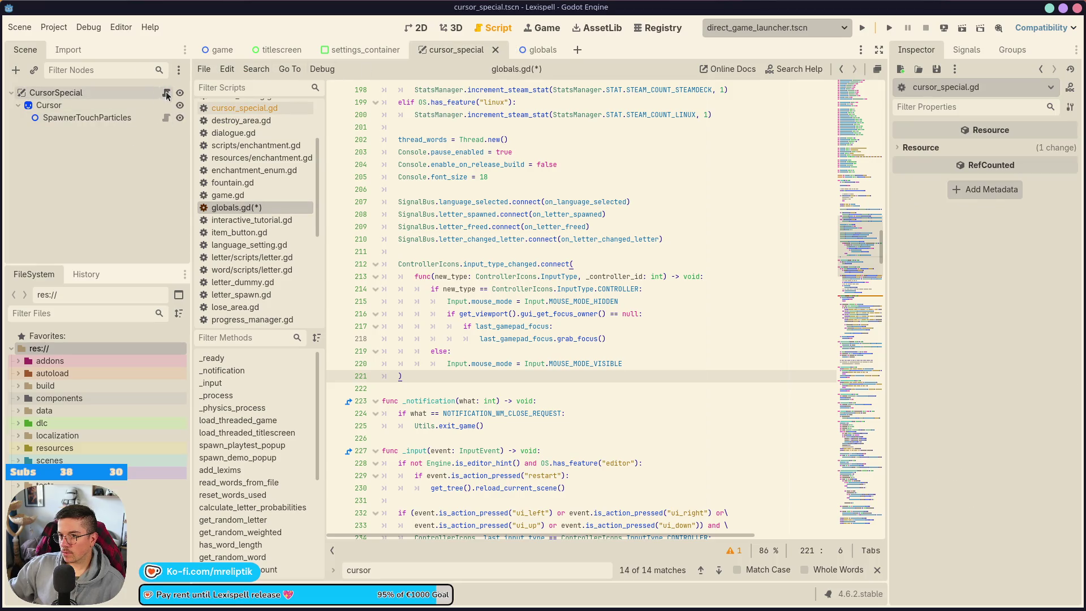
left_click(166, 93)
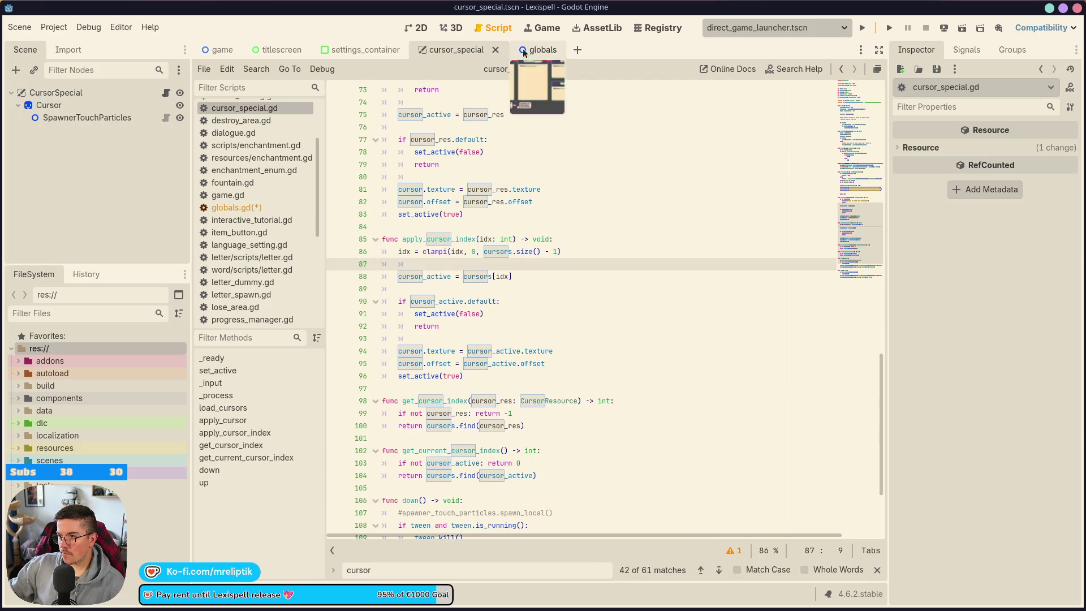
left_click(516, 55)
left_click(165, 92)
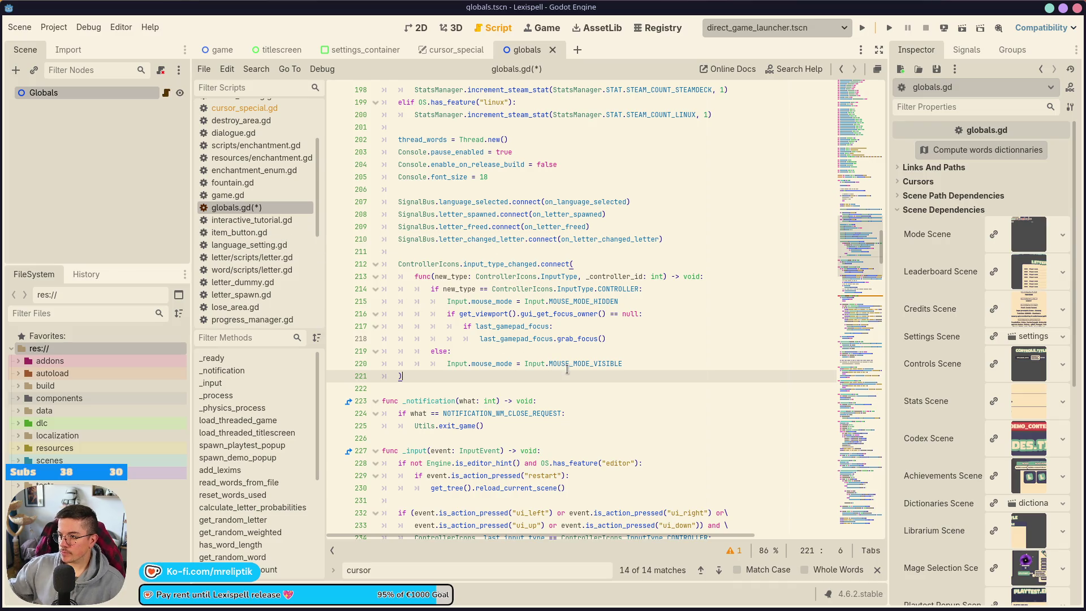
Step: Paste the eight set_custom_mouse_cursor calls into _ready after line 29 of cursor_special.gd
mouse_move(567, 368)
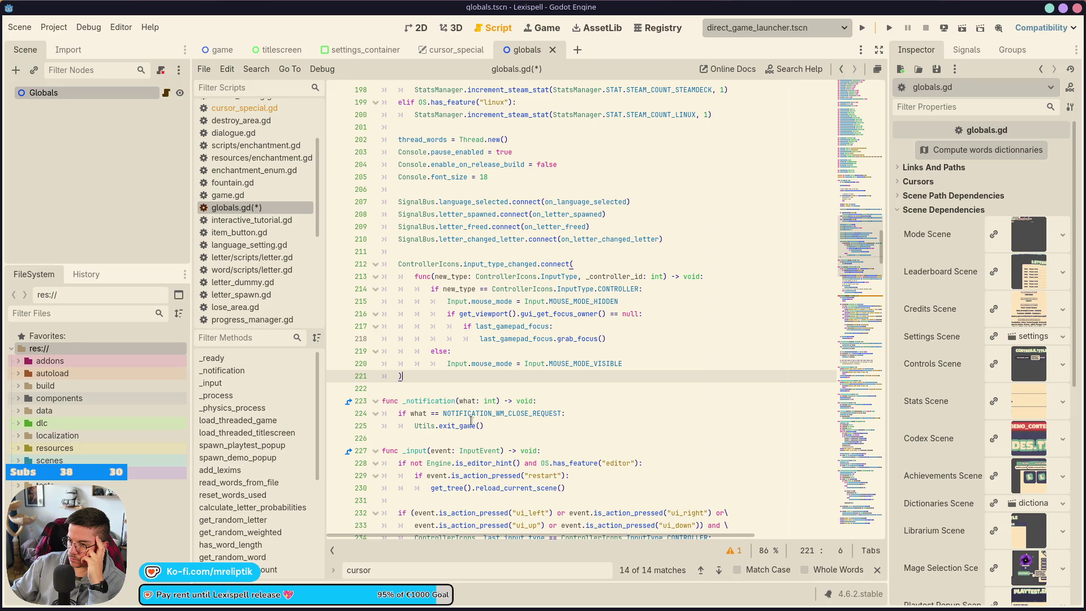
mouse_move(456, 395)
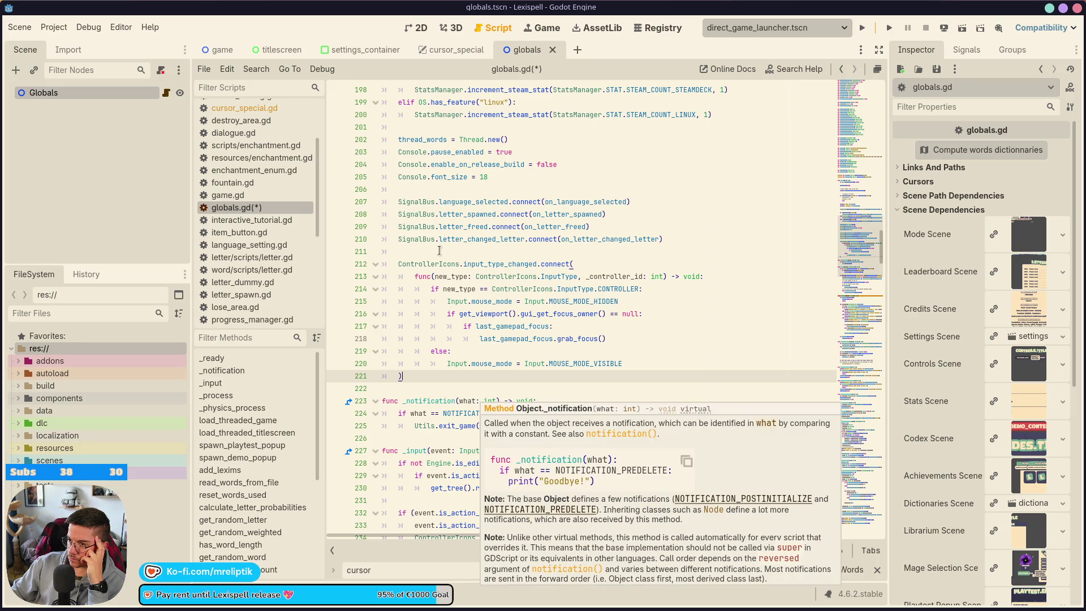
left_click(453, 53)
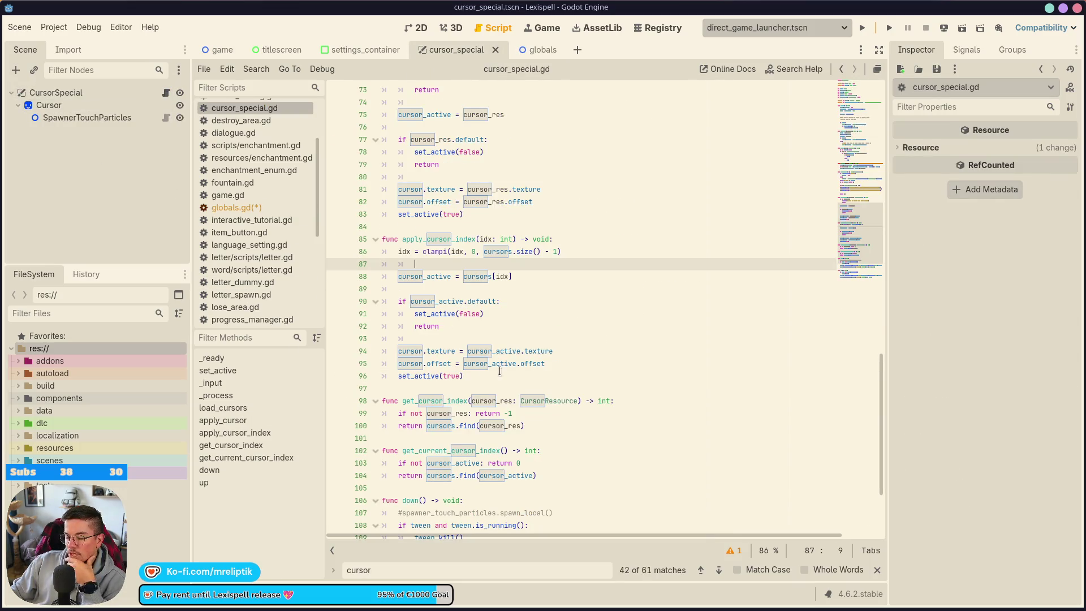
scroll(504, 340, "up", 5)
scroll(505, 340, "up", 2)
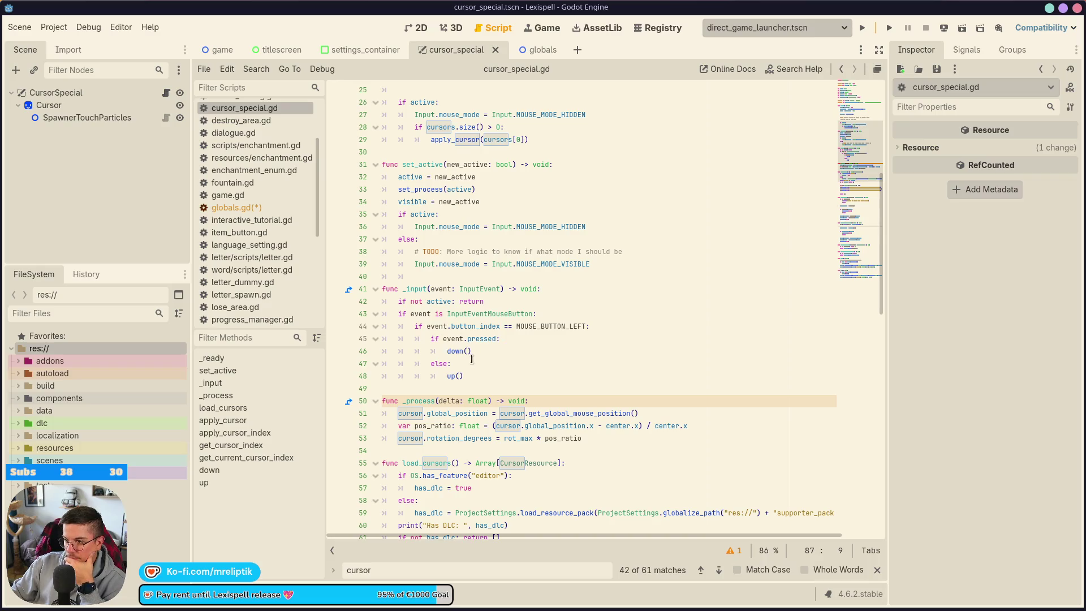
scroll(494, 358, "up", 8)
scroll(494, 358, "up", 4)
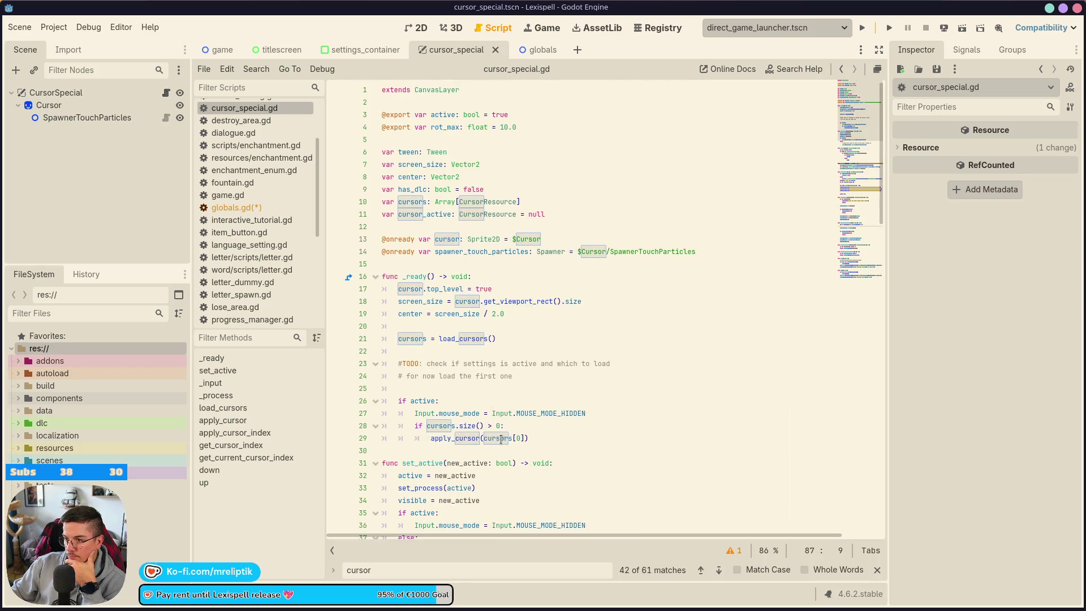
left_click(557, 436)
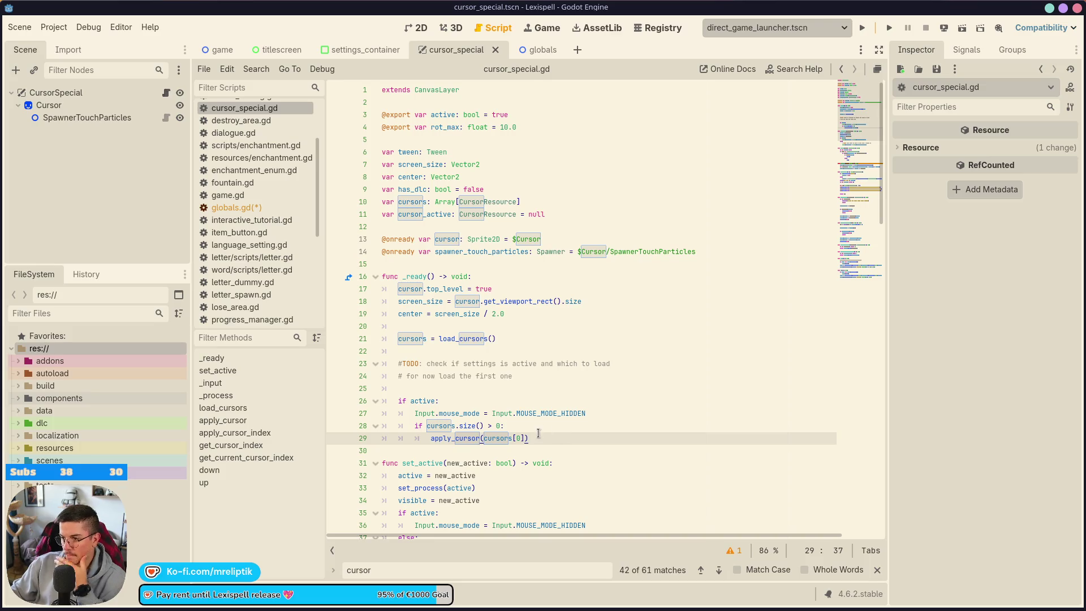
key("Return")
key("Return")
key("ctrl+v")
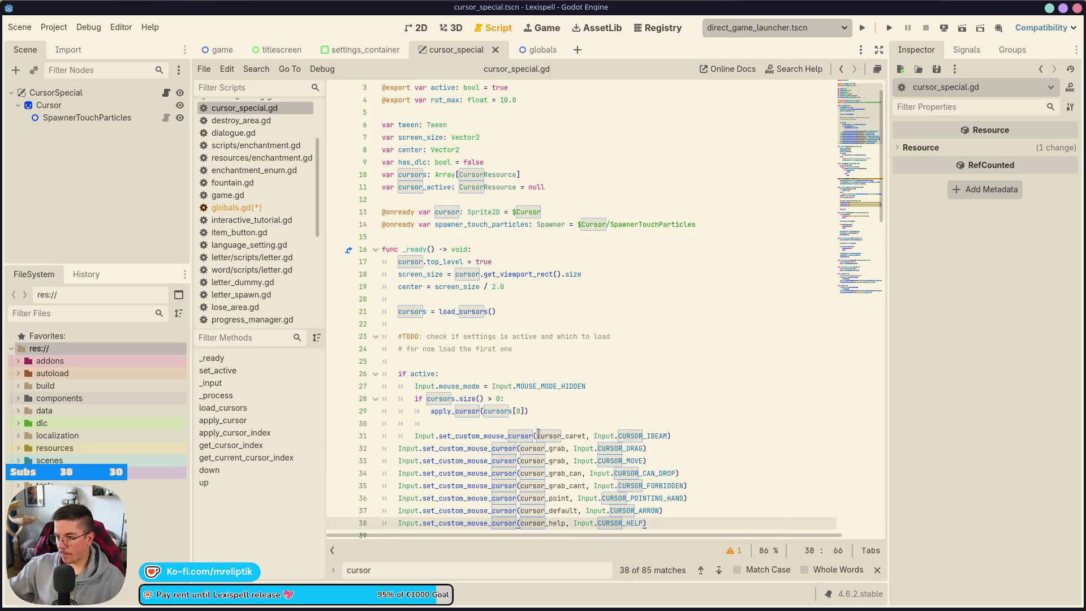
left_click(524, 50)
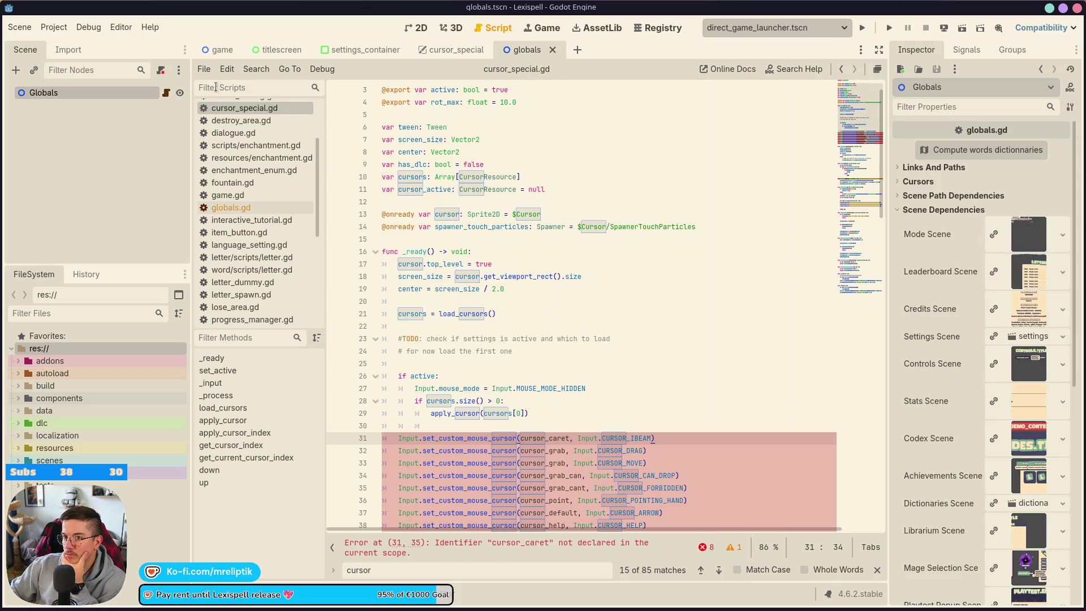
Step: Remove the Cursors export block (lines 38–45) from globals.gd and save it
left_click(166, 93)
scroll(527, 368, "up", 4)
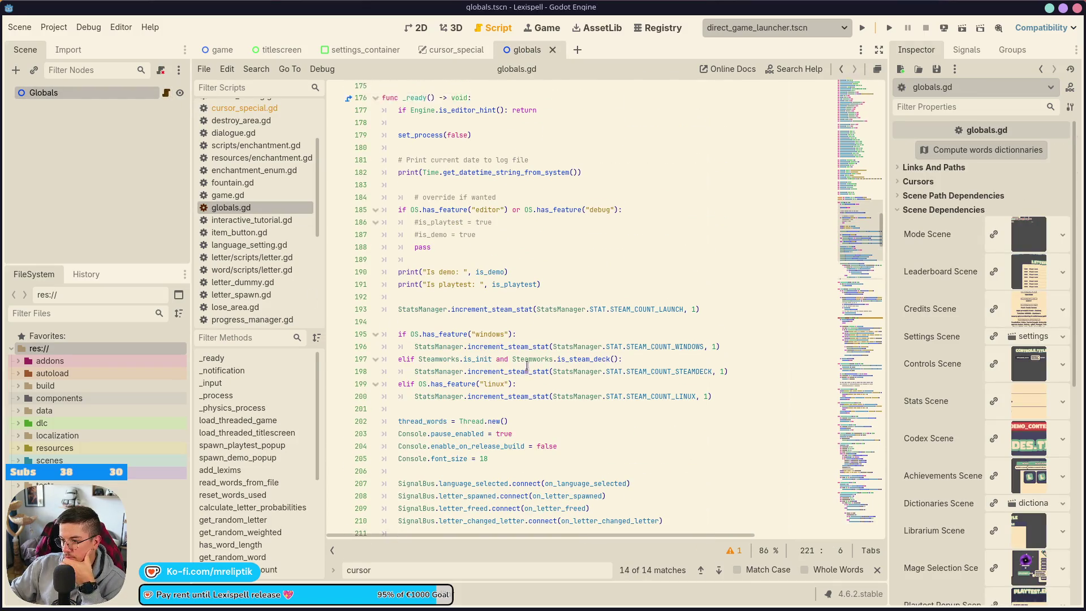
scroll(527, 368, "down", 2)
scroll(527, 368, "up", 20)
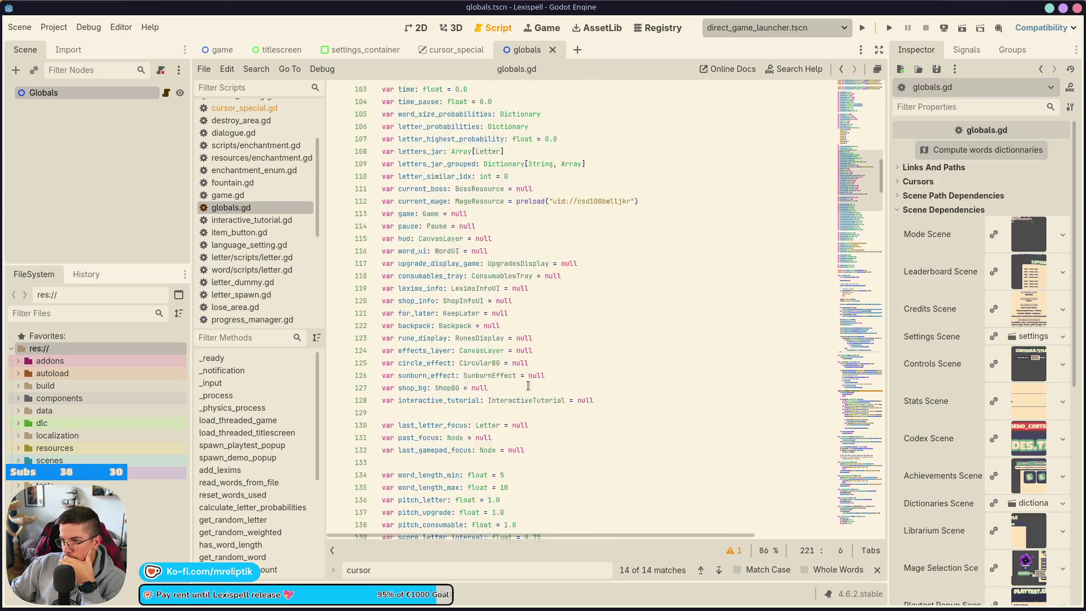
scroll(521, 367, "up", 13)
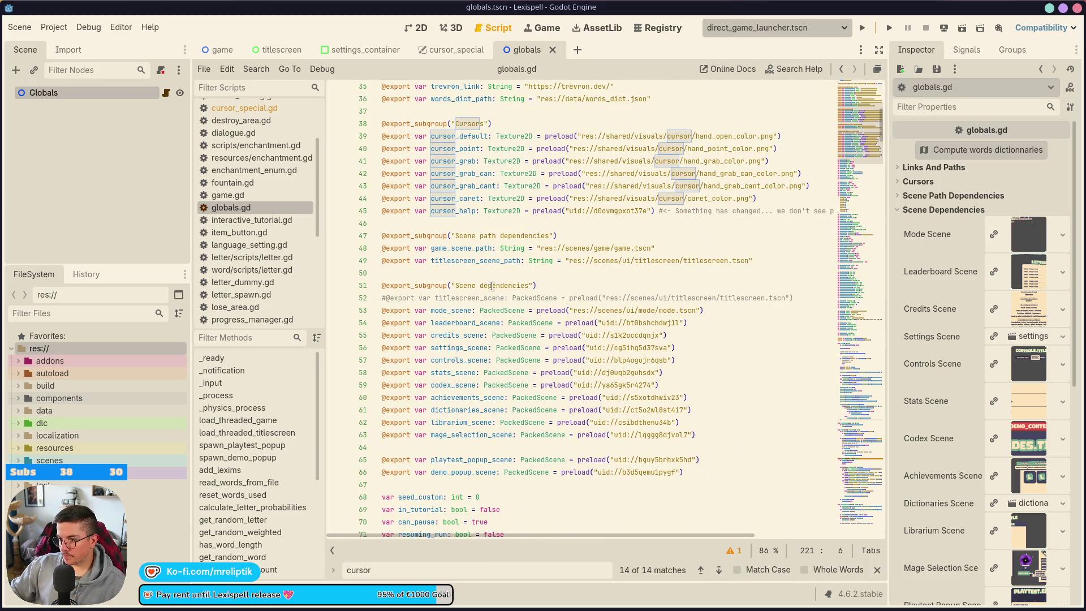
scroll(490, 425, "up", 2)
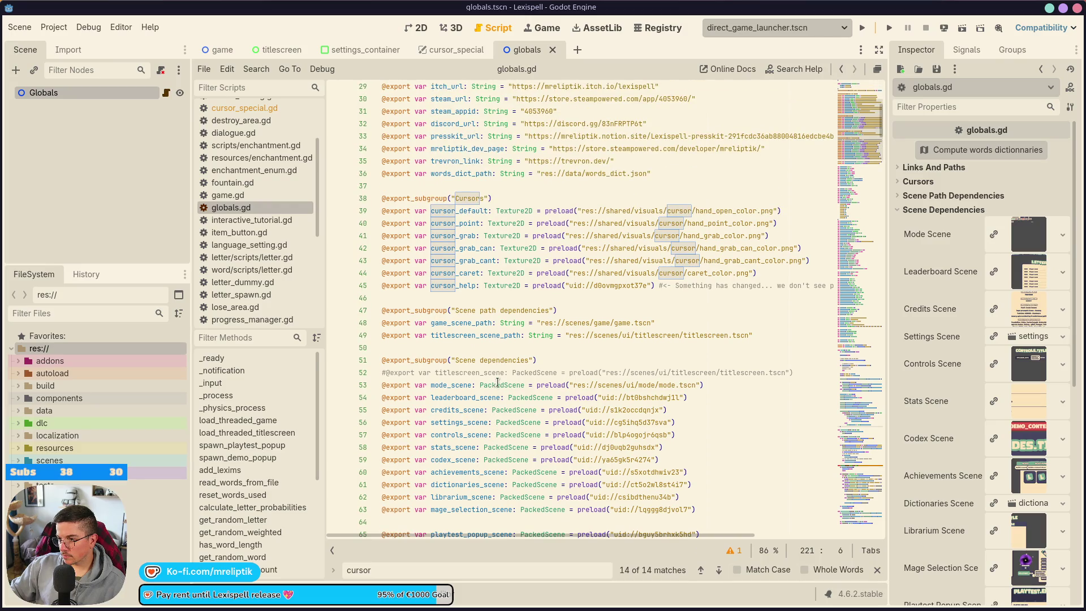
scroll(498, 383, "up", 4)
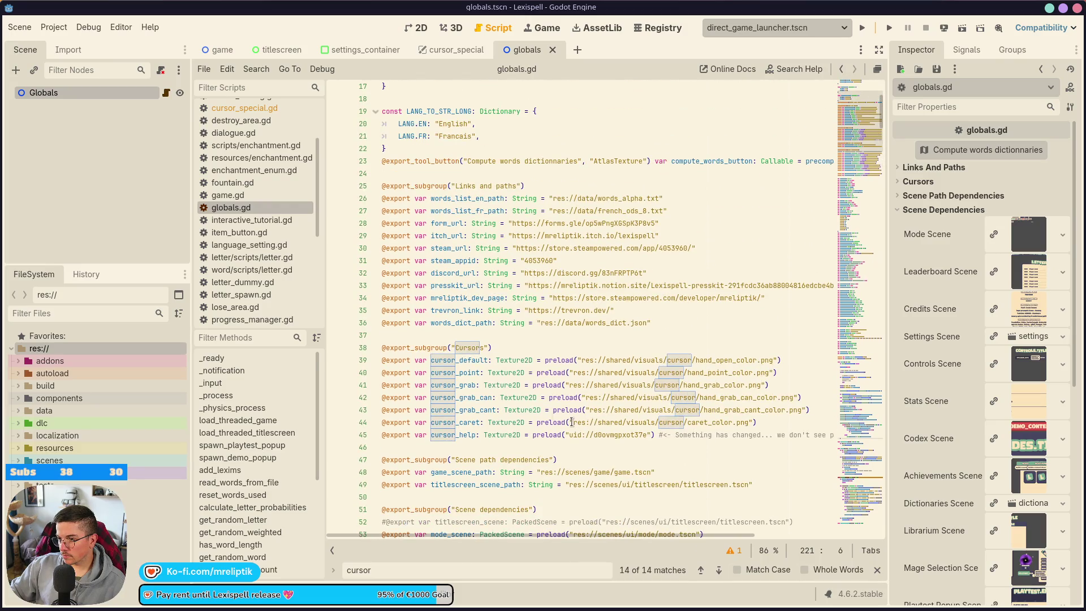
left_click(403, 447)
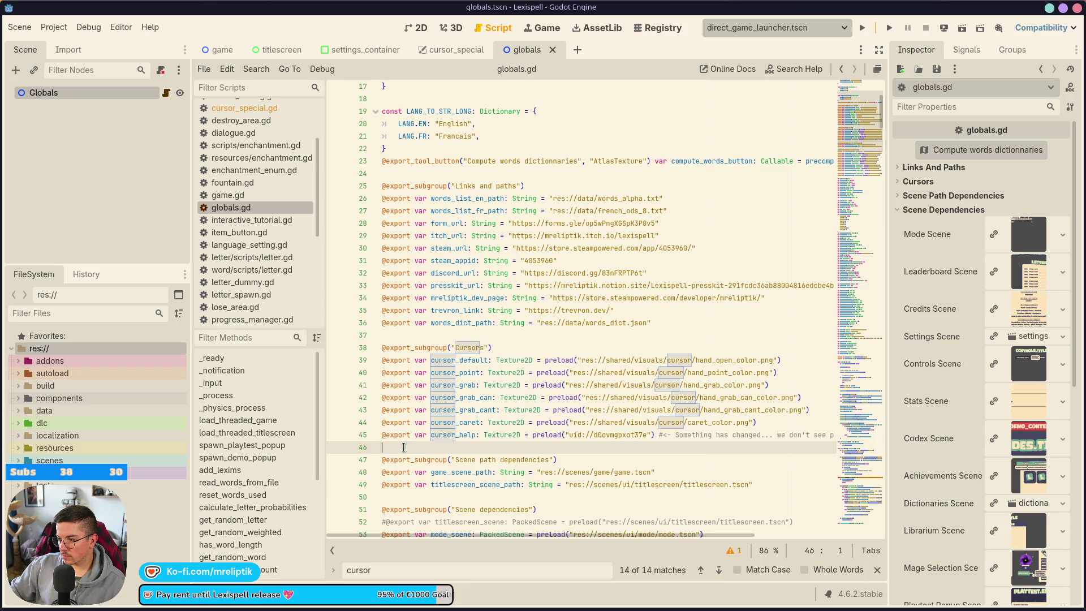
left_click_drag(403, 446, 356, 348)
key("ctrl+c")
key("BackSpace")
key("BackSpace")
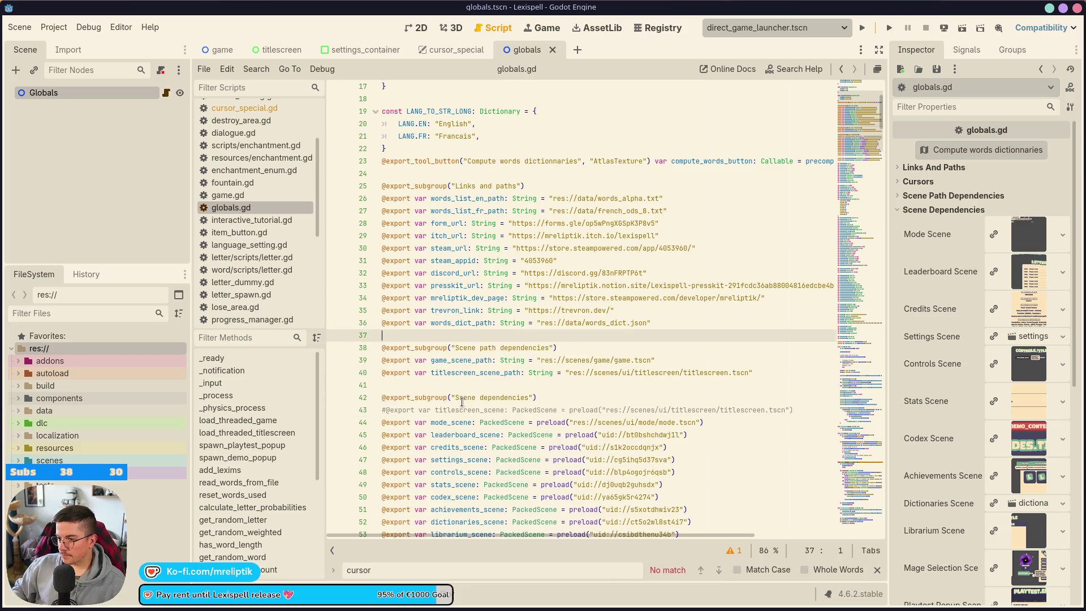
key("ctrl+s")
Step: Paste the Cursors exports into cursor_special.gd at line 5 and save
left_click(425, 52)
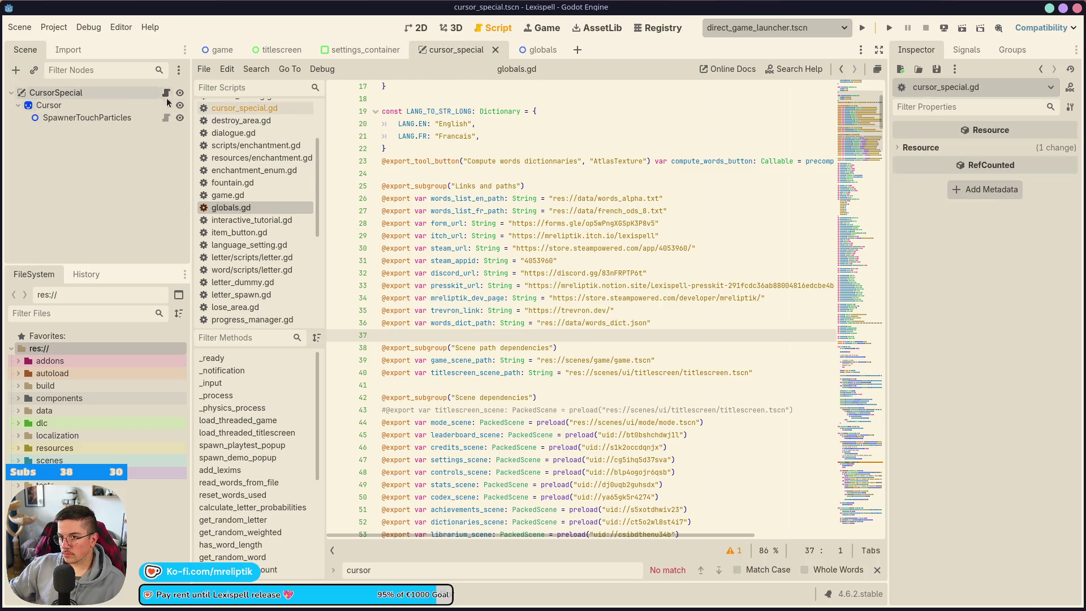
scroll(464, 375, "down", 4)
scroll(494, 356, "up", 5)
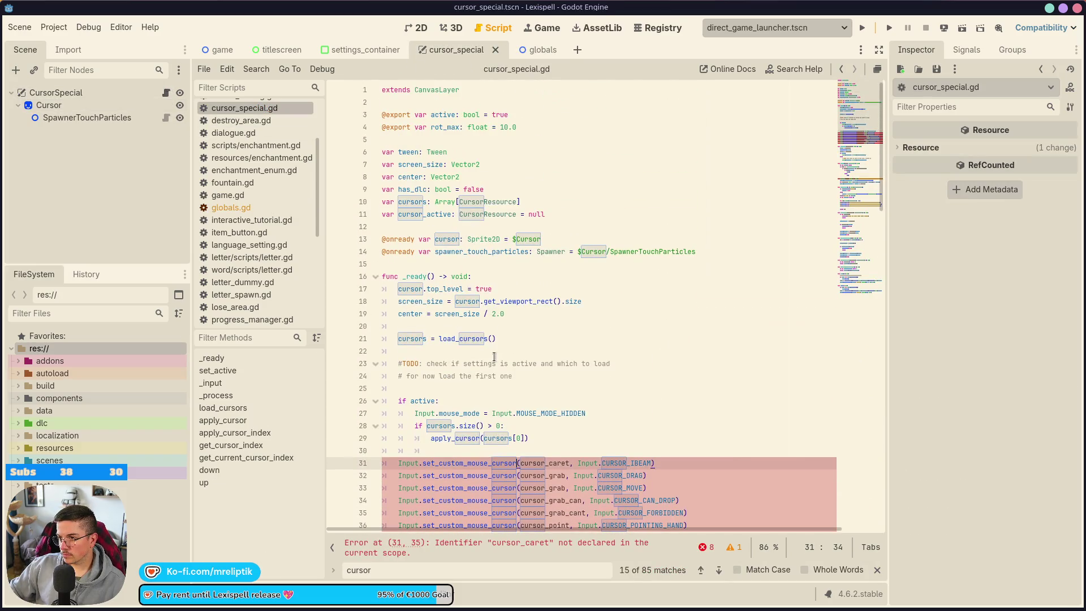
left_click(406, 139)
key("ctrl+v")
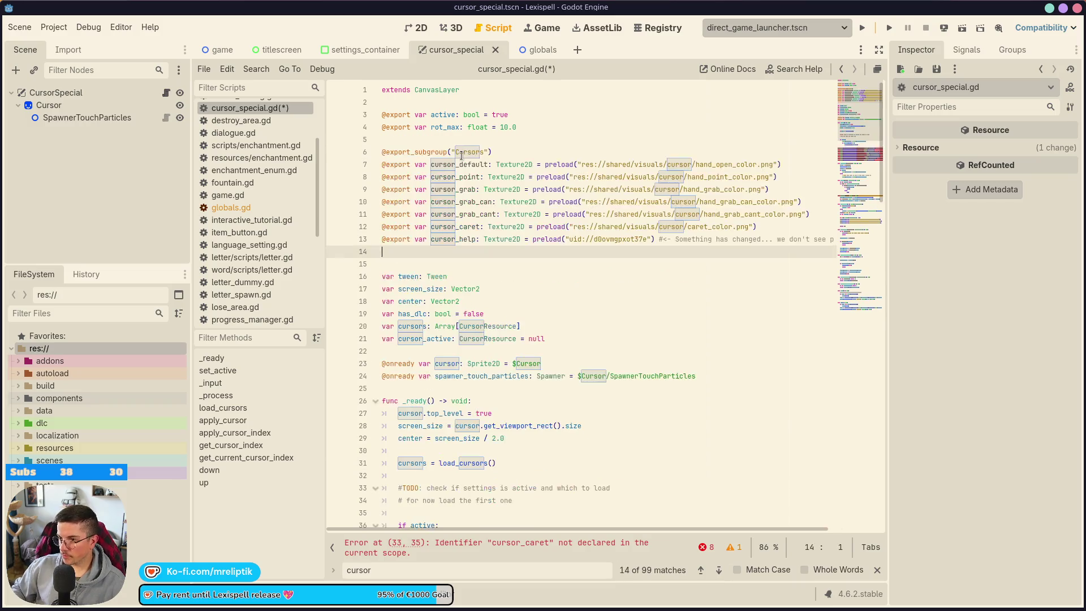
key("ctrl+s")
key("Delete")
key("ctrl+s")
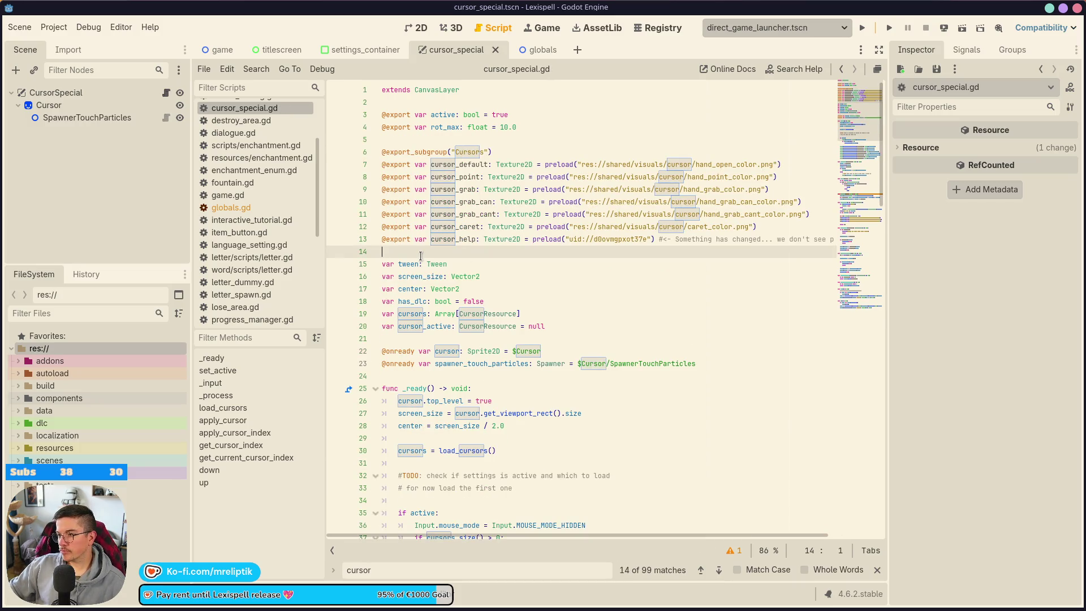
Step: Confirm the CursorSpecial node's Inspector shows the seven exported cursor textures
left_click(51, 92)
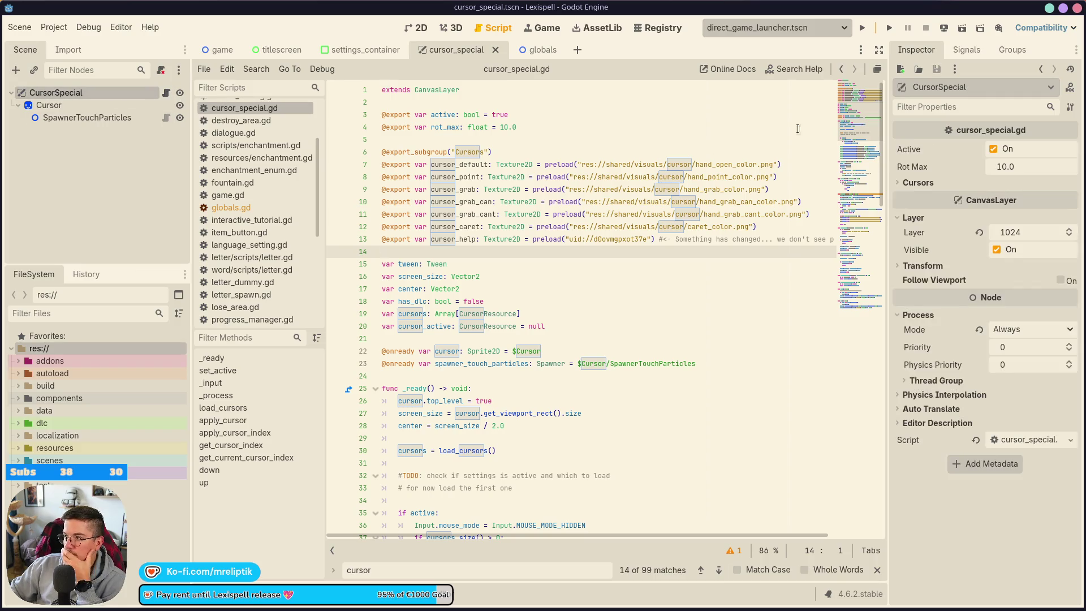
left_click(112, 163)
left_click(85, 93)
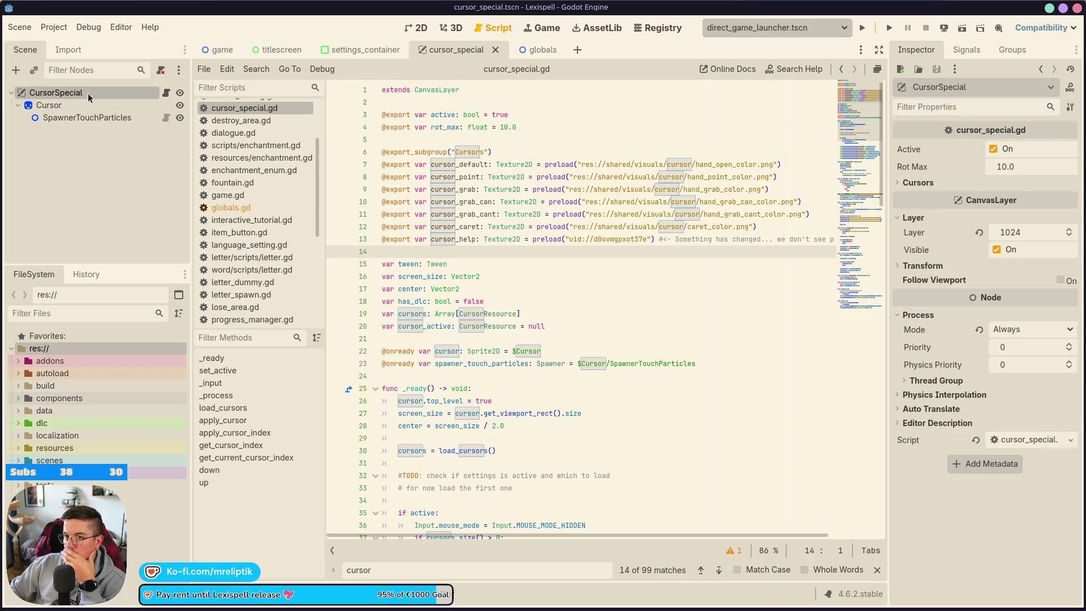
left_click(362, 49)
left_click(455, 50)
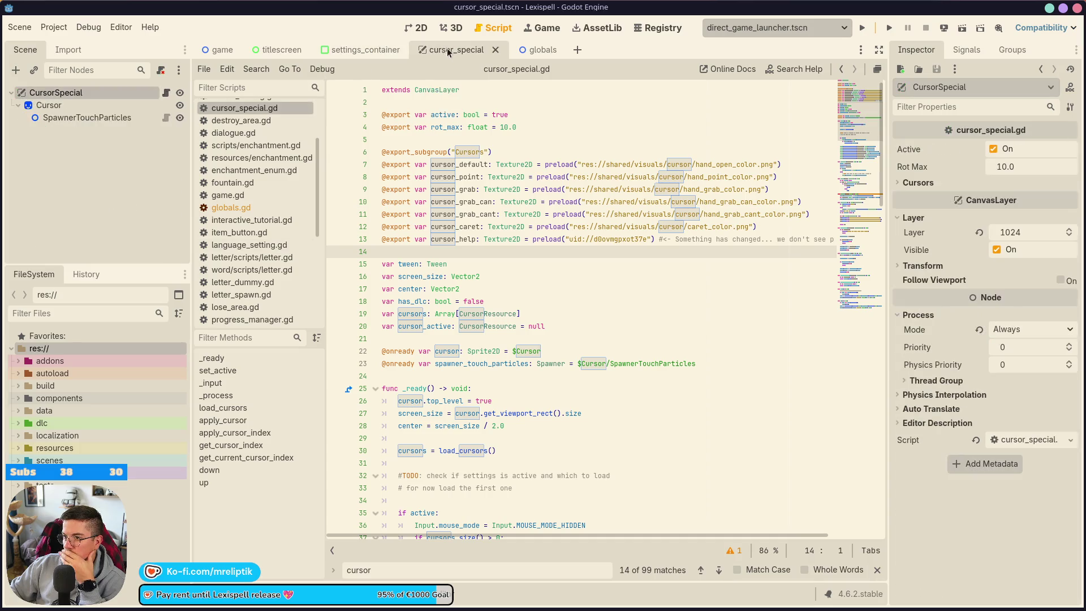
left_click(421, 28)
left_click(917, 181)
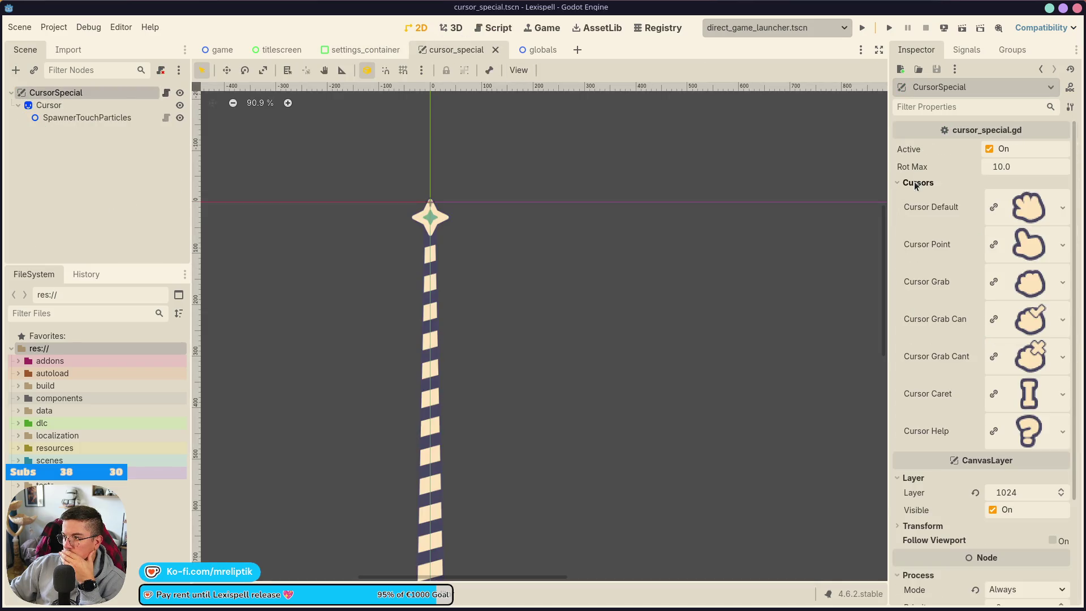
left_click(917, 183)
Step: Review cursor_special.gd again and recheck the Cursors texture group in the Inspector
left_click(166, 93)
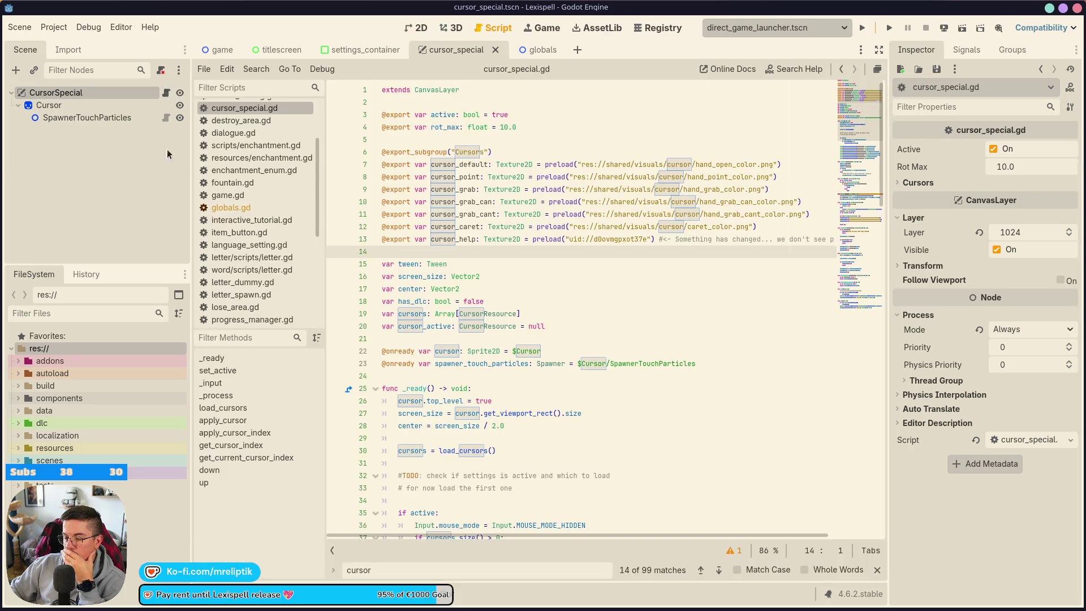
scroll(511, 240, "down", 3)
scroll(510, 240, "down", 6)
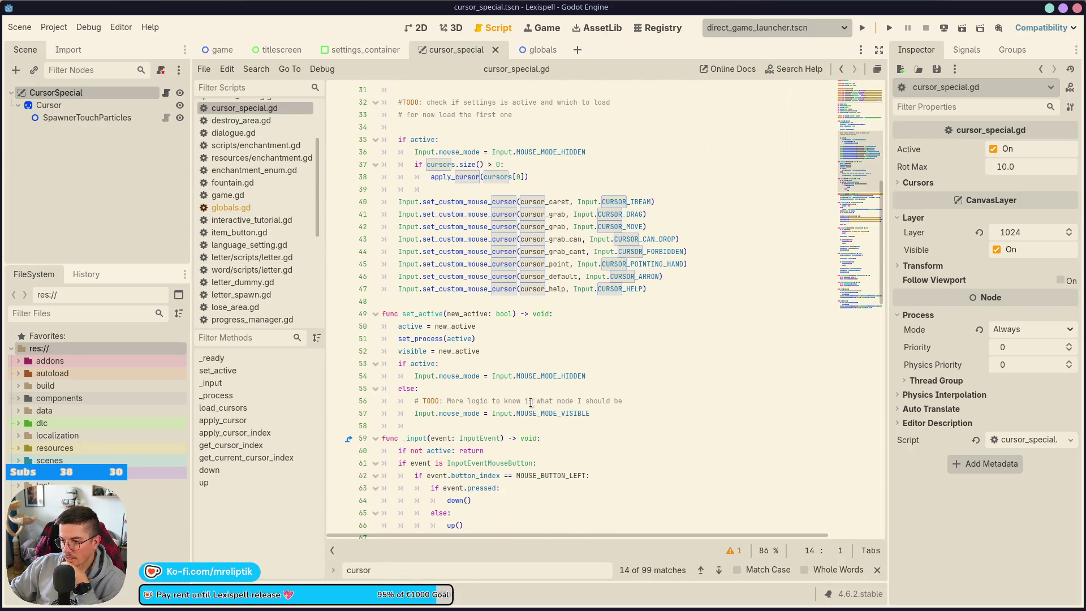
scroll(509, 263, "up", 6)
scroll(498, 294, "up", 3)
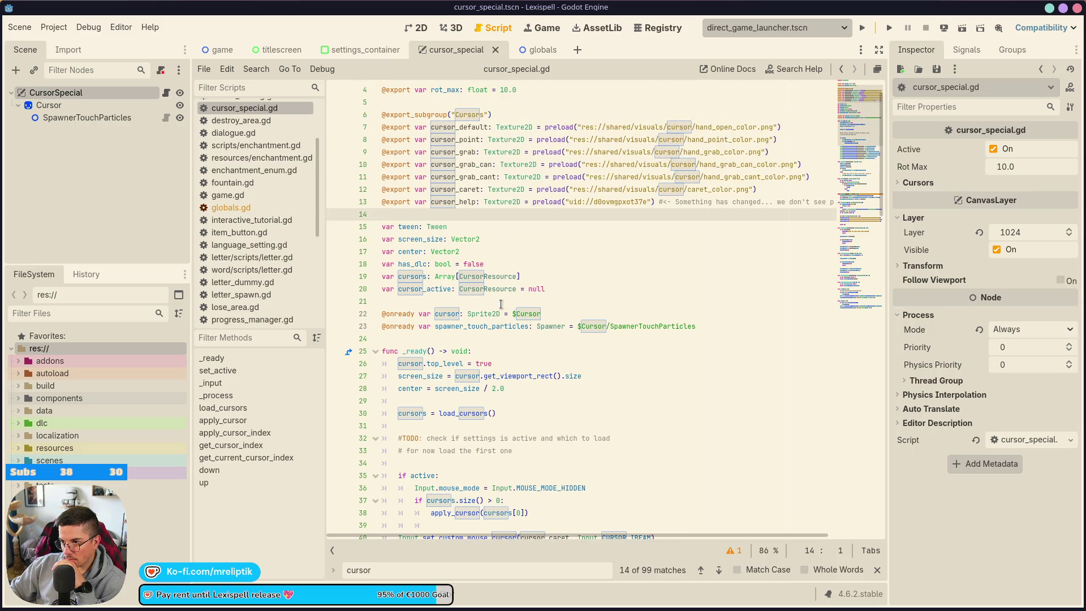
left_click(916, 182)
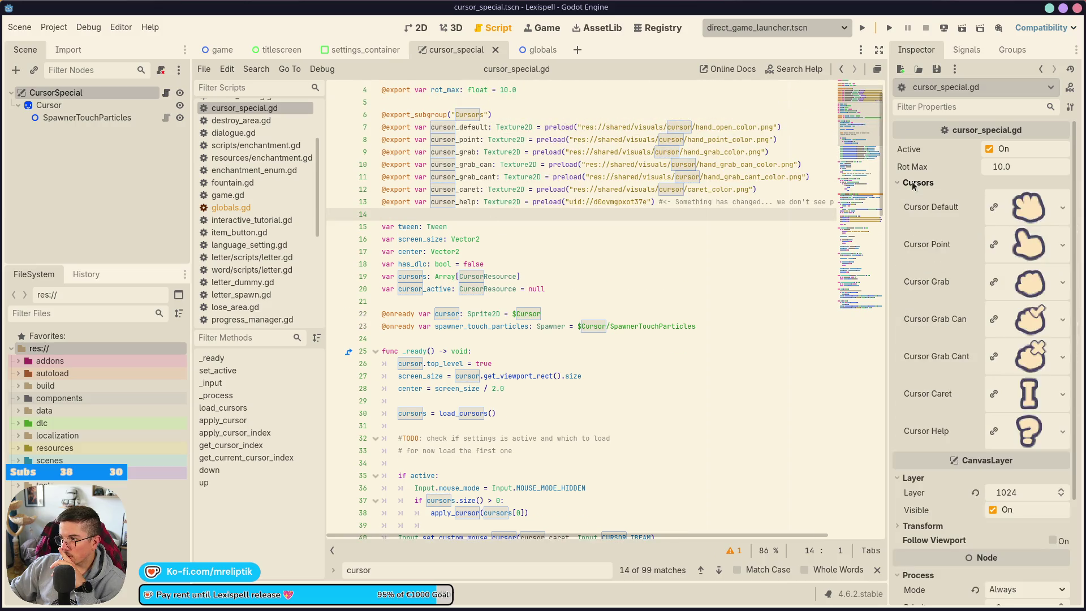
left_click(916, 182)
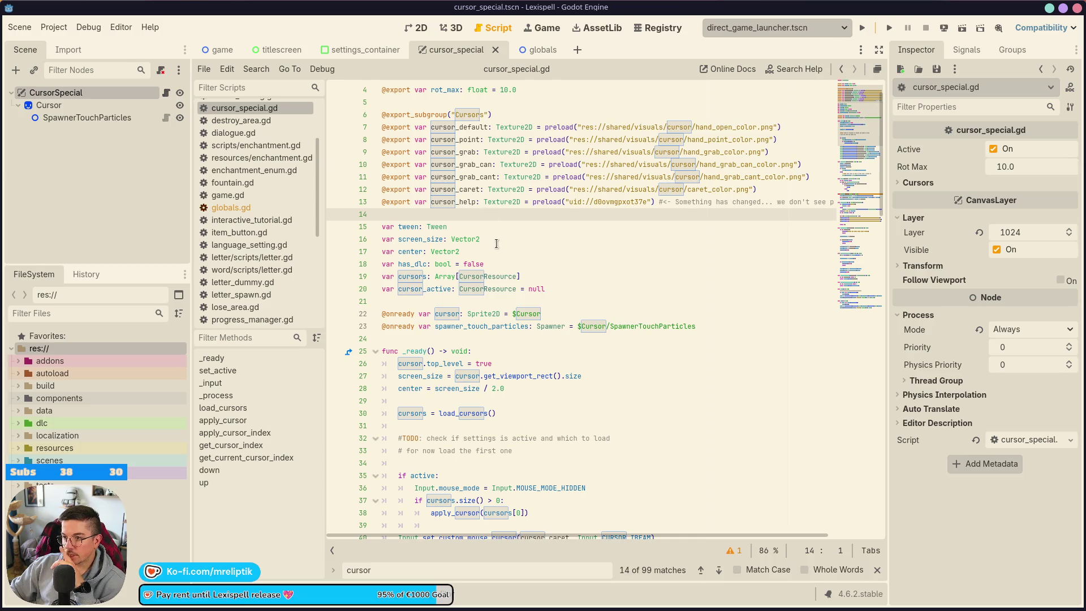
left_click(245, 408)
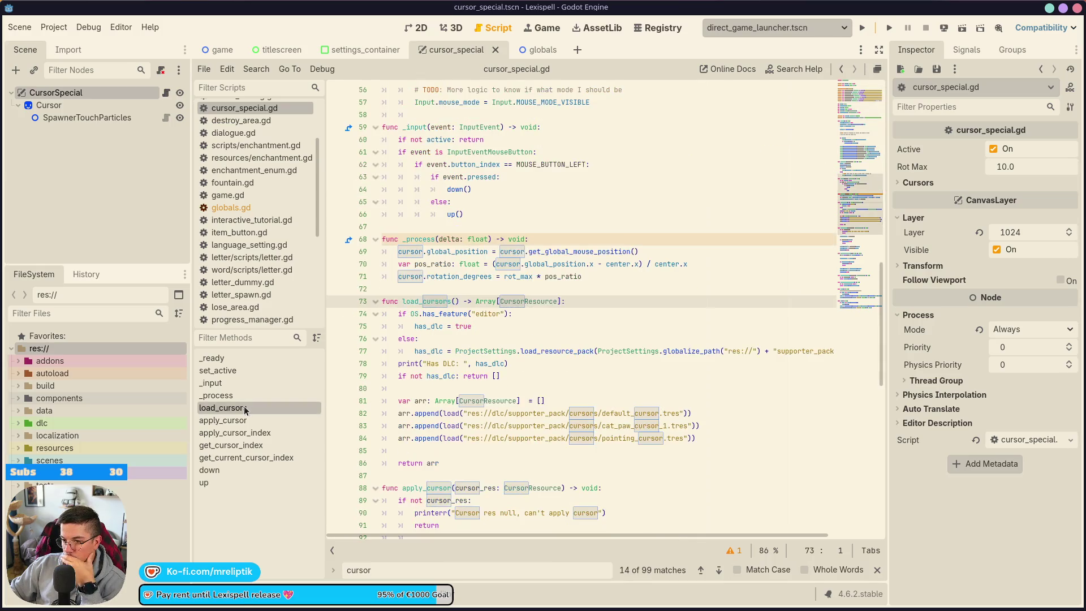
Step: Duplicate the pointing_cursor.tres load line in load_cursors
scroll(439, 428, "down", 1)
left_click(711, 401)
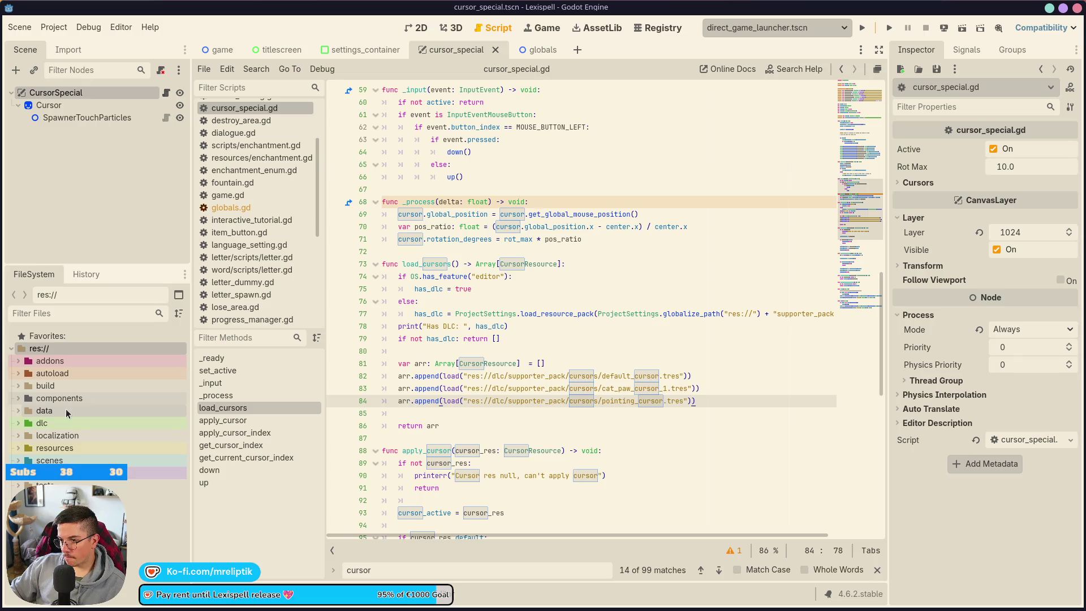
left_click(40, 415)
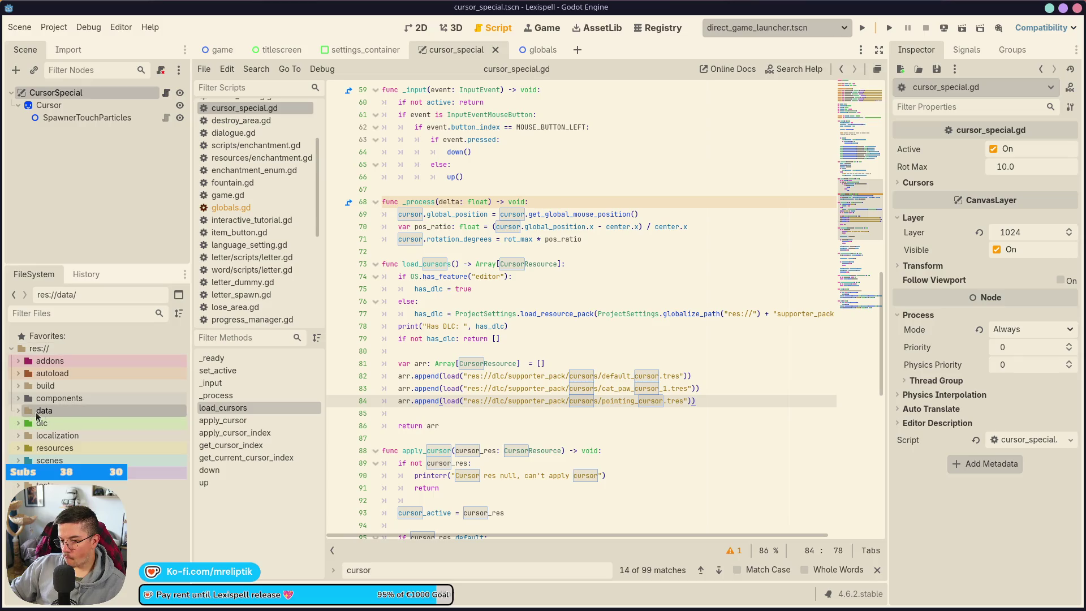
left_click(19, 422)
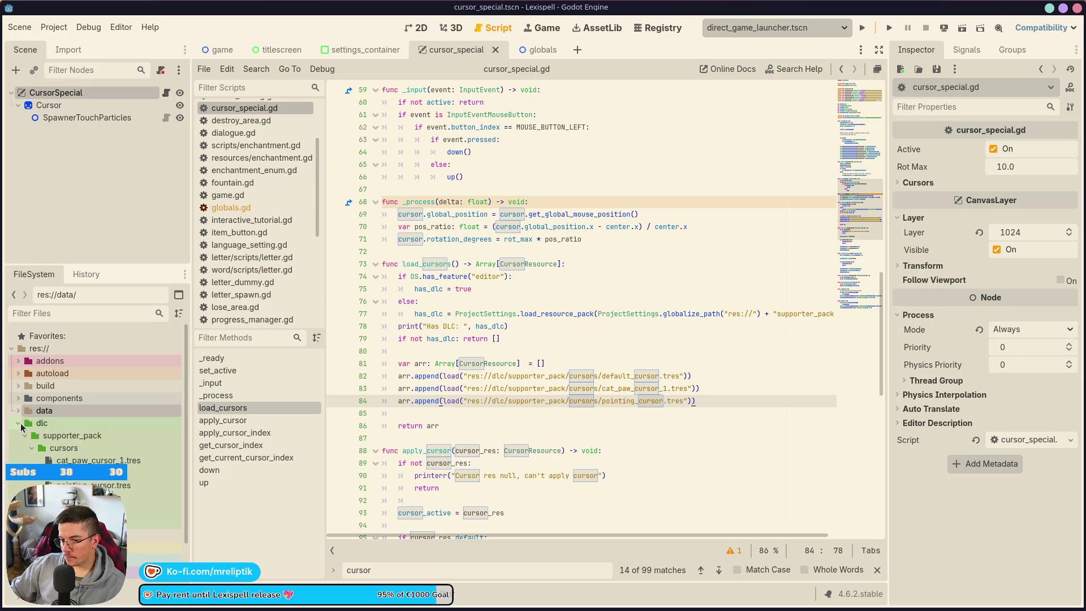
left_click(437, 408)
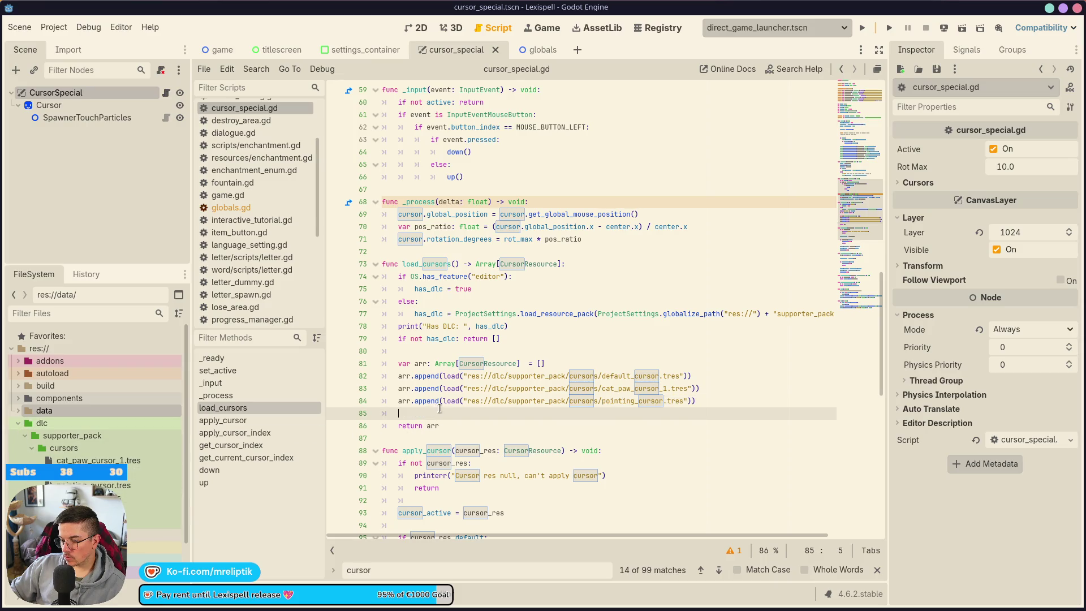
key("Return")
key("Up")
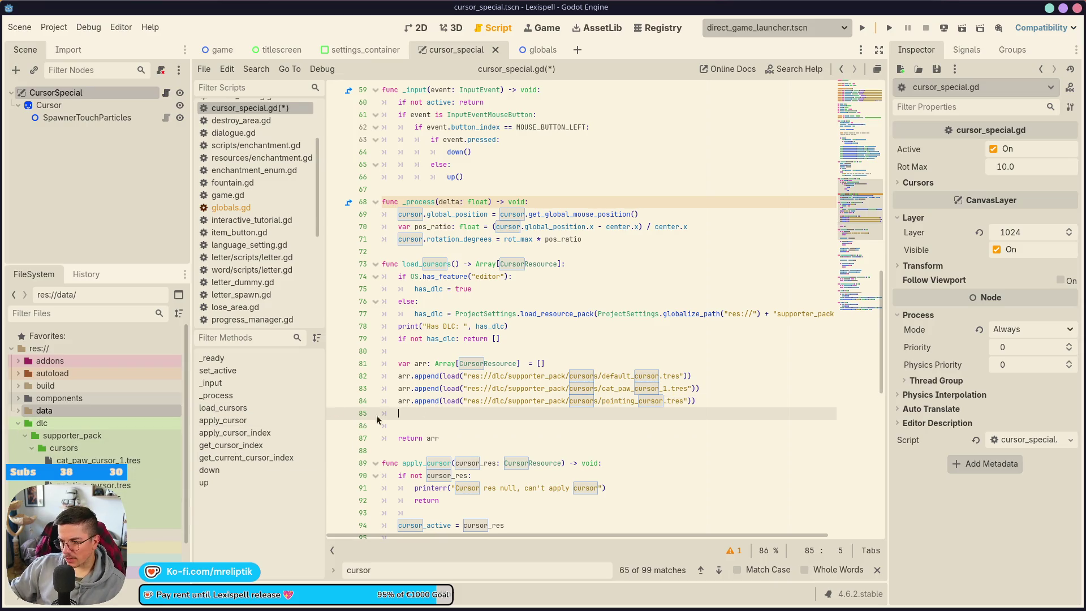
type("arr.append(load(\"res://dlc/supporter_pack/cursors/pointing_cursor.tres\"))")
Step: Point the duplicated line at the supporter pack's wand_cursor.tres and save the script
left_click(136, 498)
left_click_drag(135, 497, 452, 432)
left_click_drag(607, 425, 403, 428)
key("ctrl+x")
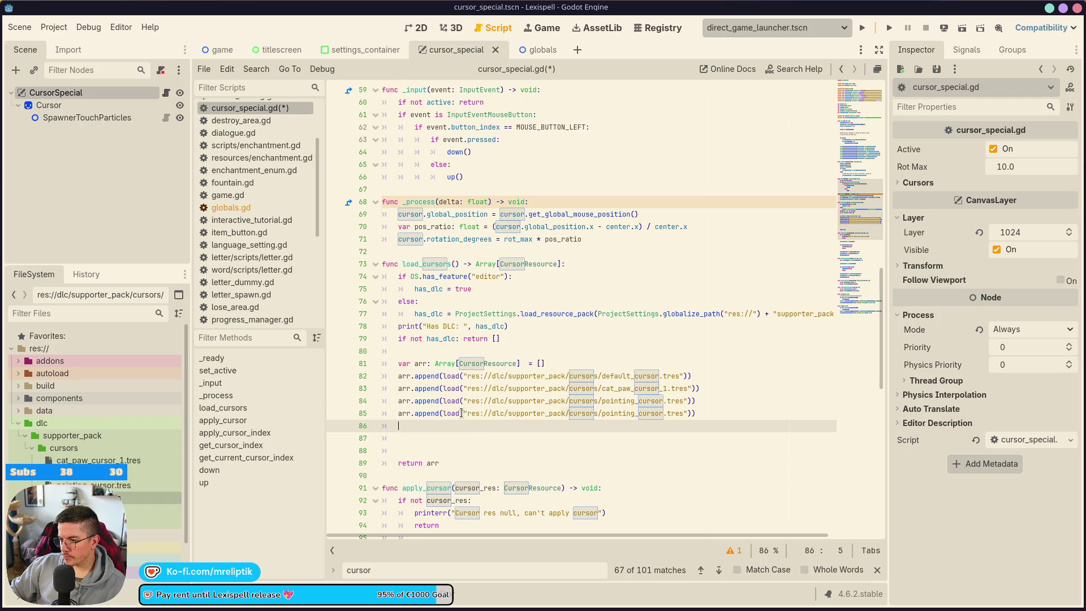
left_click_drag(463, 413, 566, 413)
key("ctrl+v")
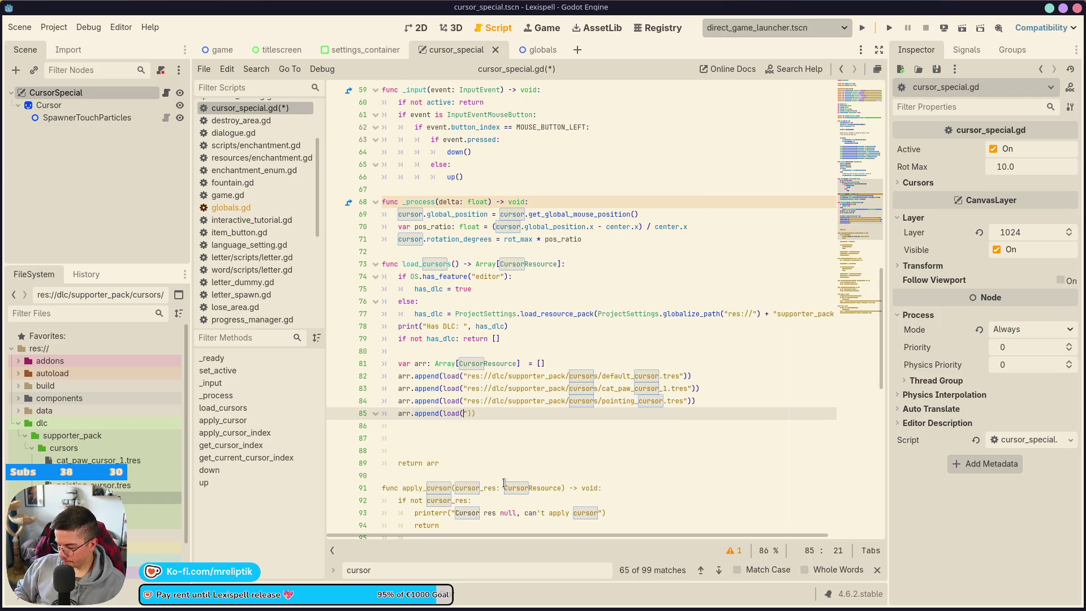
left_click(418, 423)
key("ctrl+shift+k")
key("ctrl+shift+k")
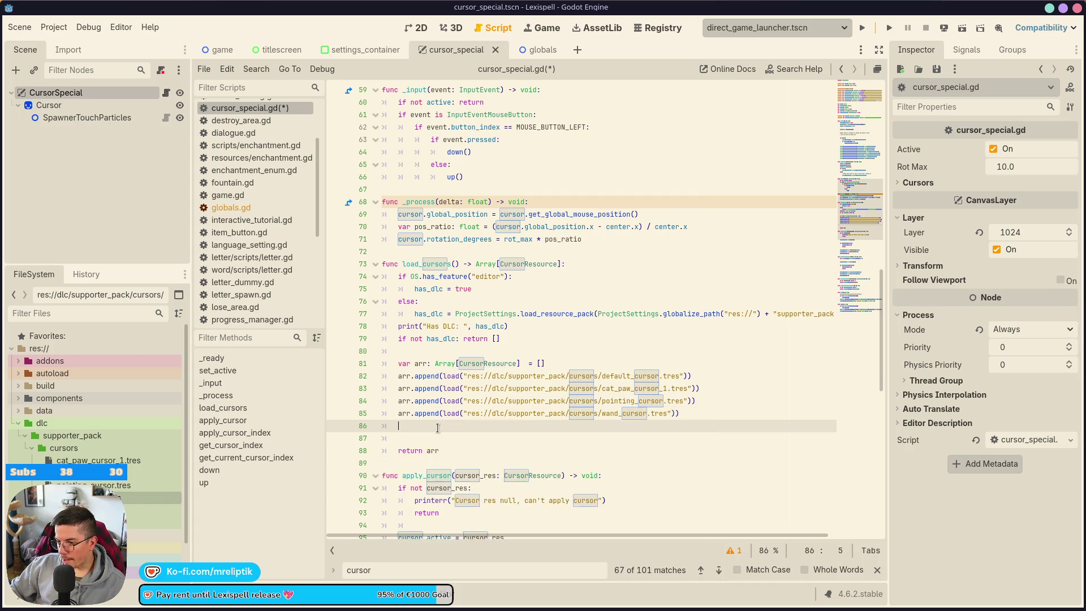
key("ctrl+s")
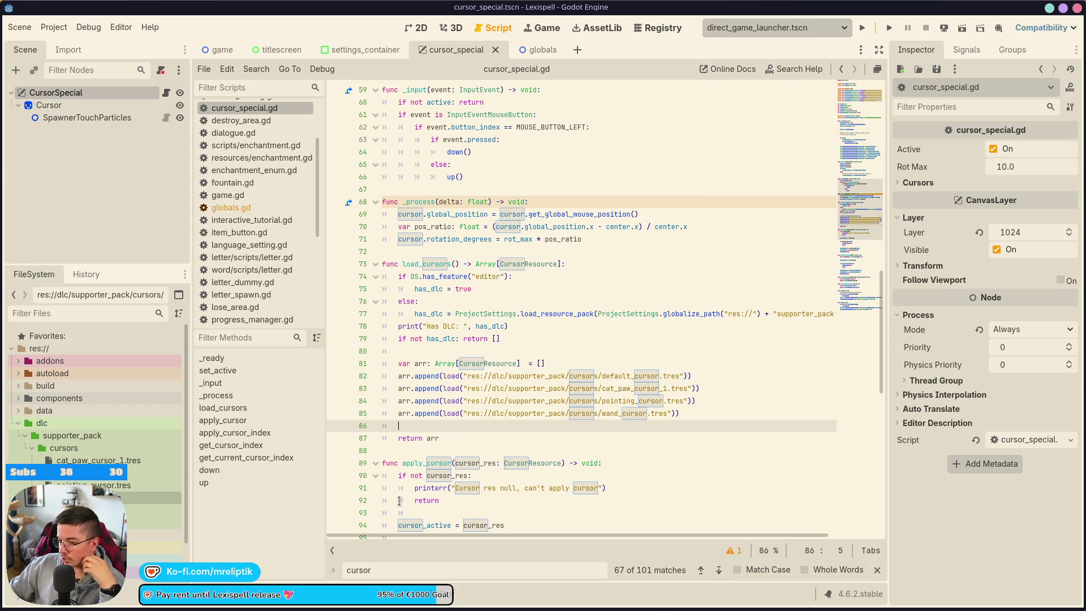
Step: Clear all logged errors from the Debugger's Errors list
key("alt+d")
left_click(290, 451)
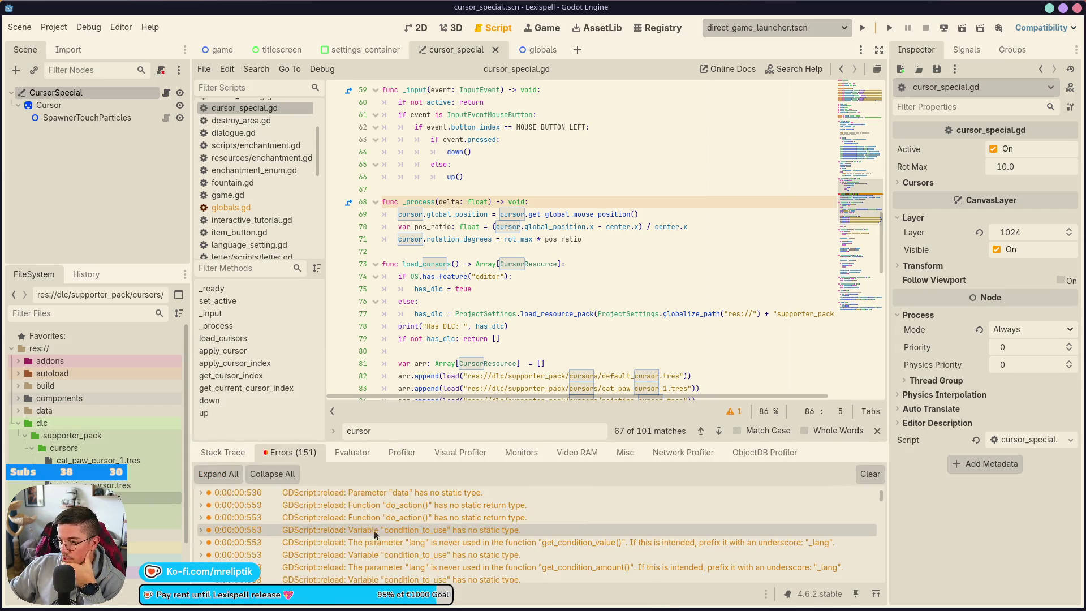
scroll(374, 534, "down", 15)
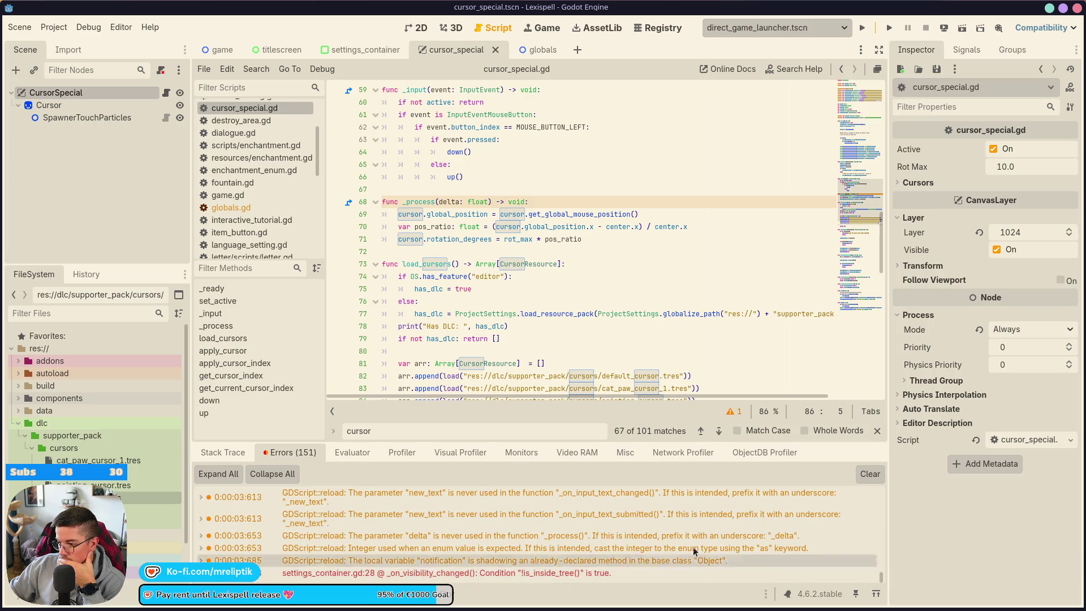
left_click(870, 474)
key("alt+d")
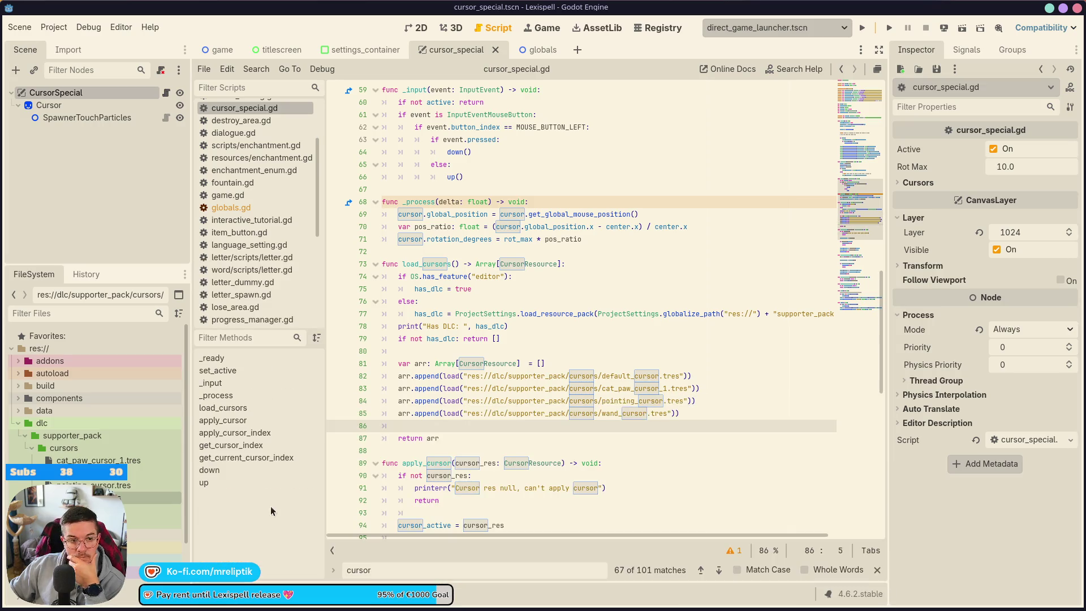
left_click(573, 346)
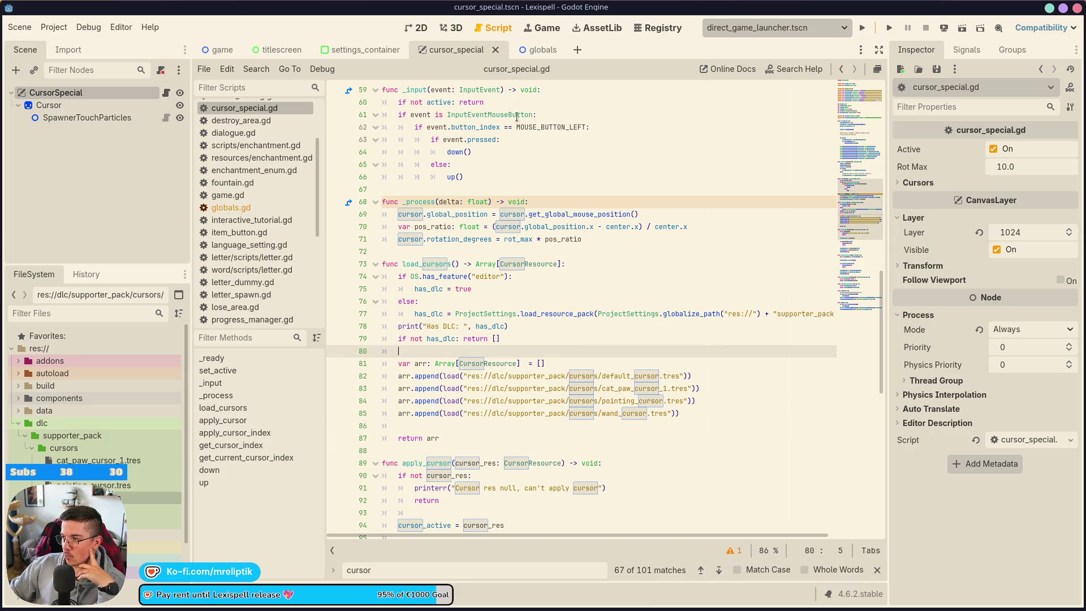
left_click(537, 49)
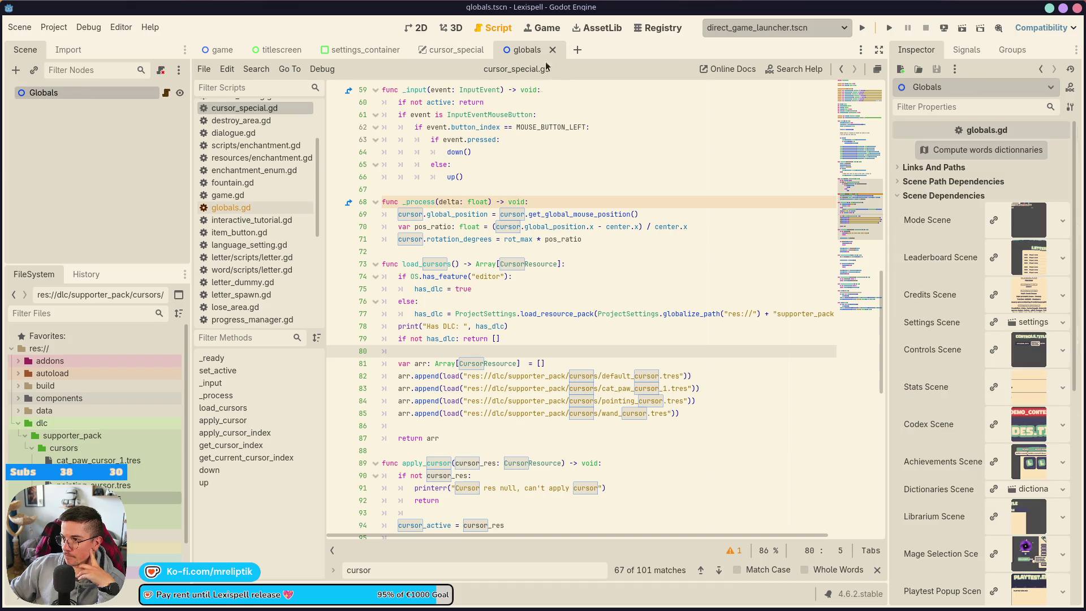
Step: Remove the ControllerIcons connection block (lines 203–212) from globals.gd, save, and return to cursor_special
scroll(443, 303, "down", 20)
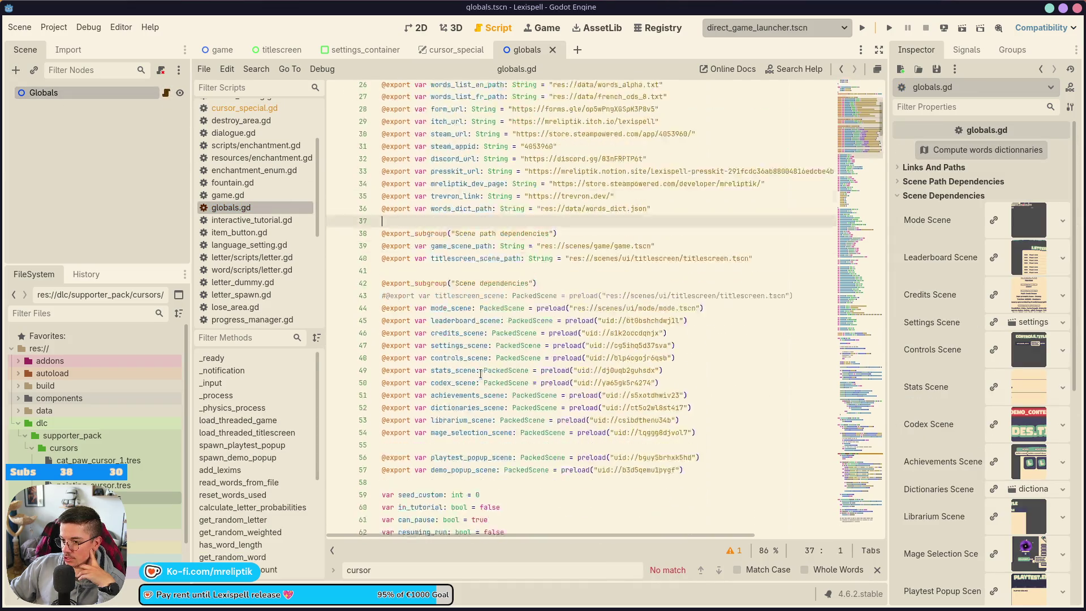
scroll(488, 334, "down", 20)
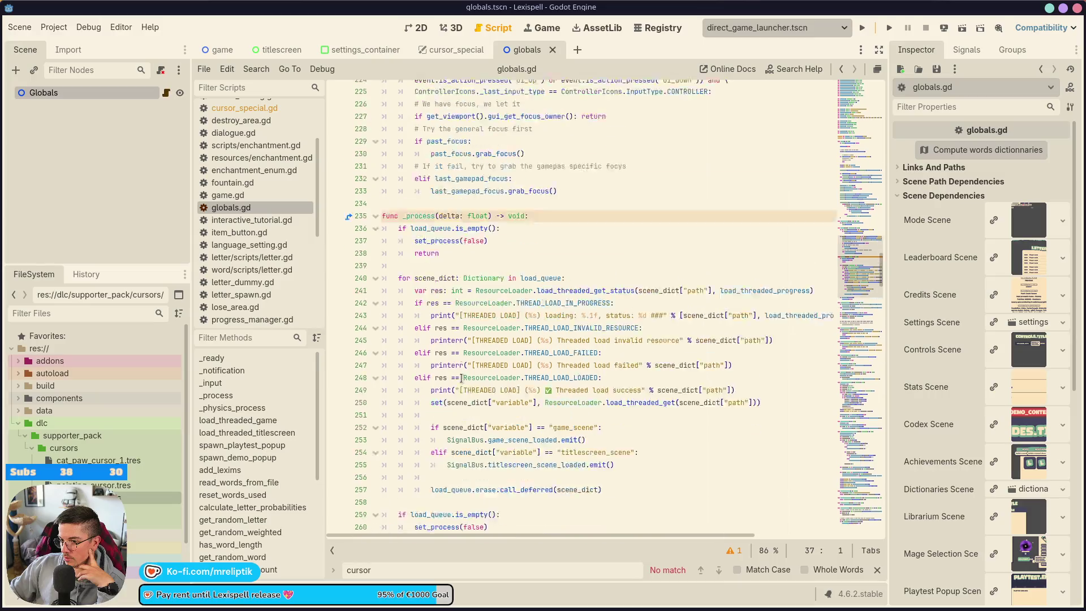
scroll(478, 348, "up", 1)
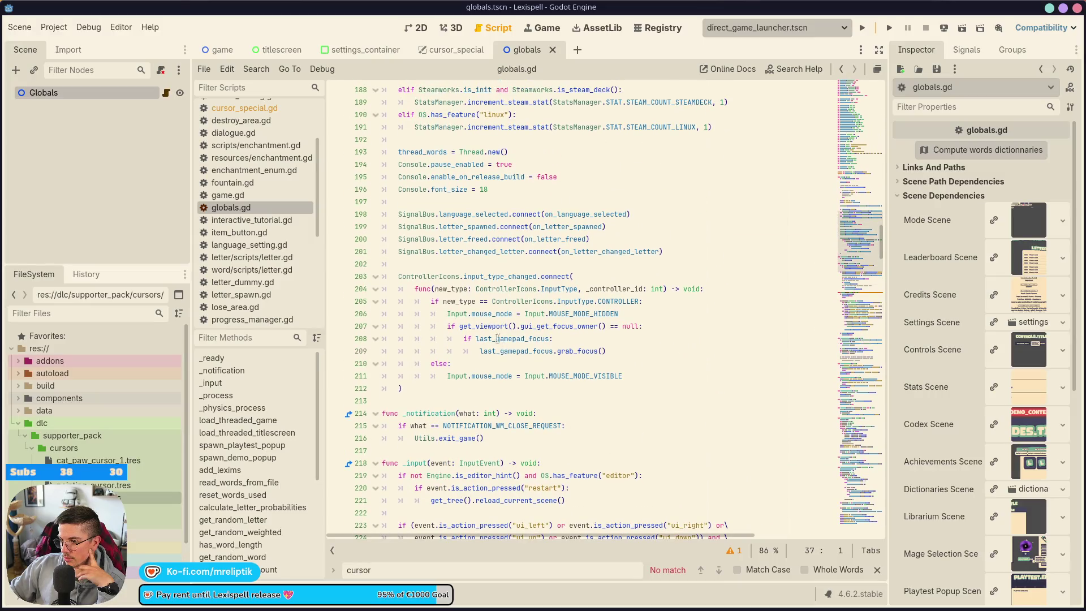
left_click_drag(395, 275, 557, 383)
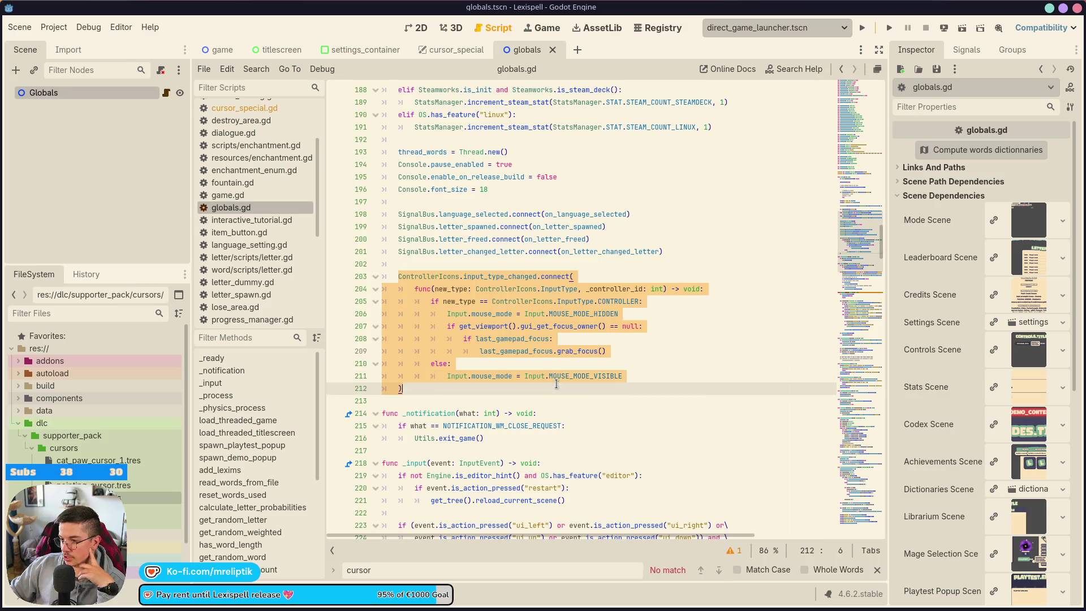
left_click(709, 366)
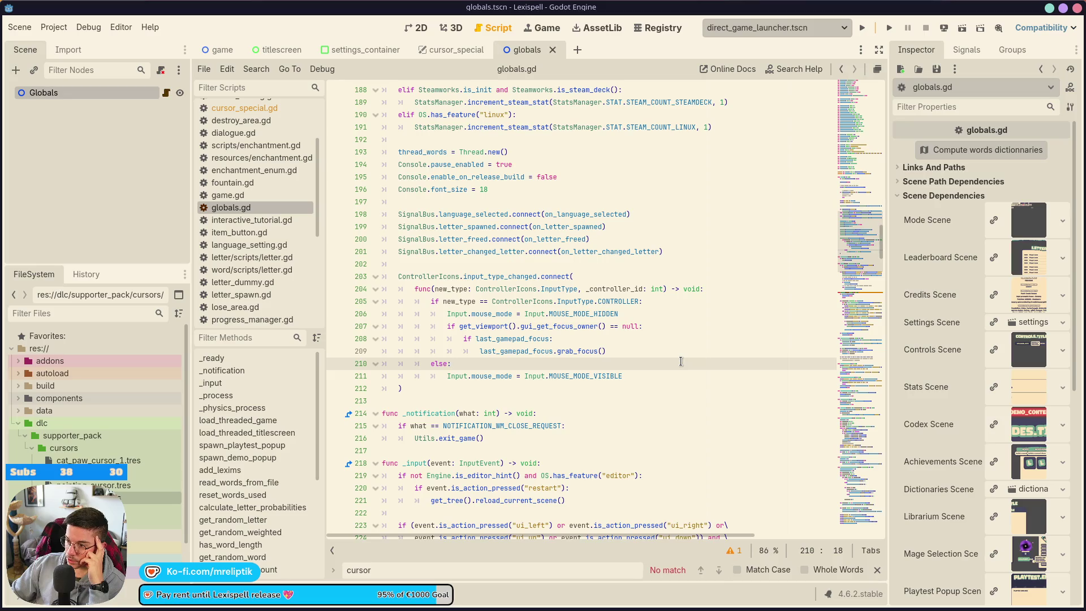
double_click(512, 350)
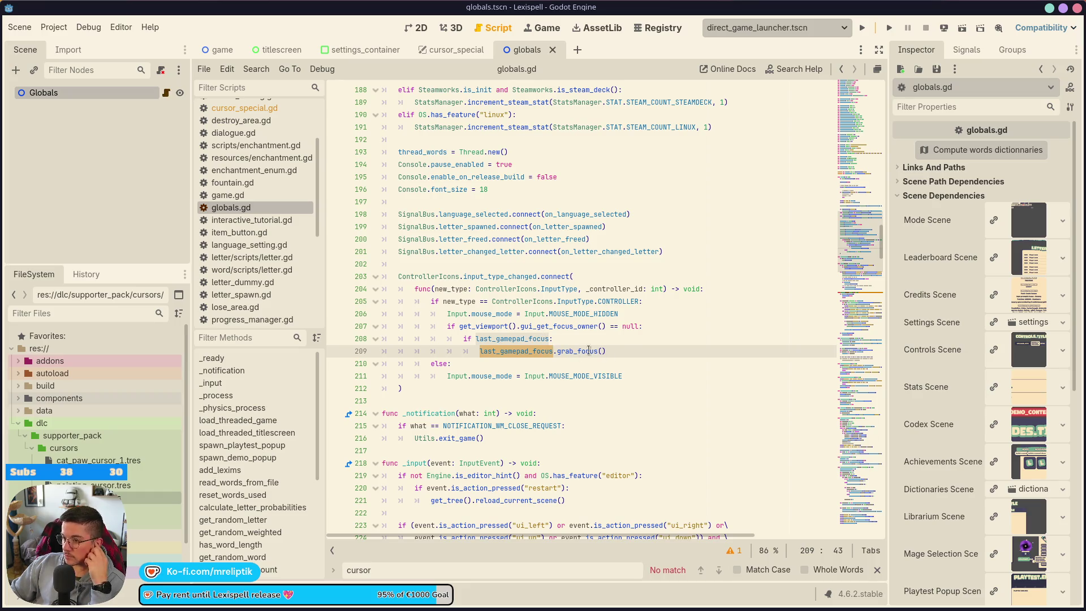
left_click(431, 398)
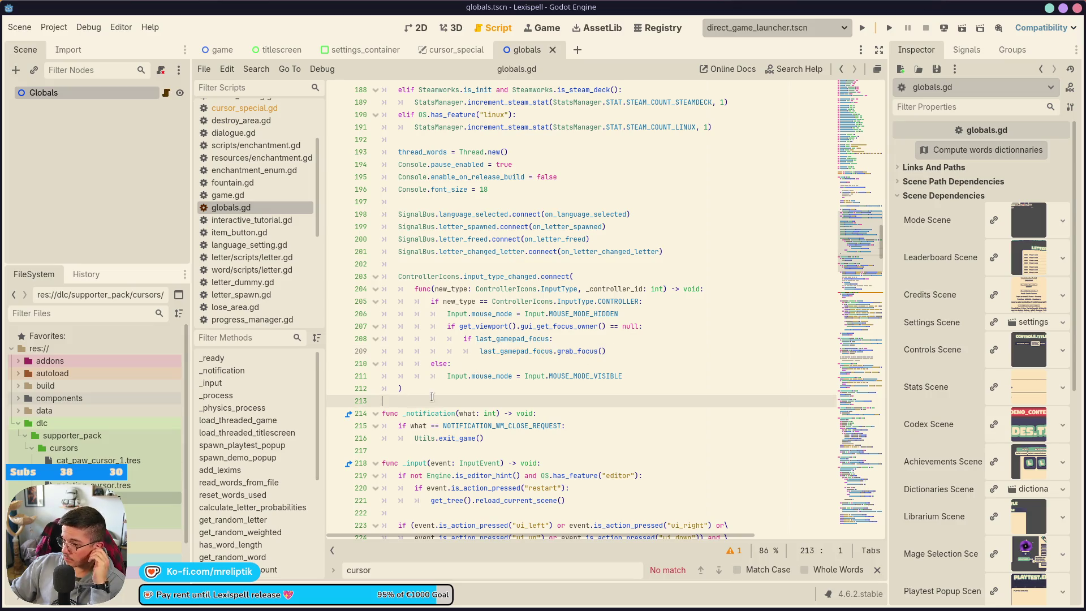
left_click_drag(432, 398, 297, 280)
key("ctrl+c")
key("BackSpace")
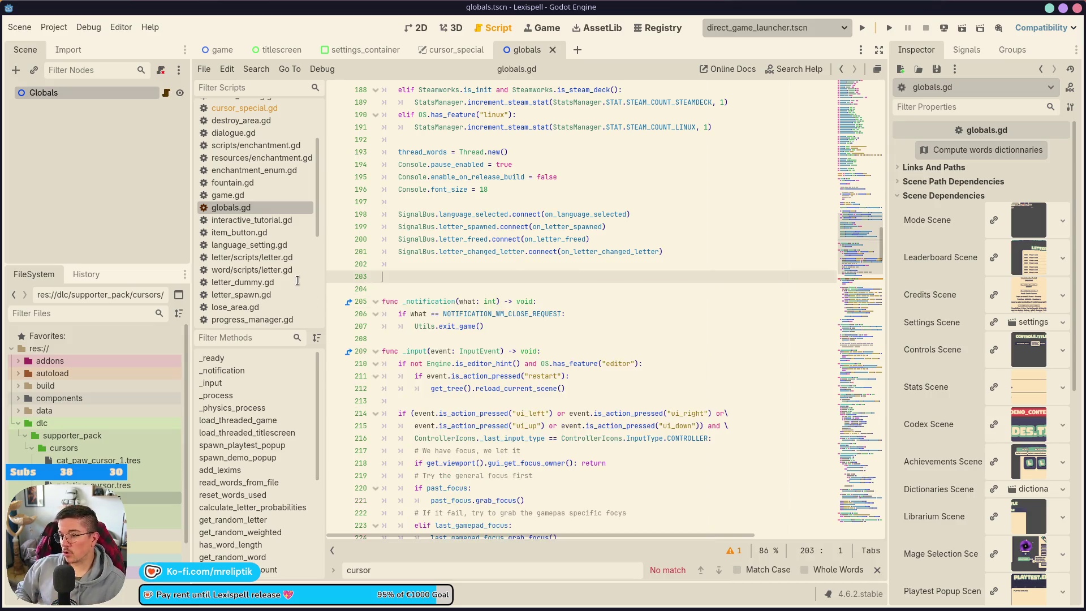
key("BackSpace")
key("BackSpace")
key("BackSpace")
key("ctrl+s")
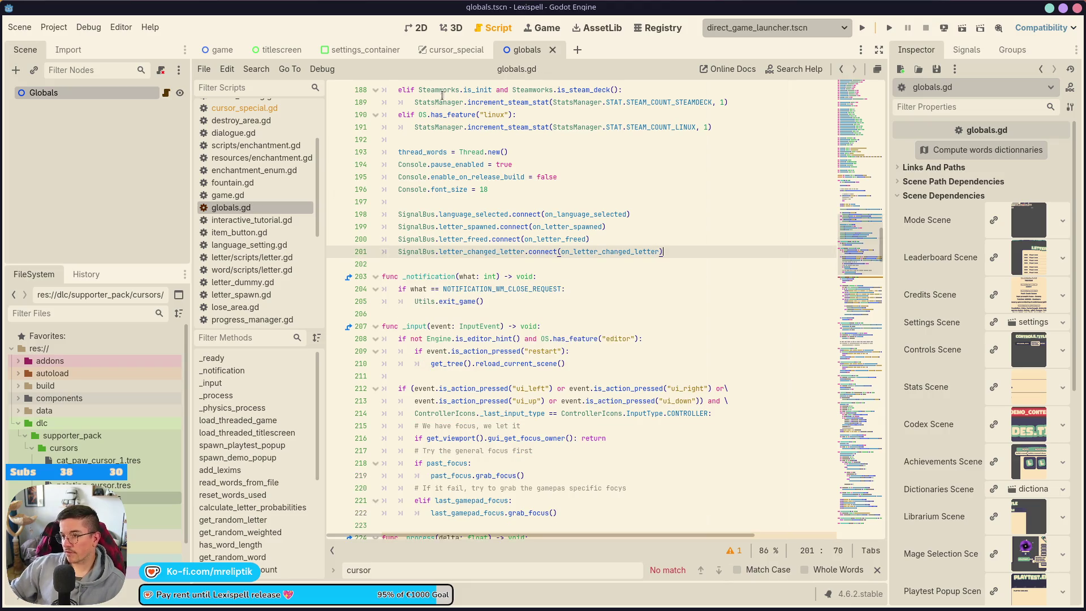
left_click(427, 47)
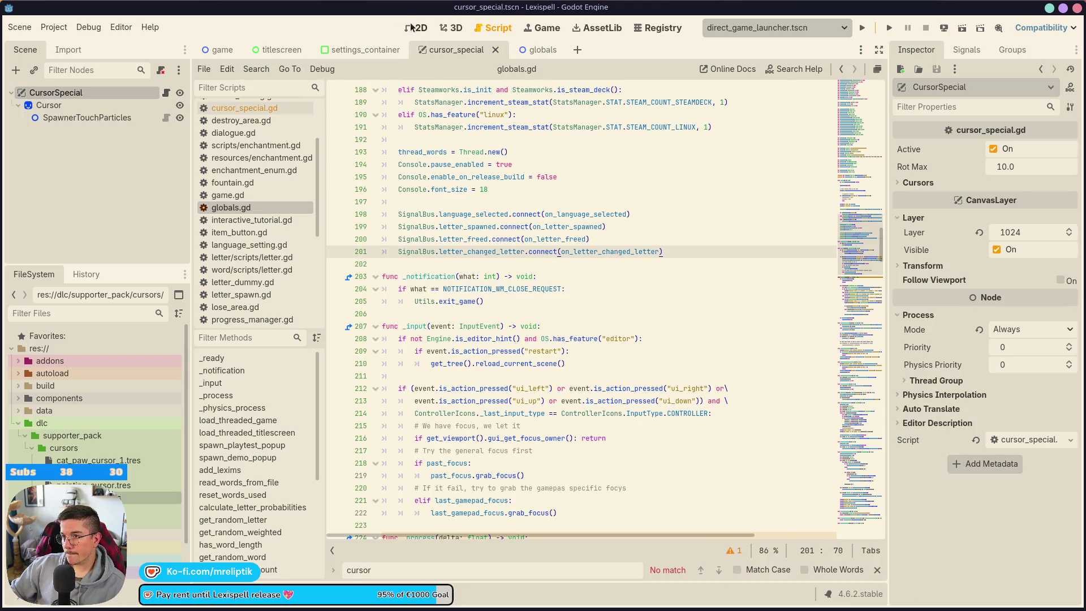
Step: Paste the ControllerIcons connection block into _ready of cursor_special.gd, unindent the connect line, and save
left_click(413, 27)
left_click(166, 93)
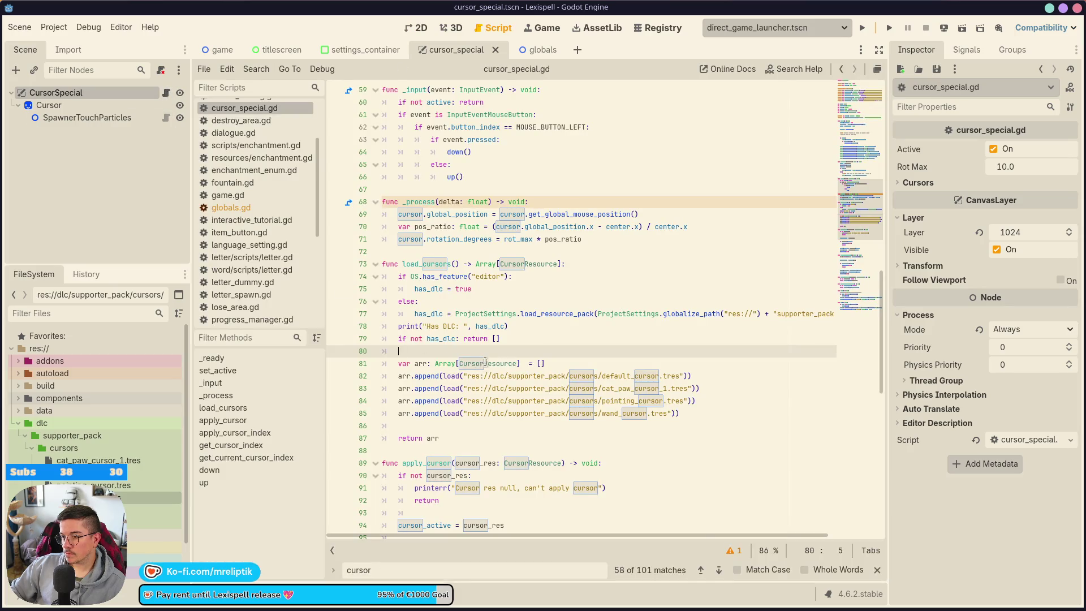
left_click(430, 338)
scroll(471, 272, "up", 4)
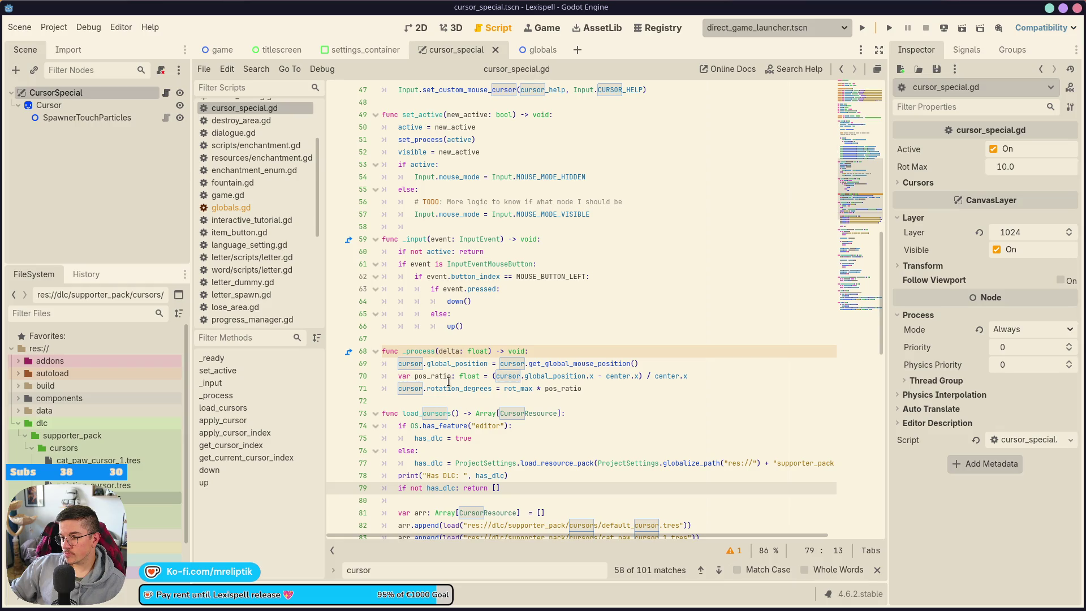
scroll(448, 382, "up", 9)
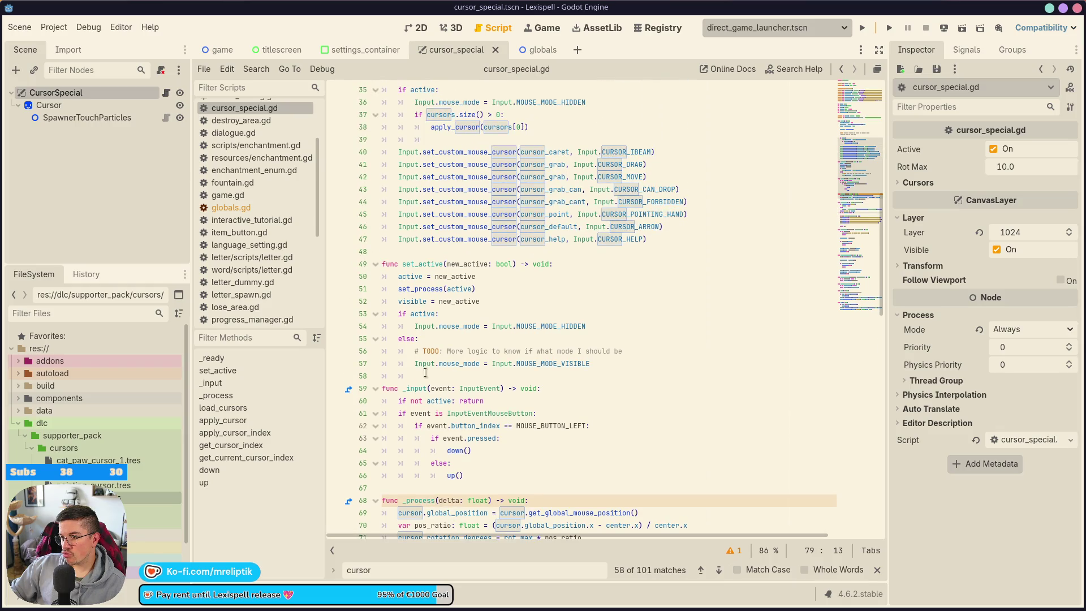
left_click(505, 432)
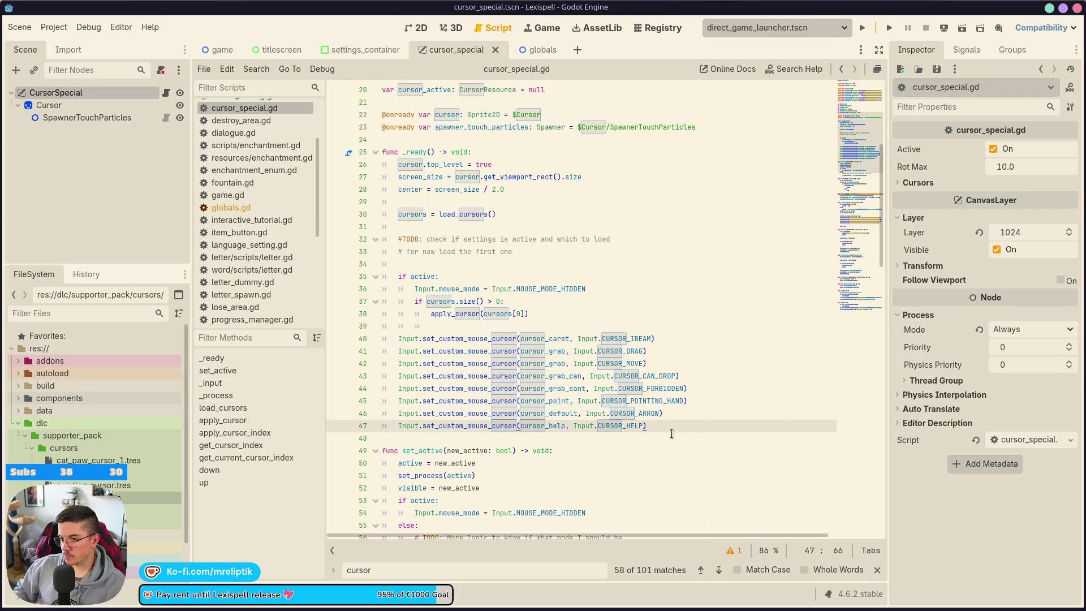
key("ctrl+v")
left_click(599, 410)
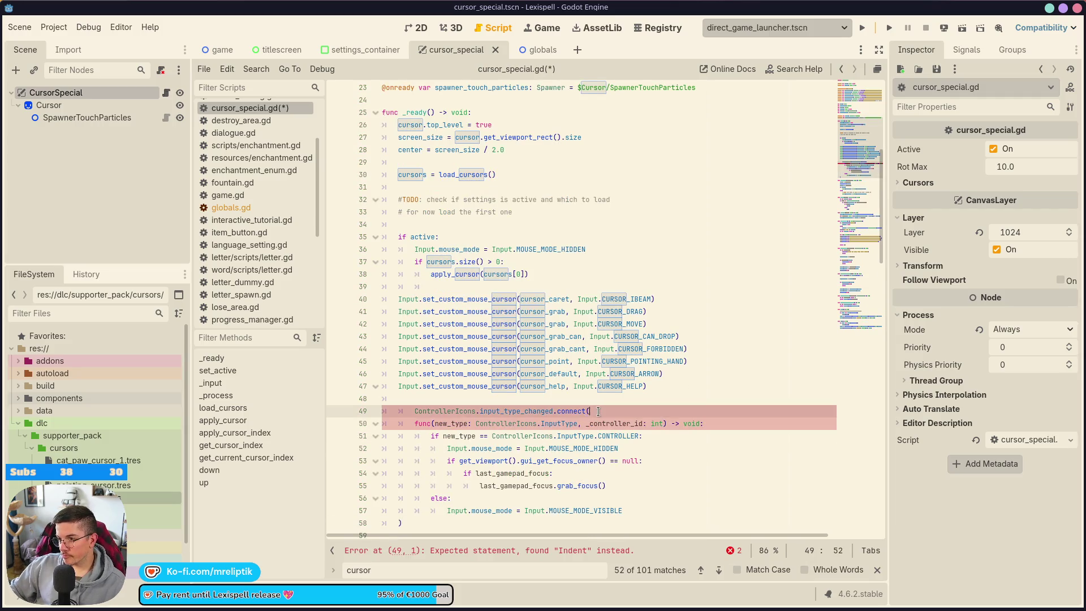
key("shift+Tab")
key("ctrl+s")
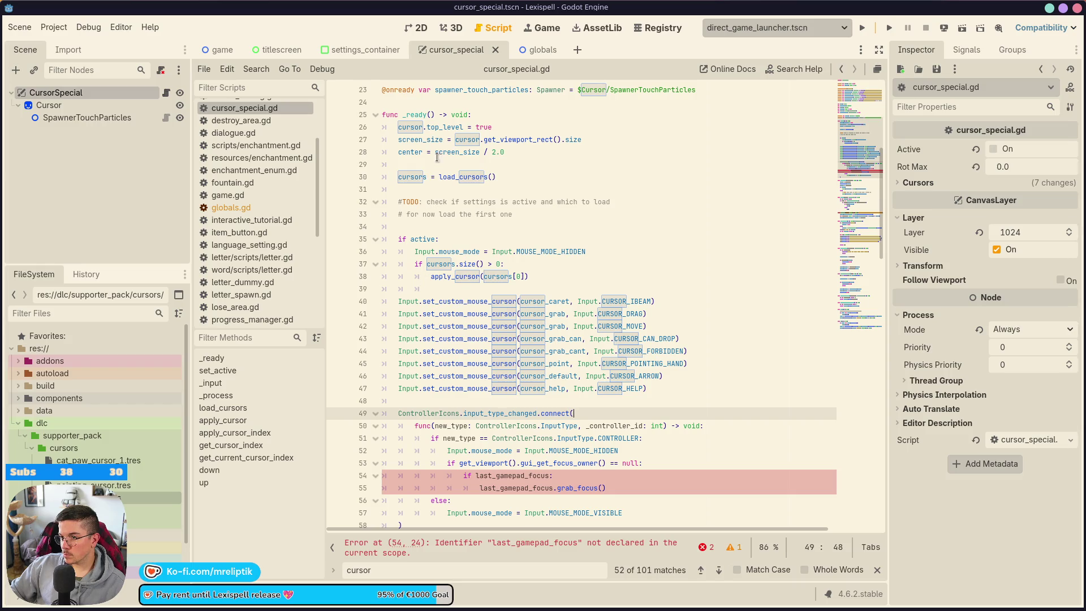
Step: Delete the blank line before the active check and save
left_click(429, 164)
left_click(430, 191)
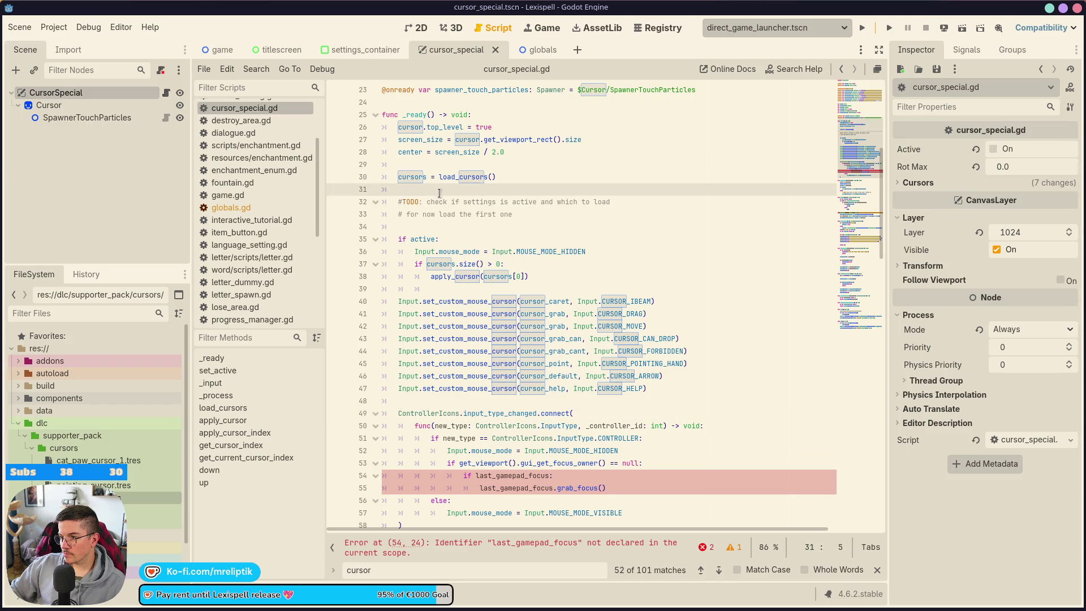
left_click(432, 225)
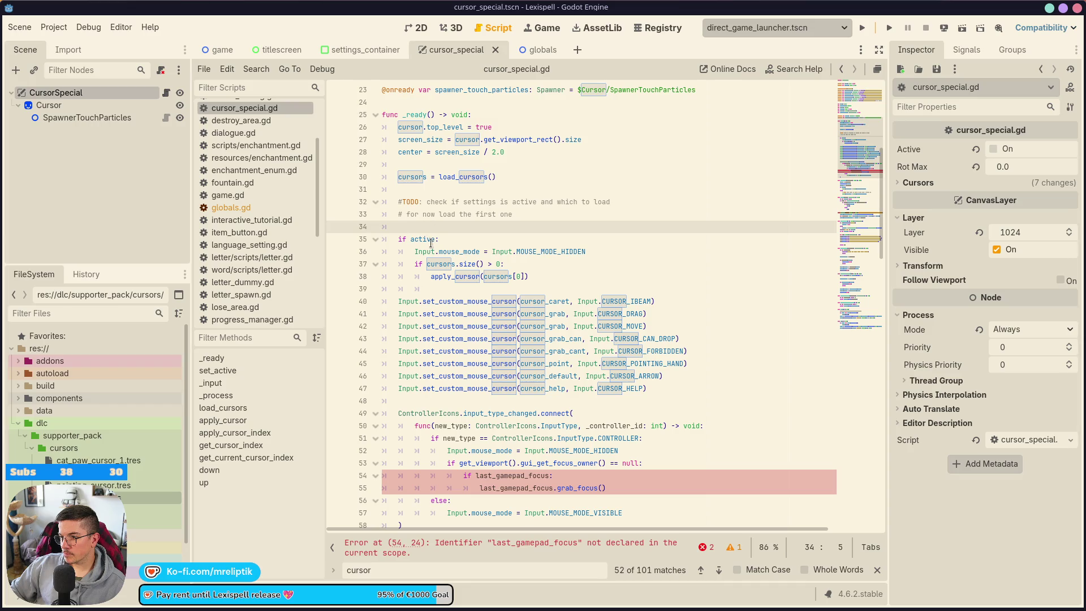
mouse_move(431, 243)
key("ctrl+shift+k")
key("ctrl+s")
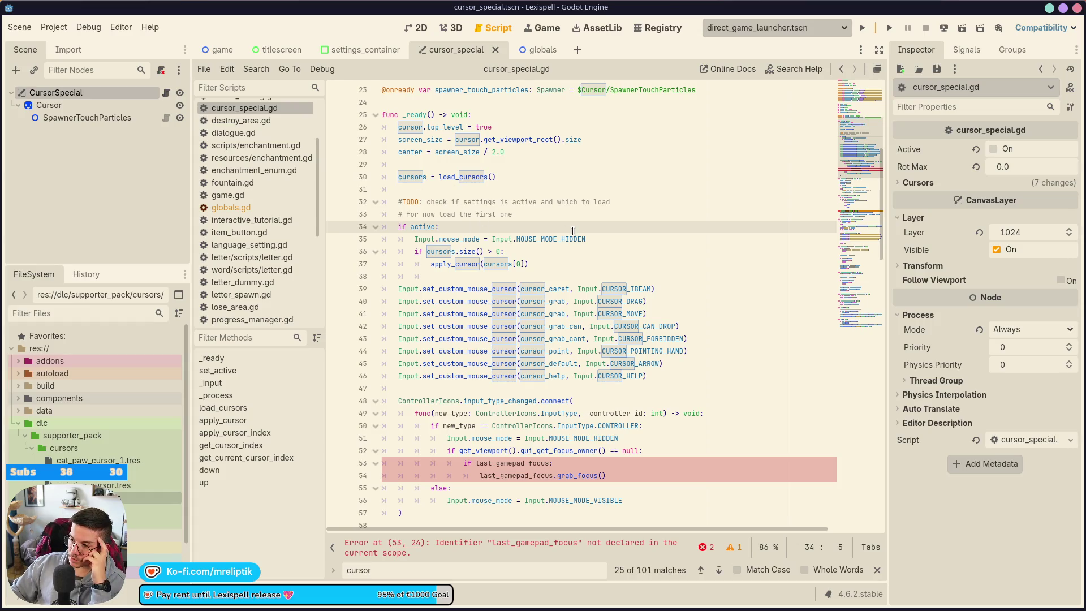
Step: Place the caret just before last_gamepad_focus in line 53's condition
scroll(572, 235, "up", 5)
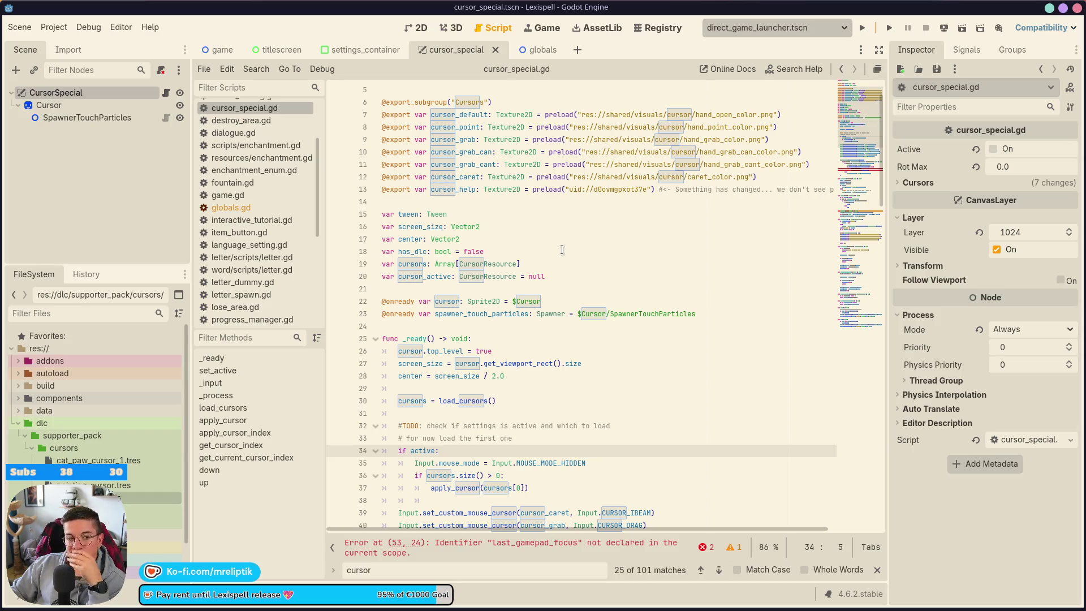
scroll(552, 242, "down", 2)
scroll(555, 249, "down", 3)
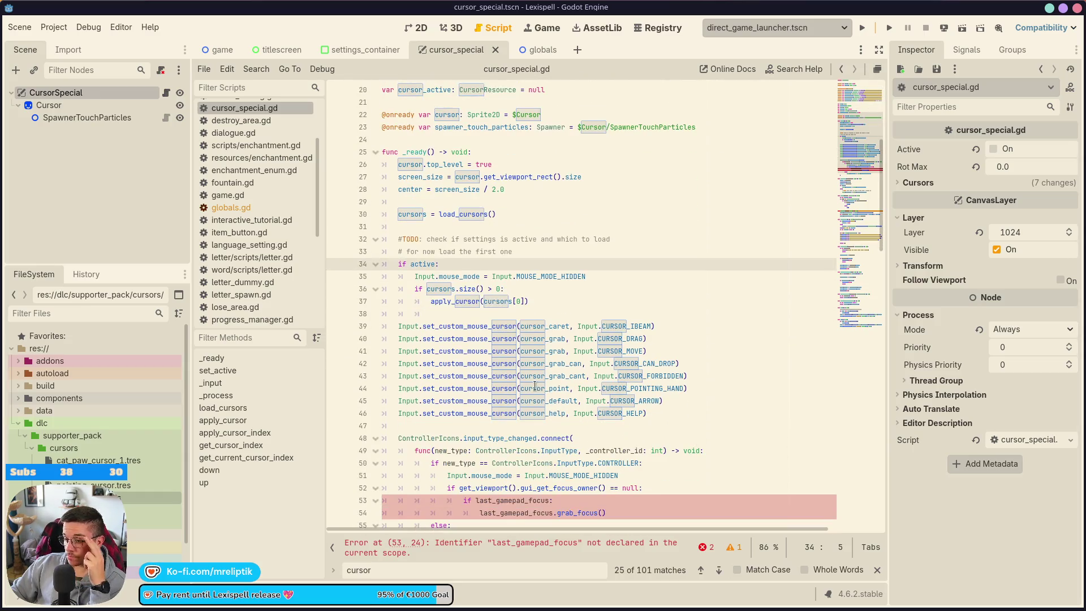
scroll(547, 521, "down", 2)
left_click(498, 427)
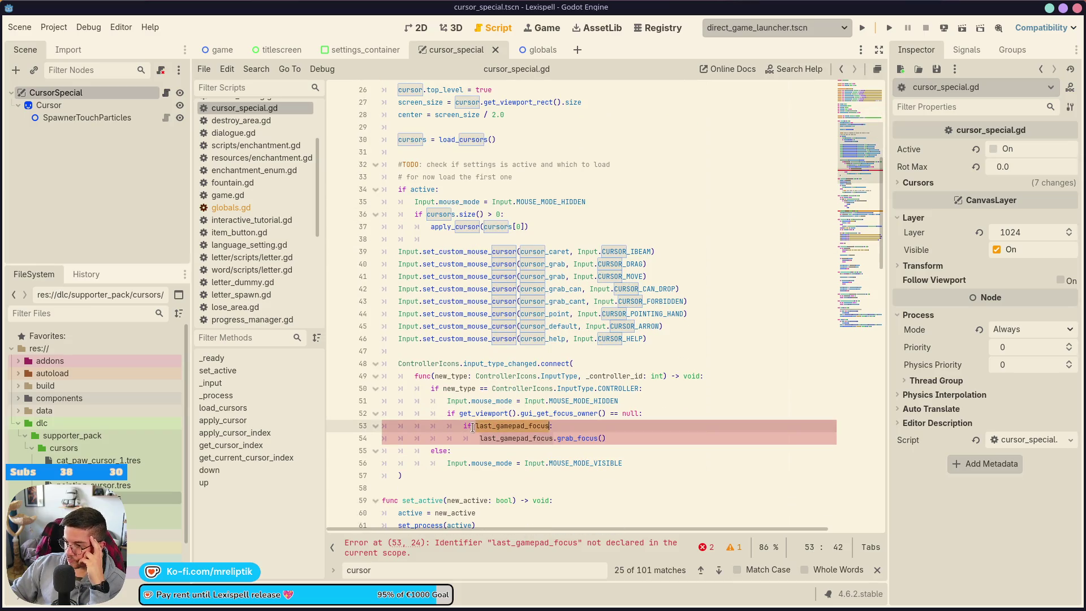
left_click(471, 426)
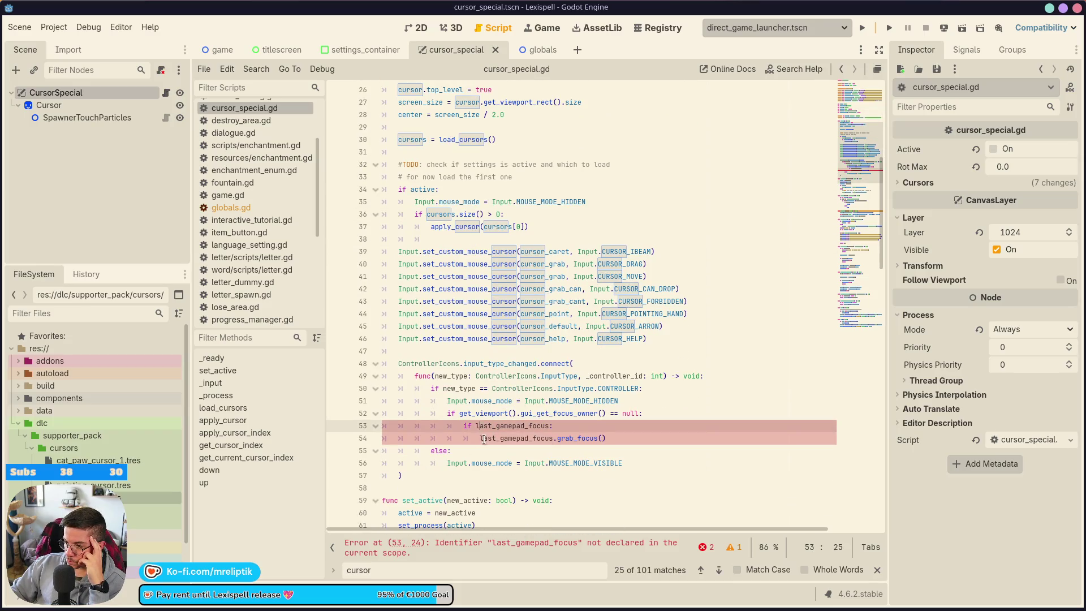
left_click(477, 426)
Step: Prefix last_gamepad_focus with 'Globals.' on lines 53 and 54 and save
type("Globals.")
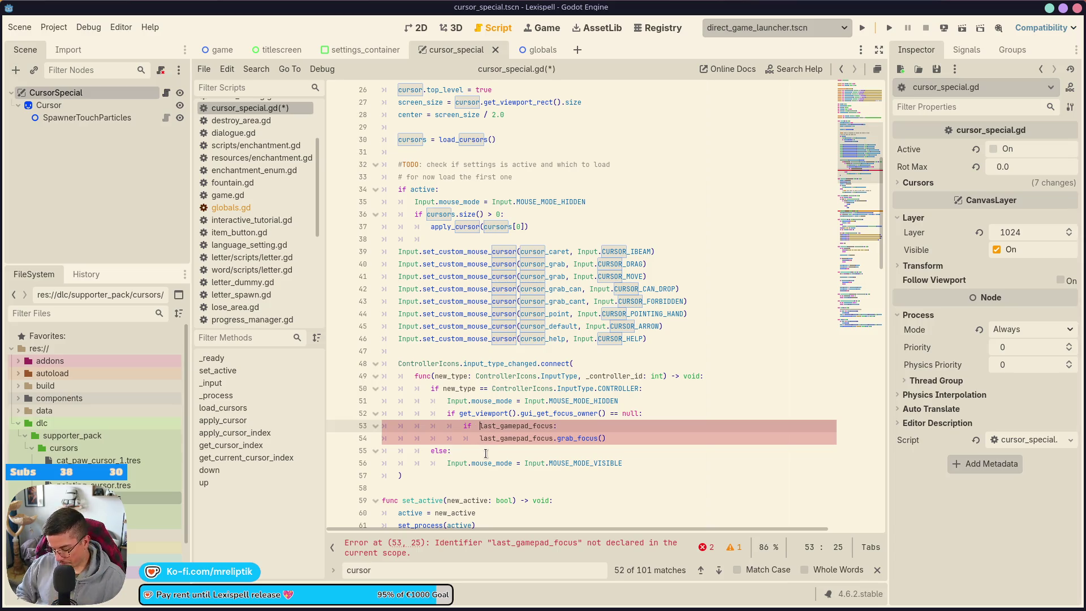
key("Escape")
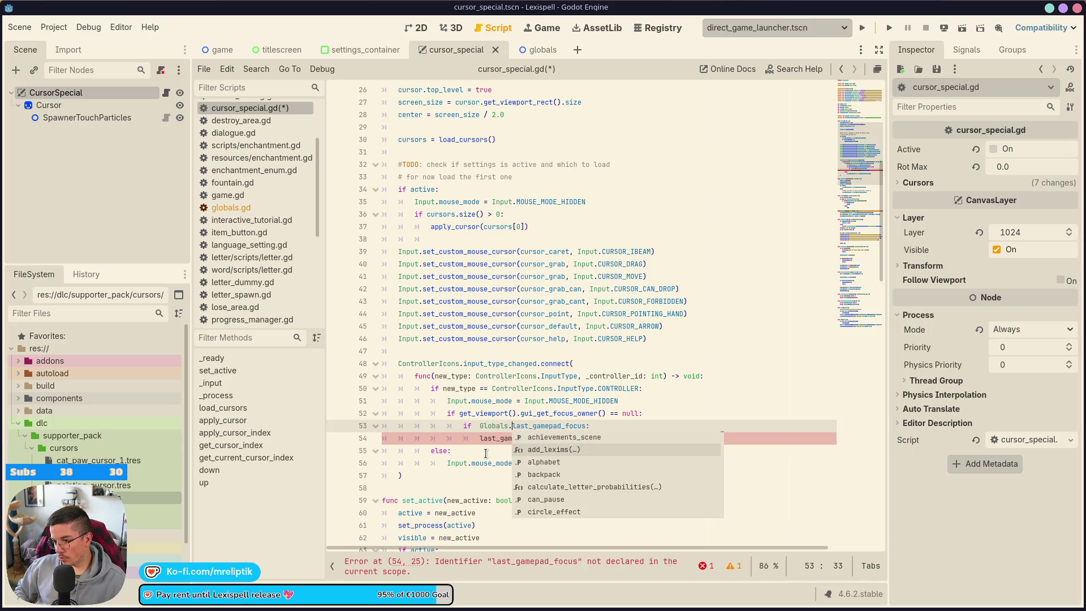
key("Escape")
key("Down")
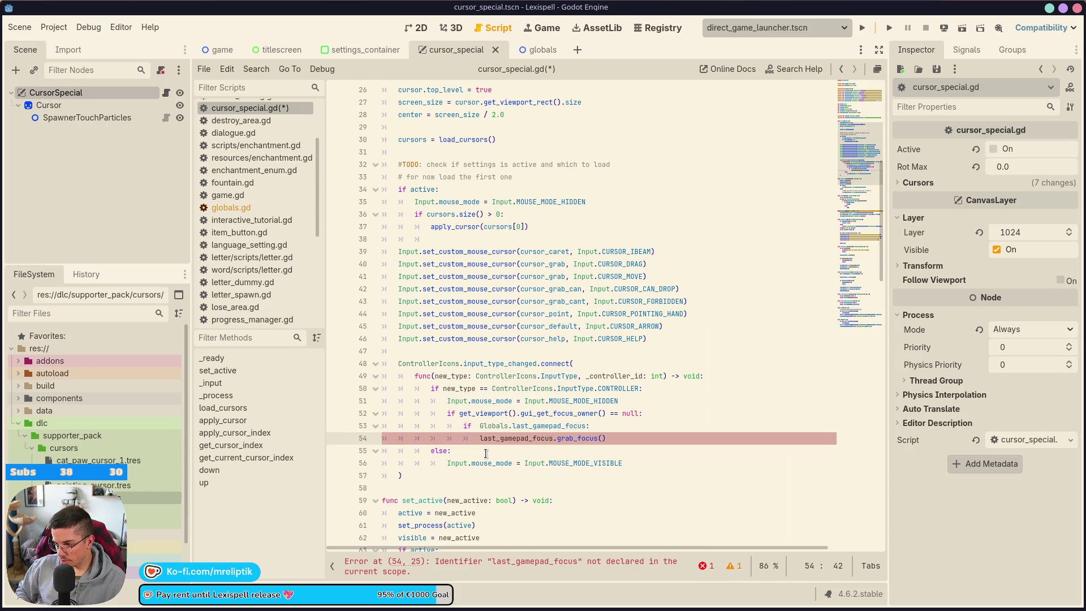
type("Globals.")
key("ctrl+s")
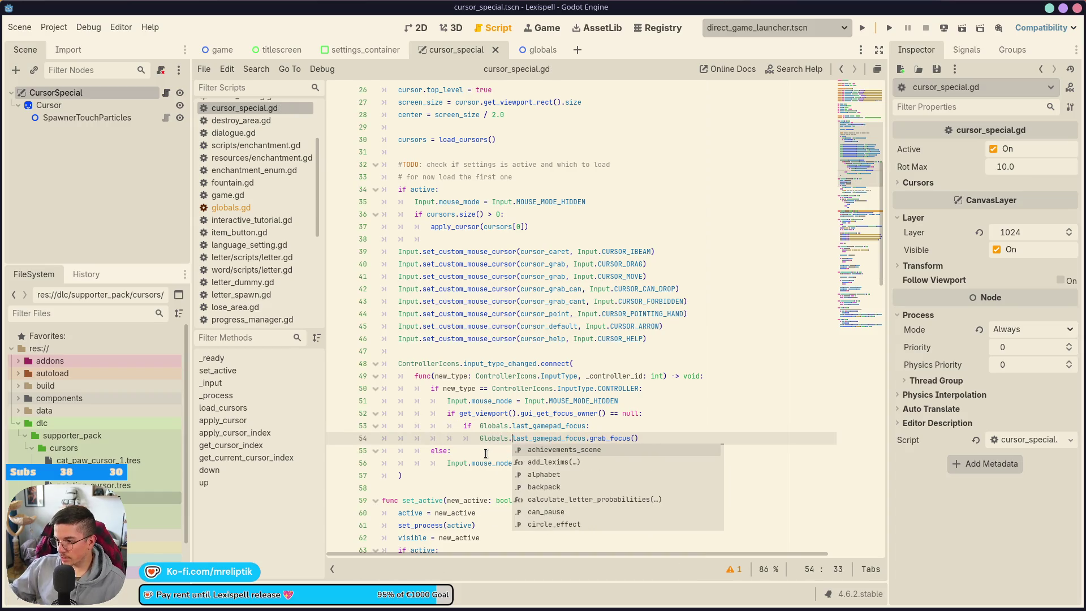
left_click(689, 388)
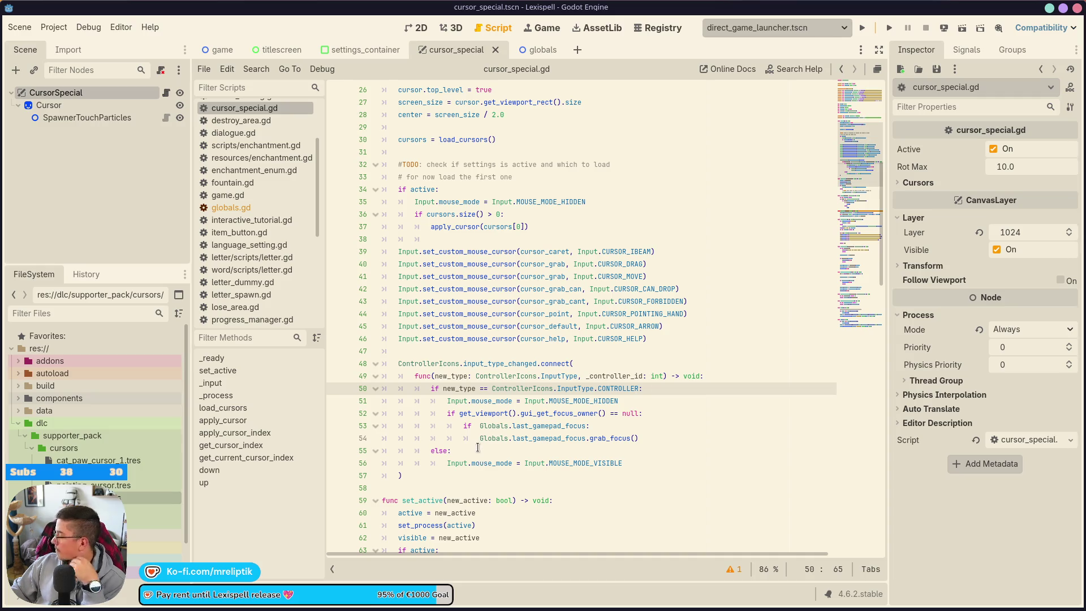
mouse_move(474, 328)
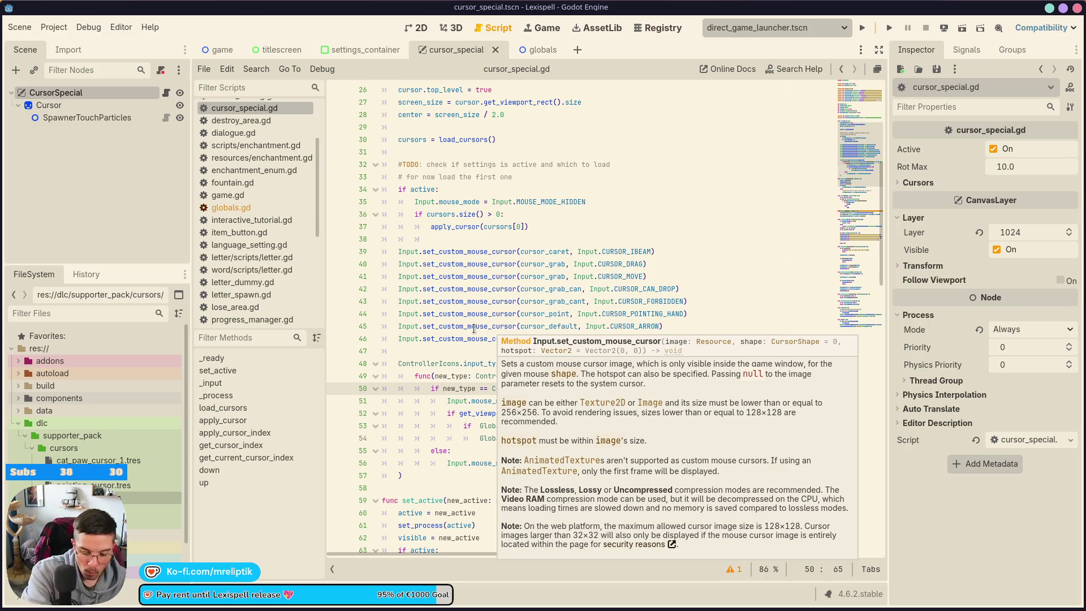
key("super")
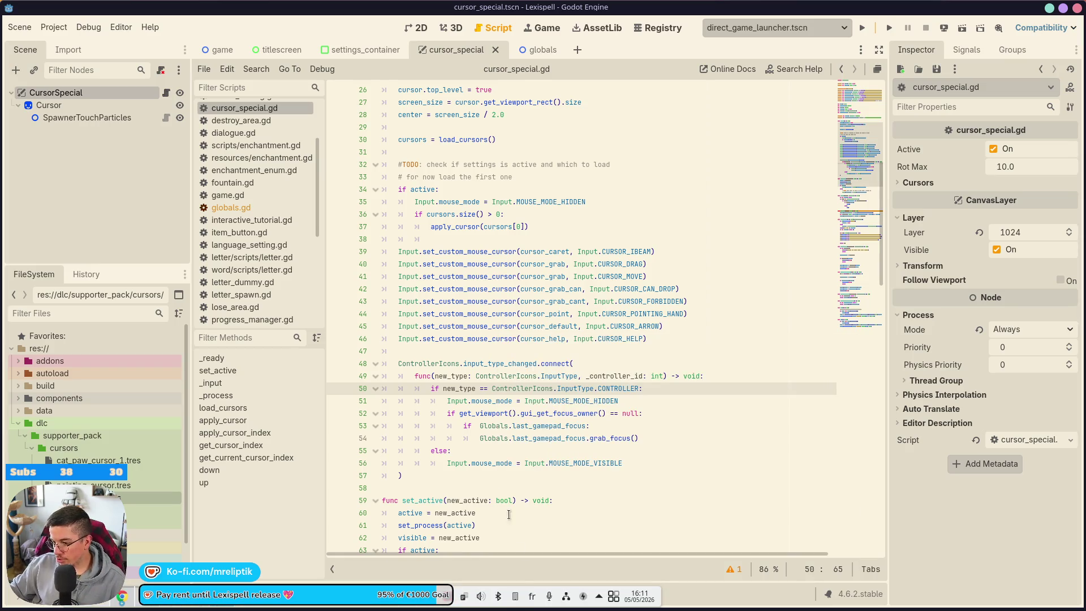
Step: Launch kDrive from the application search, closing Kate opened by mistake
type("kdri")
key("Return")
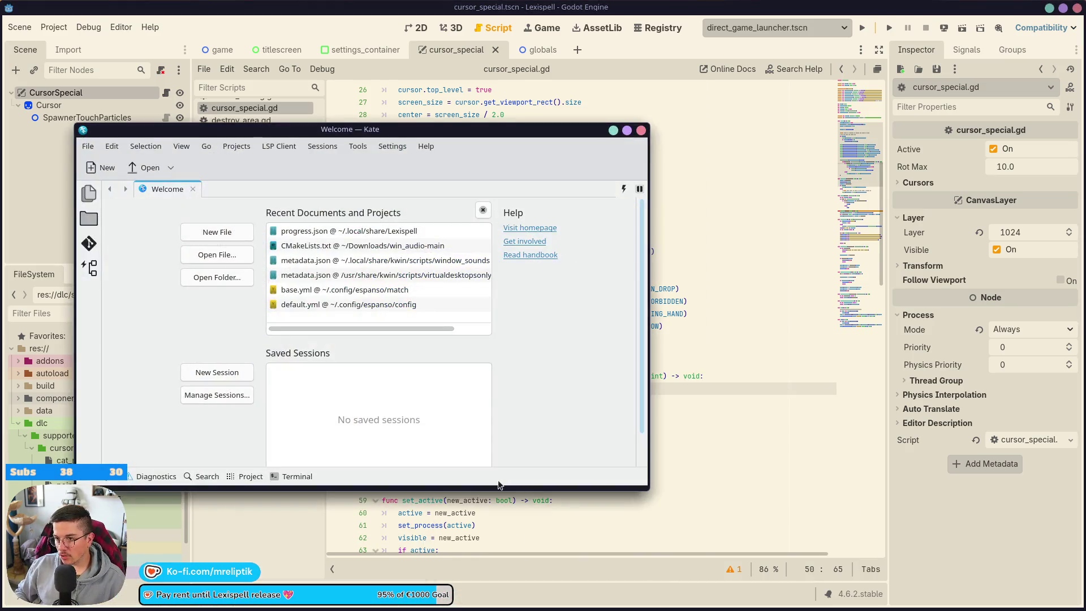
key("super")
type("kdrive")
key("Return")
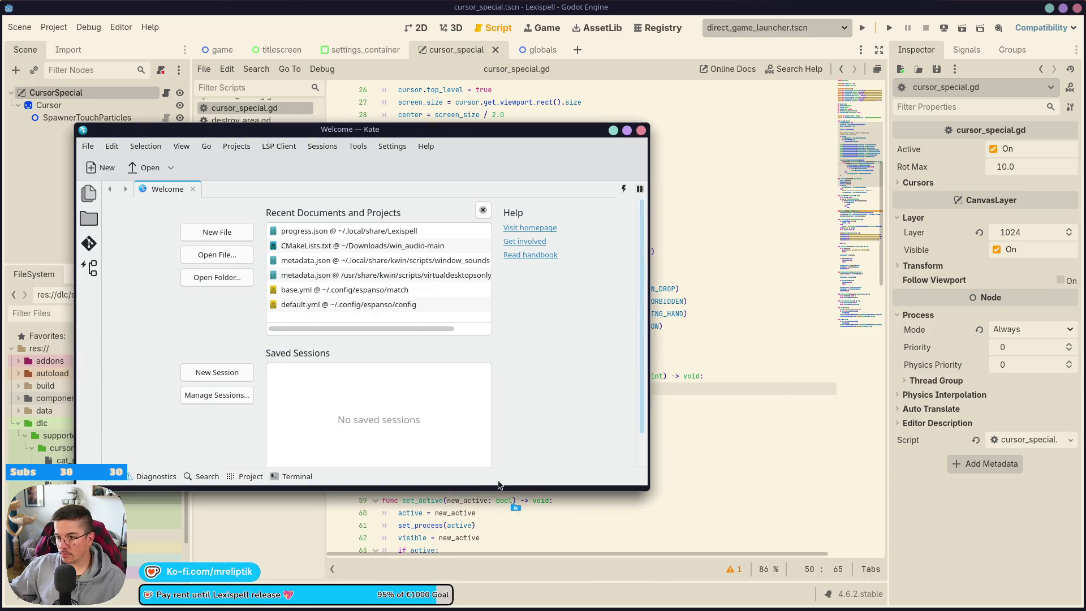
left_click(640, 130)
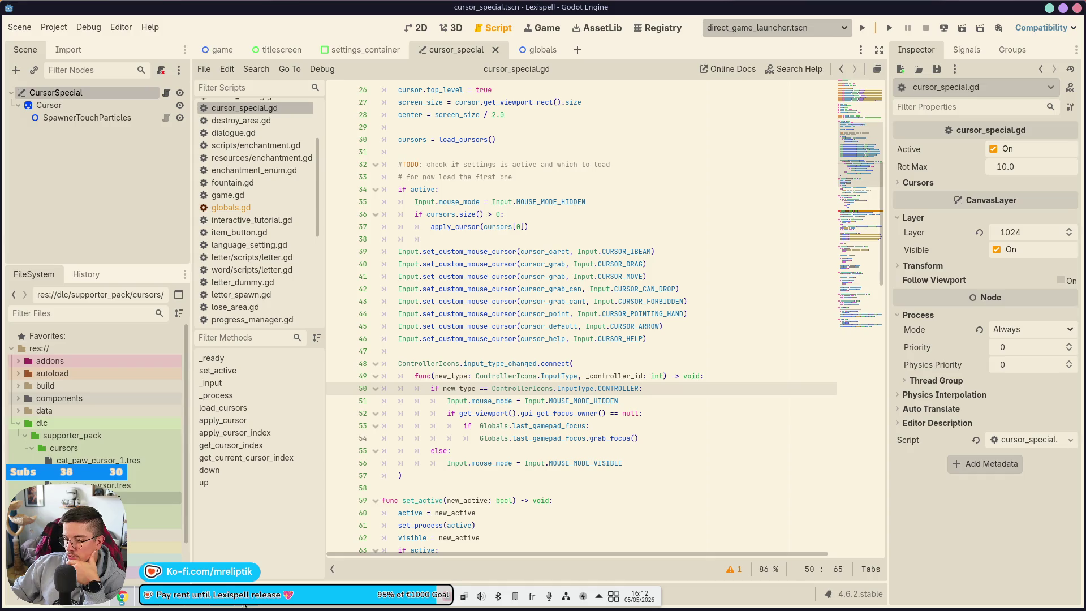
Step: Turn on 'Launch kDrive at startup' in kDrive's Preferences and close the panel
left_click(464, 596)
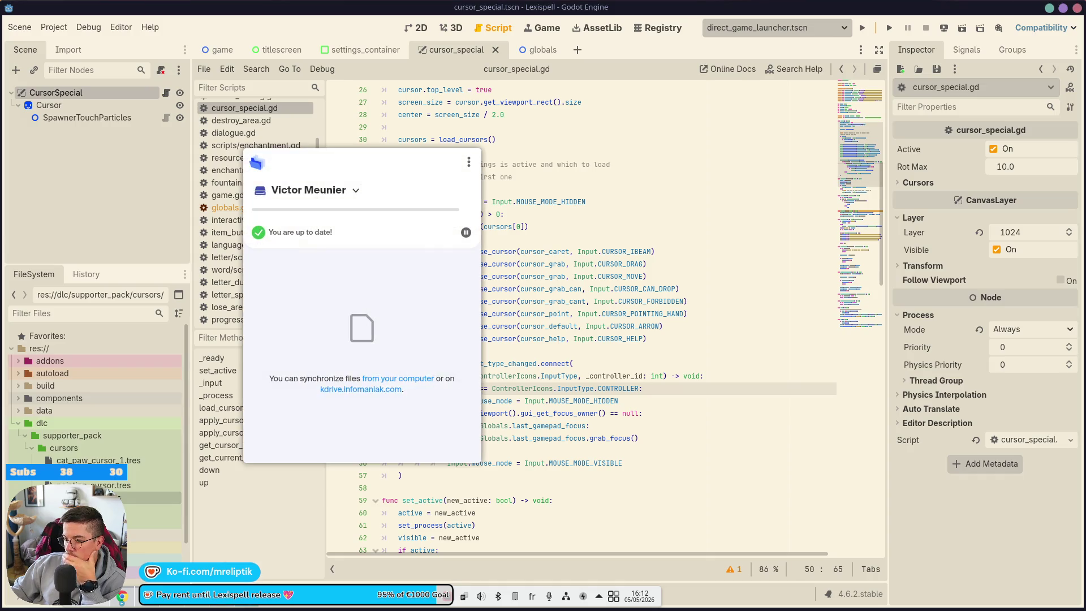
left_click(469, 162)
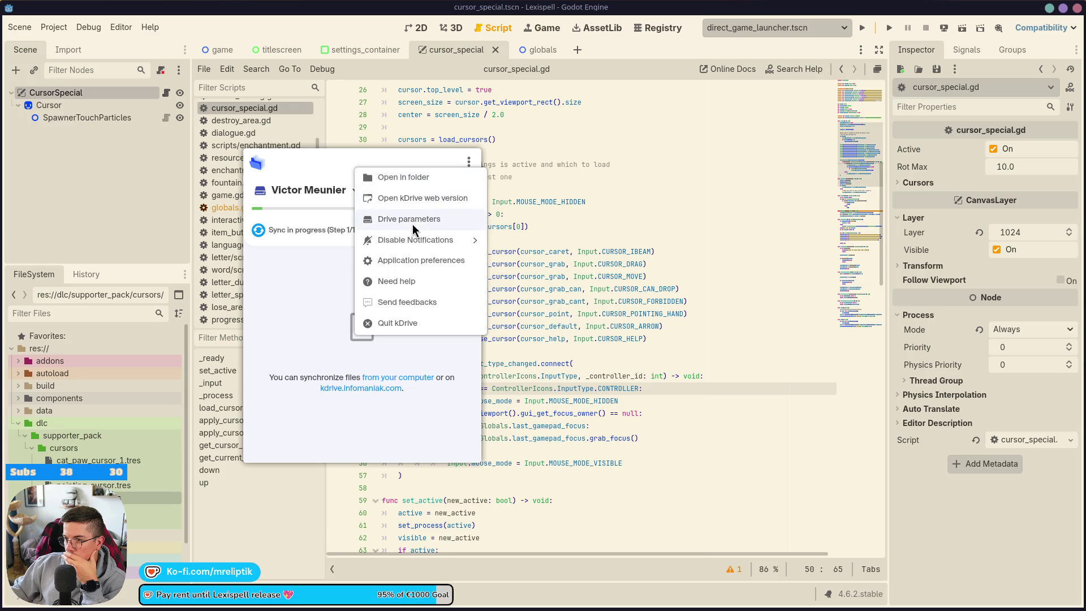
left_click(413, 218)
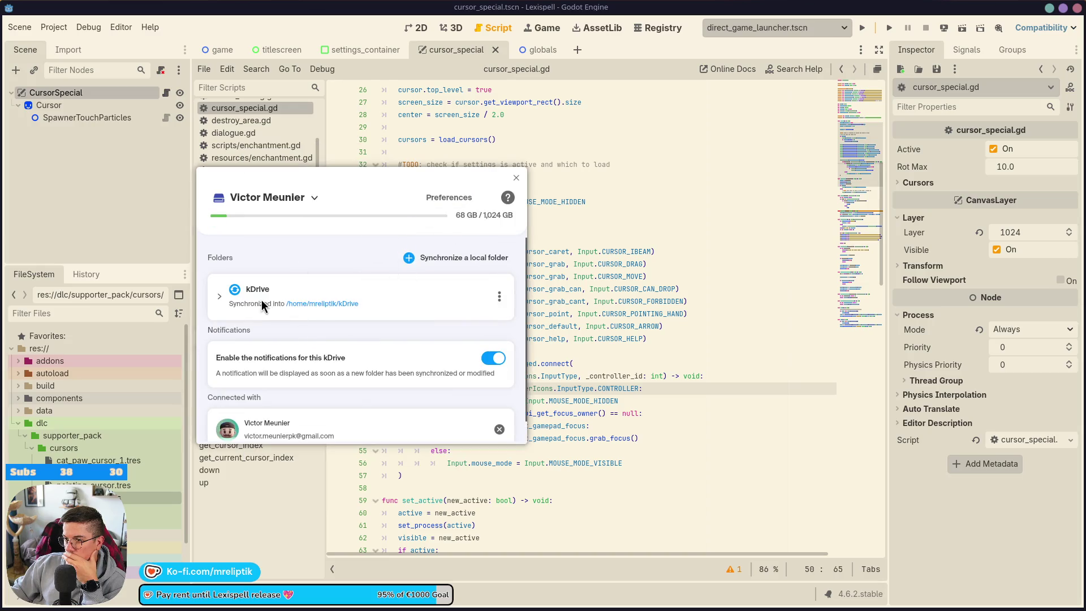
scroll(272, 331, "down", 1)
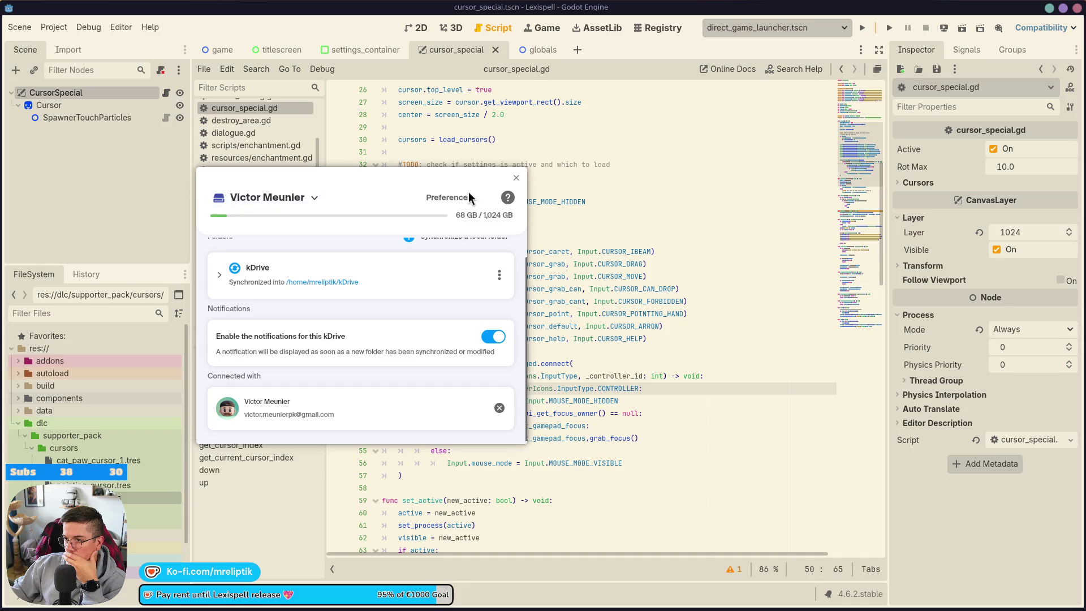
left_click(448, 197)
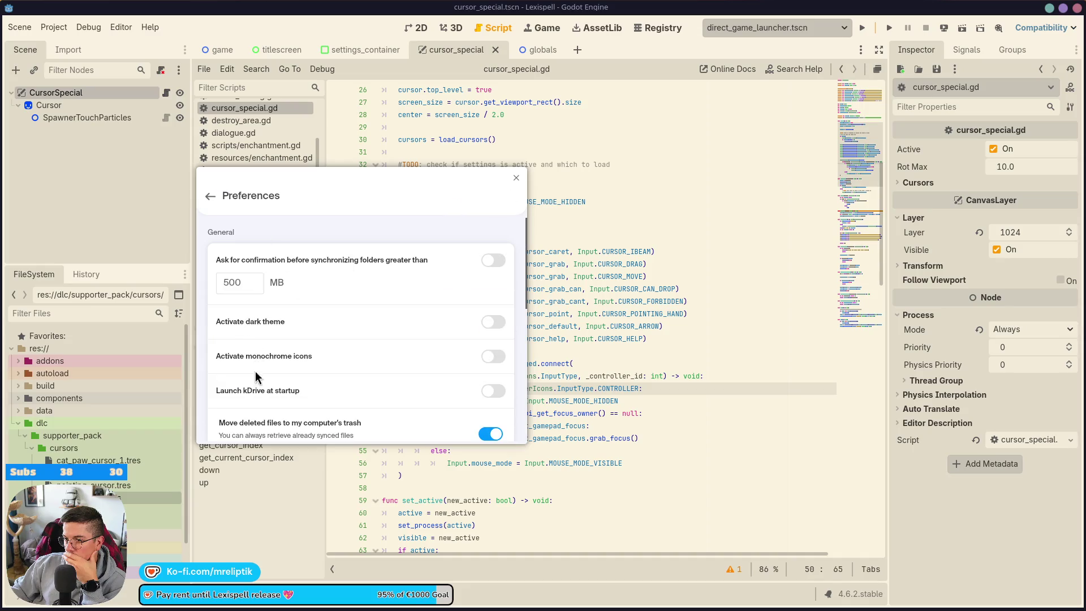
left_click(493, 391)
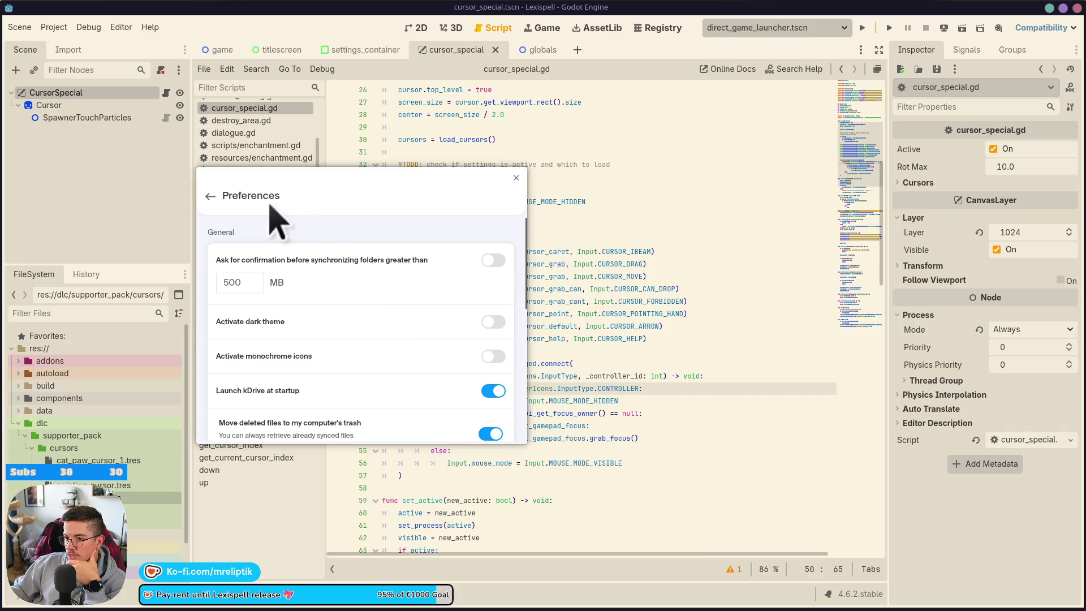
left_click(209, 198)
left_click(515, 177)
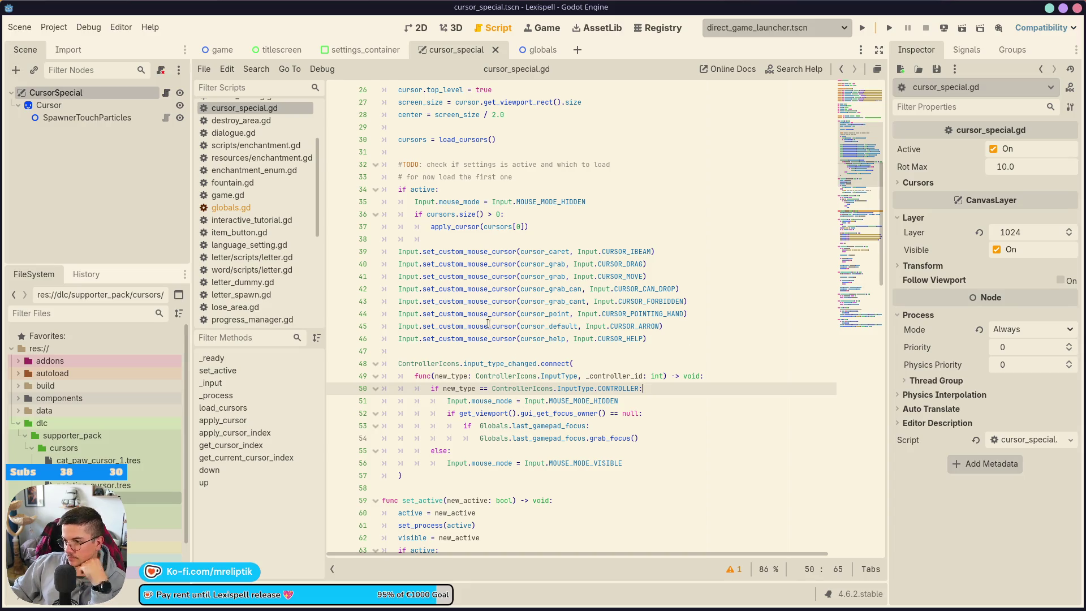
Step: Insert an 'if not active:' line under the else: branch
double_click(425, 191)
left_click(491, 462)
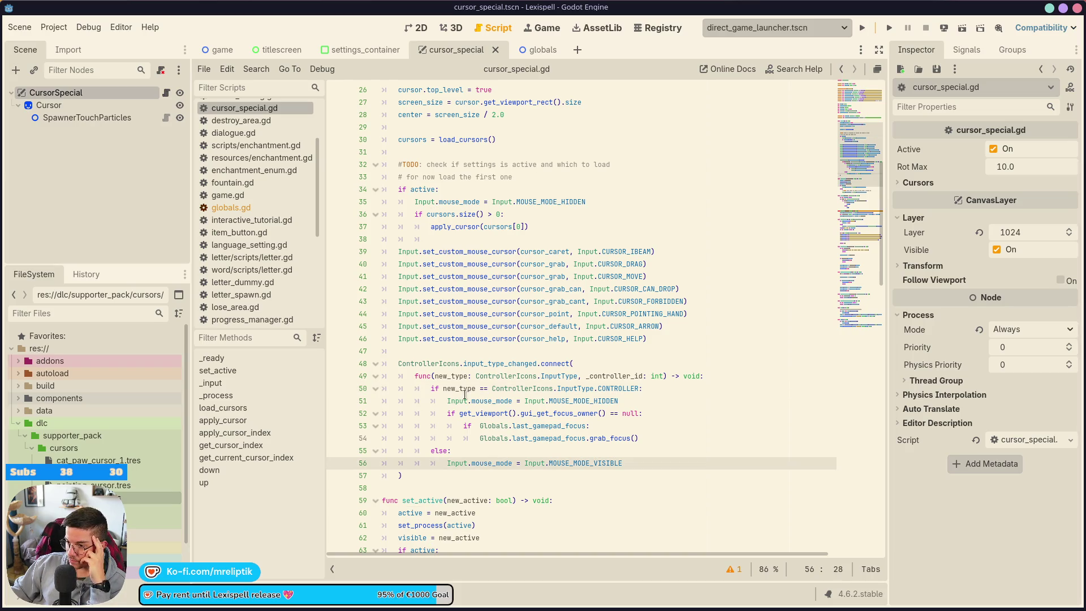
double_click(497, 400)
left_click(512, 451)
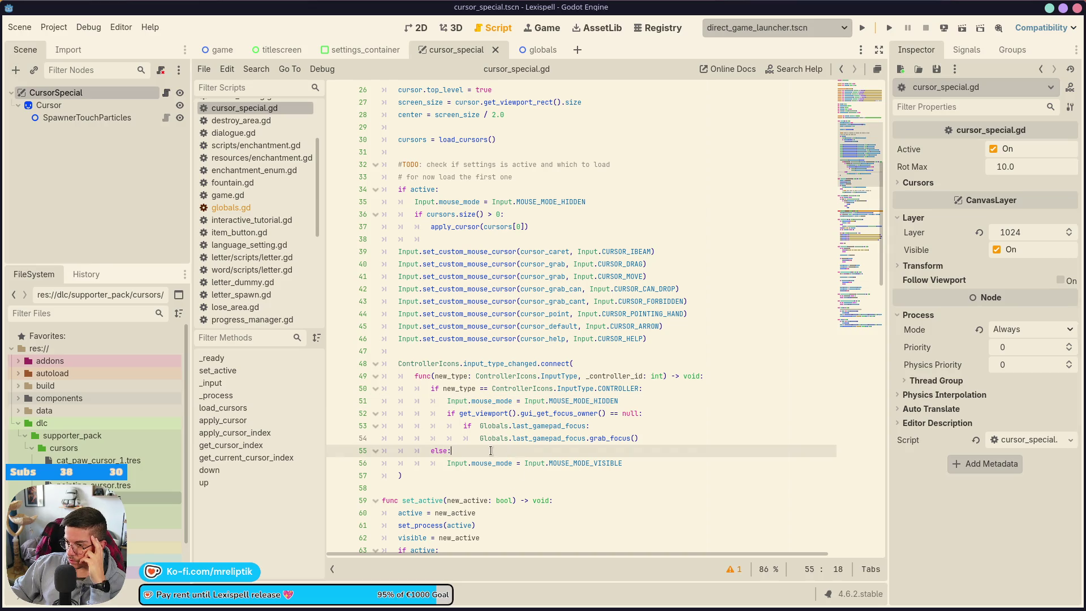
key("Return")
type("if ")
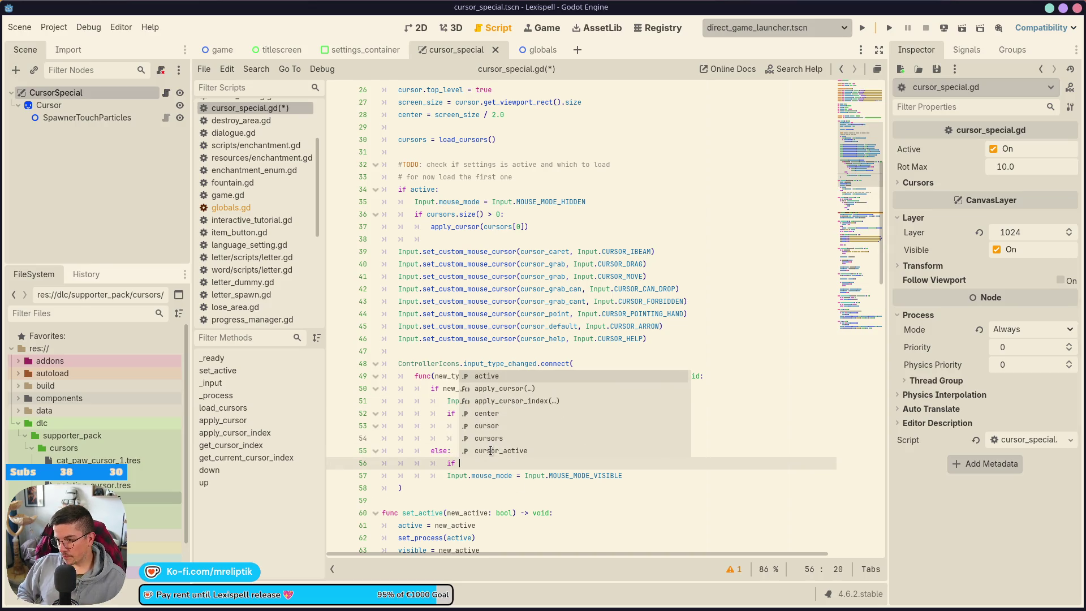
type("not act")
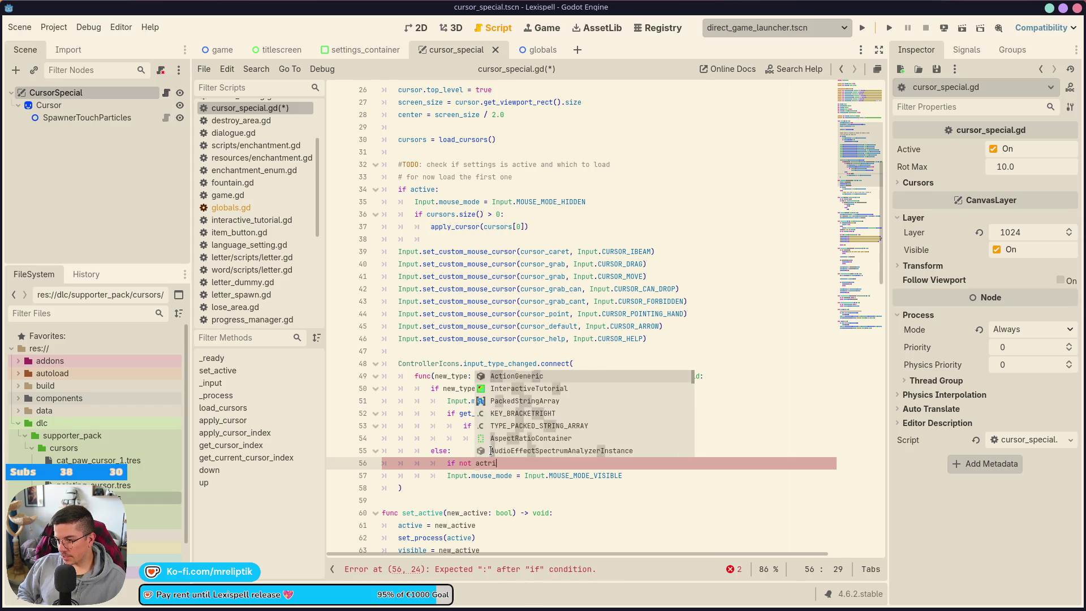
key("Return")
type(":")
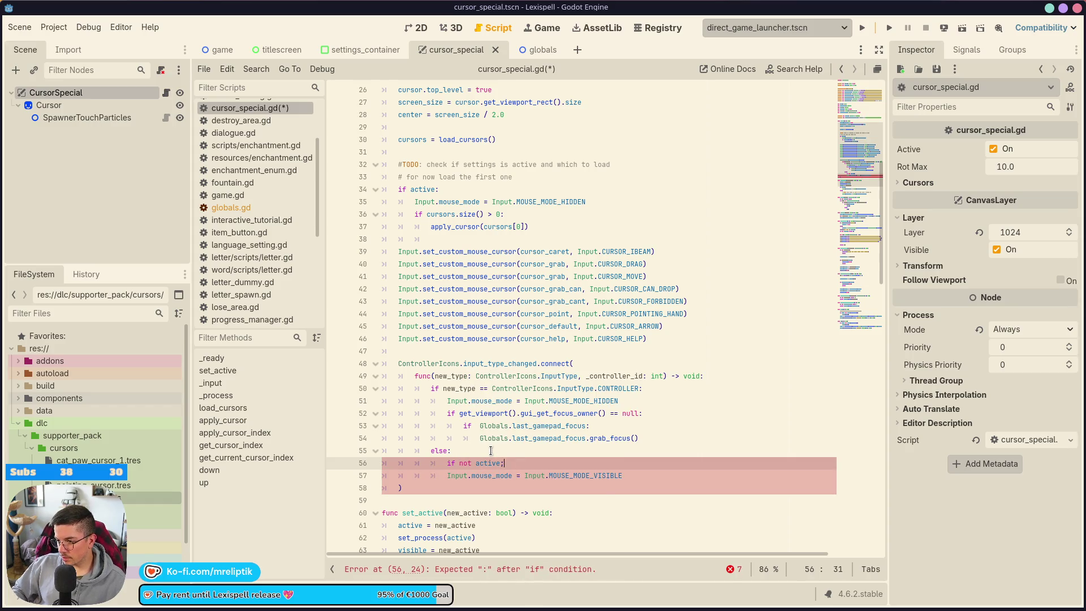
Step: Indent the MOUSE_MODE_VISIBLE line beneath it, save, and run Lexispell
key("Home")
key("Down")
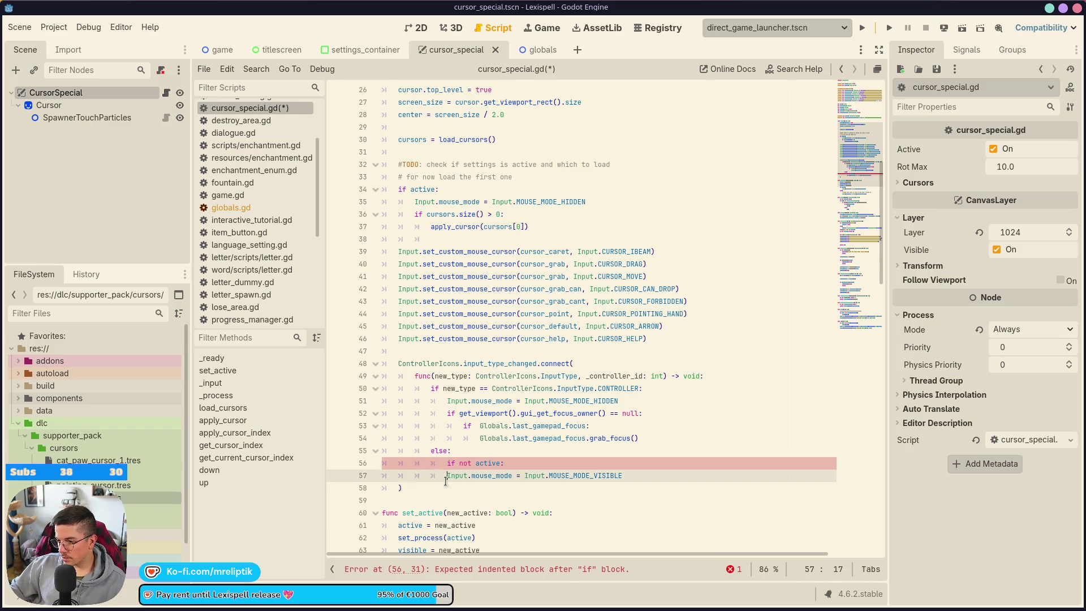
key("Tab")
key("ctrl+s")
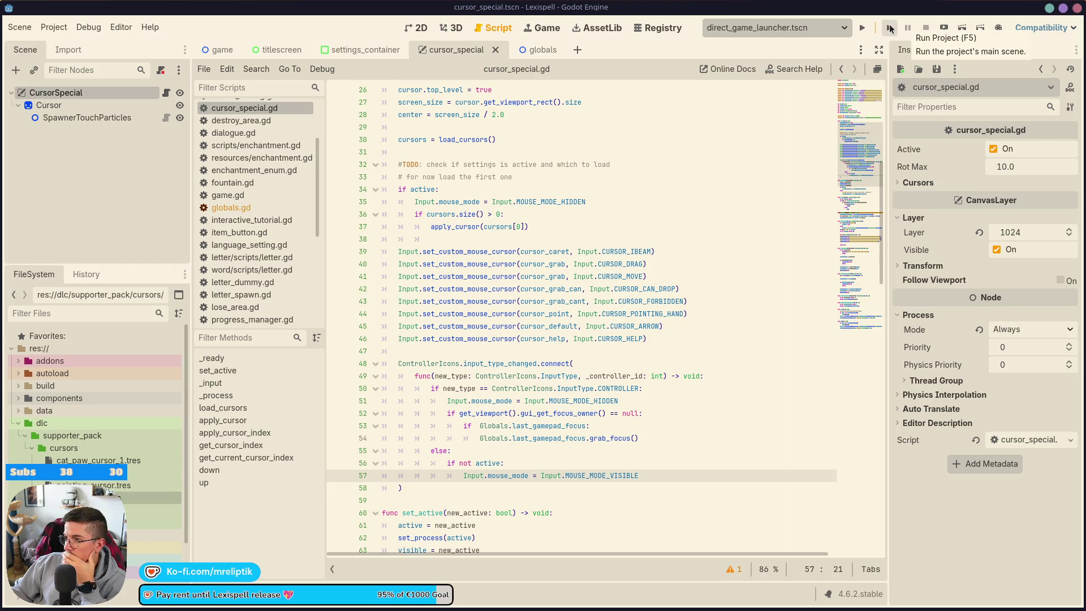
left_click(864, 30)
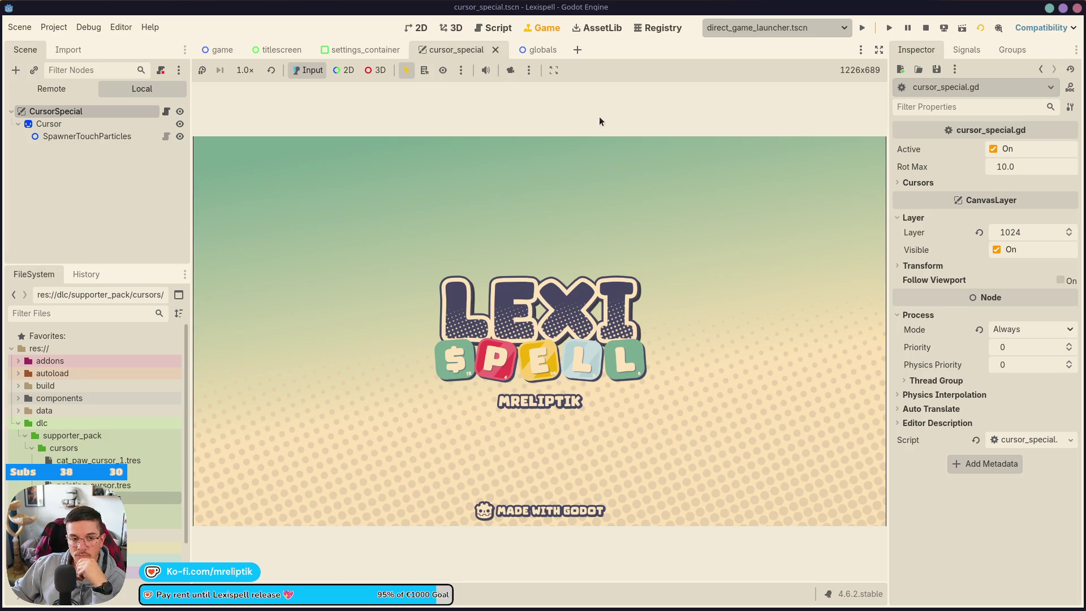
left_click(200, 604)
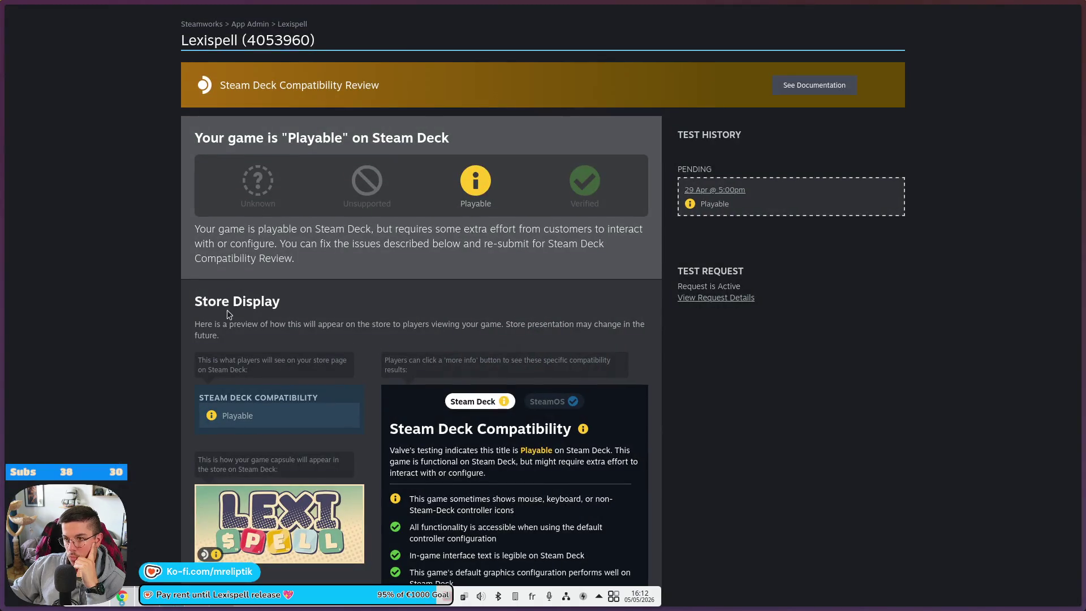
Step: Check the test request details and open the Steam Deck Compatibility Review docs in a background tab
left_click(715, 299)
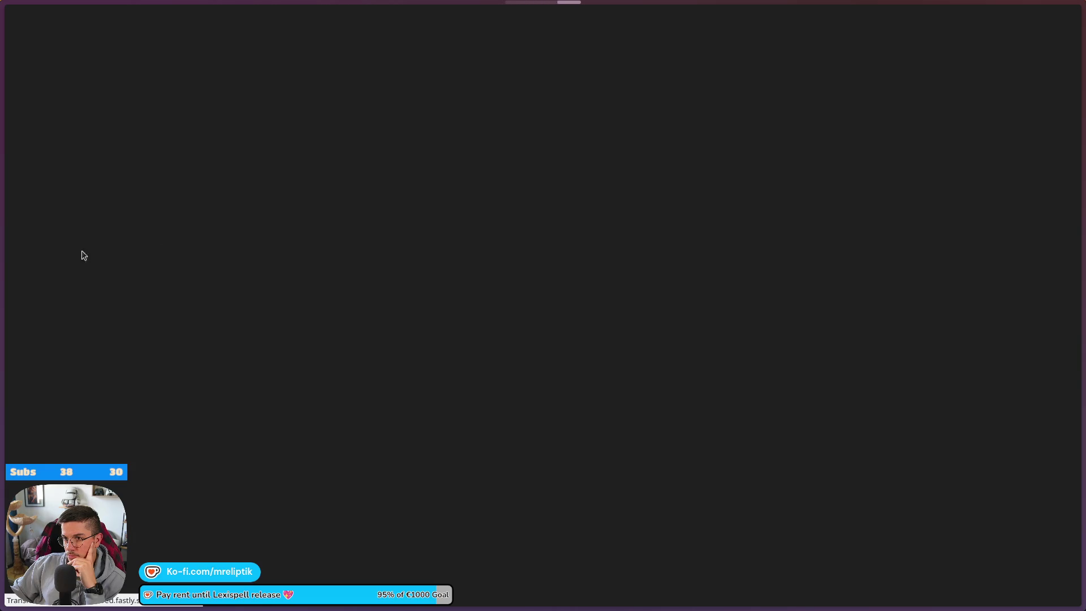
mouse_move(4, 285)
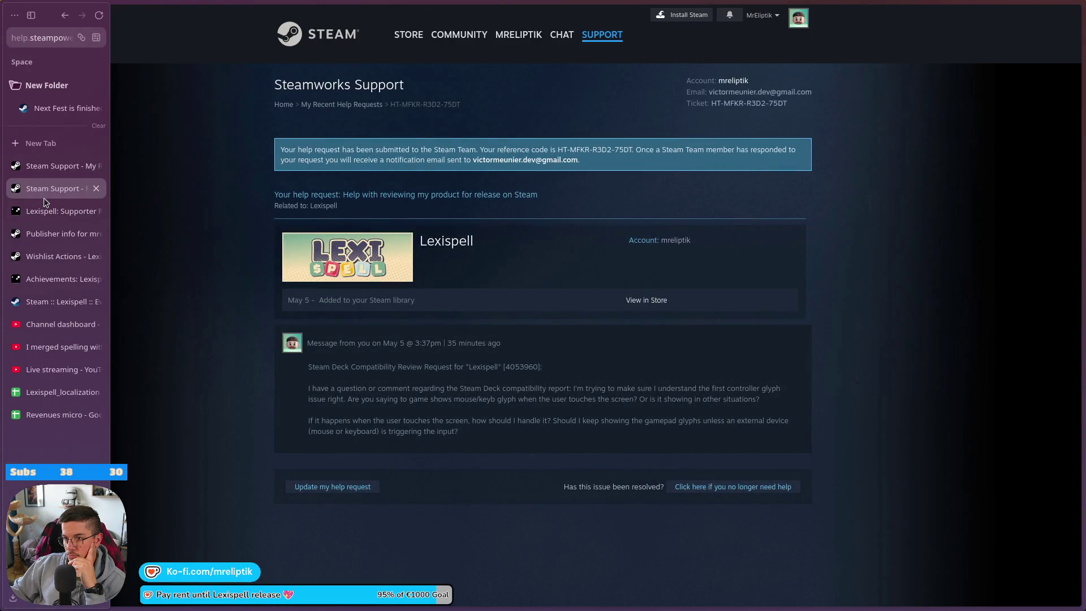
left_click(65, 20)
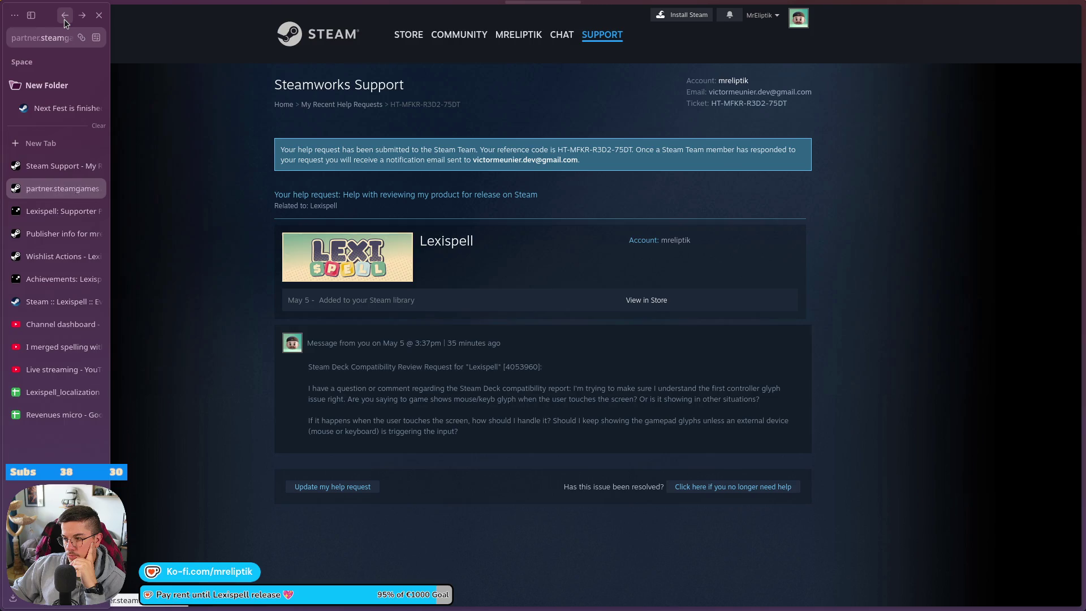
left_click(65, 17)
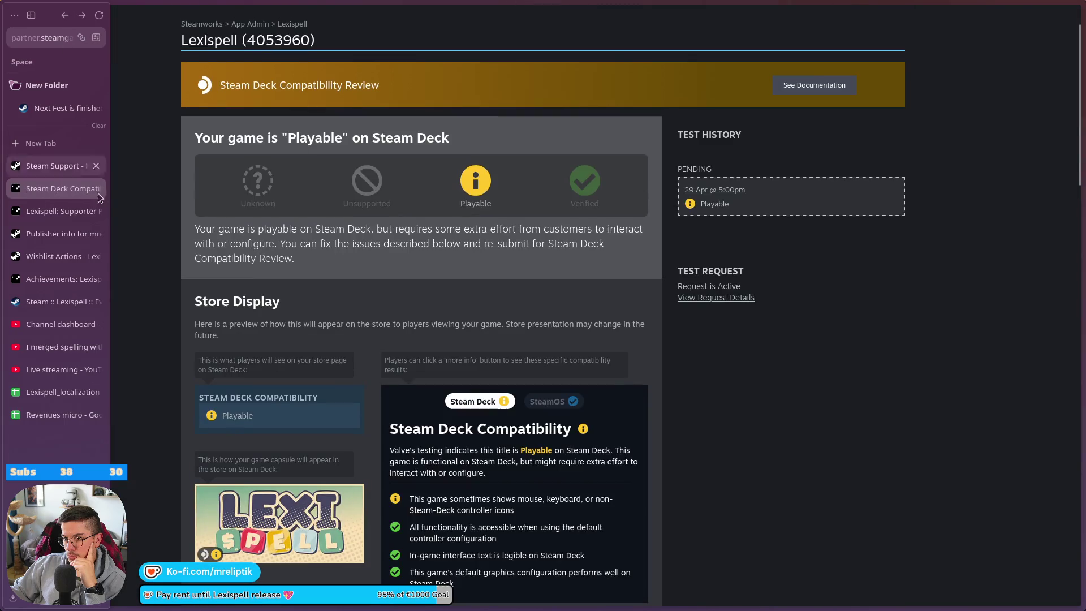
middle_click(821, 86)
mouse_move(59, 214)
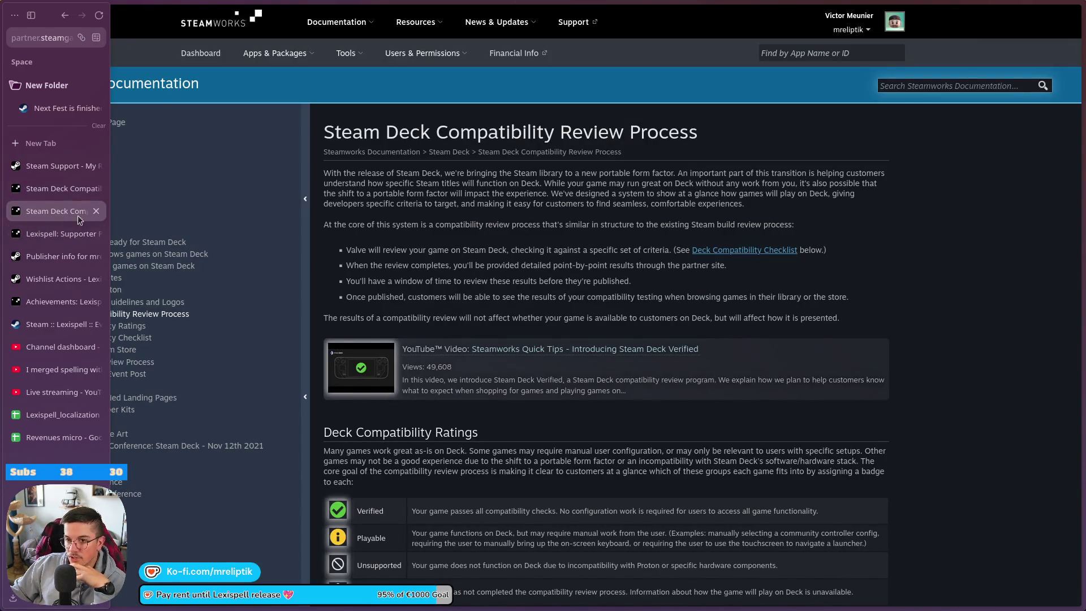
Step: Close the Lexispell: Supporter Pack admin tab
left_click(57, 237)
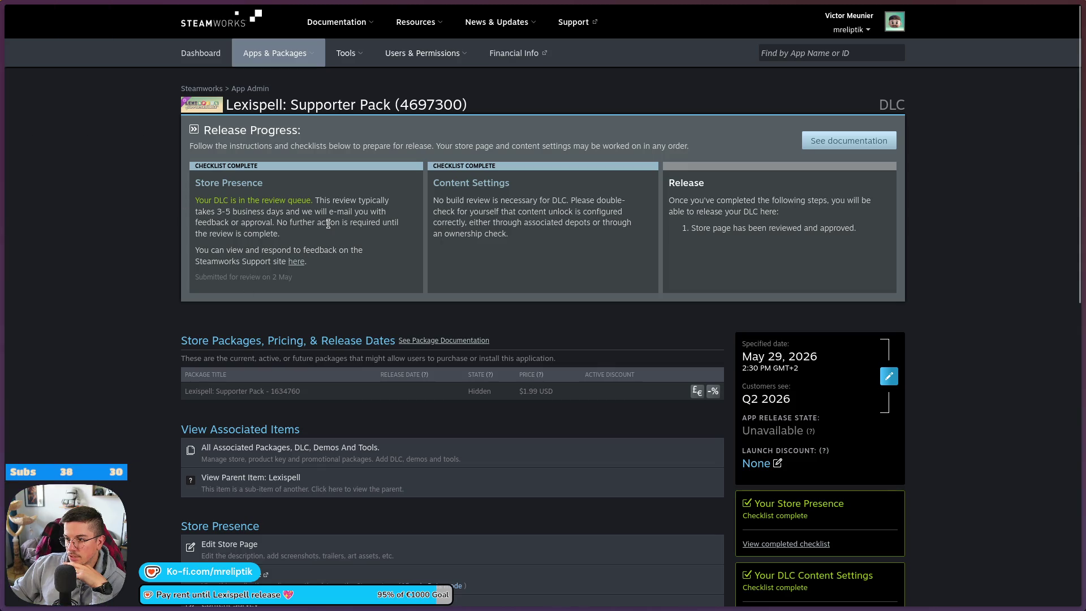
scroll(383, 245, "down", 3)
scroll(384, 246, "down", 6)
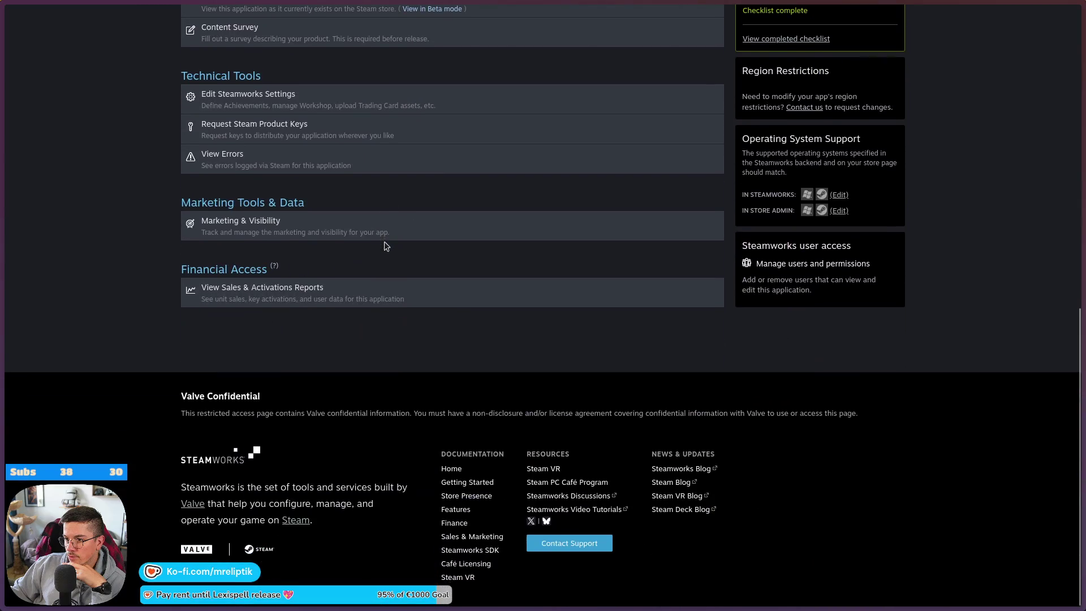
scroll(384, 273, "up", 7)
scroll(466, 357, "down", 5)
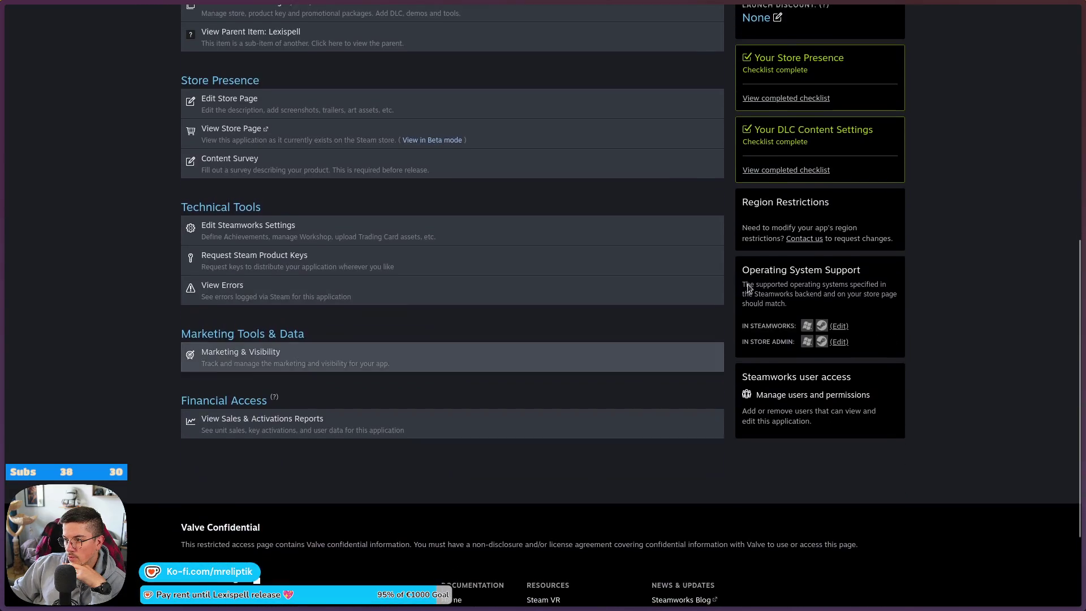
scroll(494, 378, "up", 7)
mouse_move(103, 232)
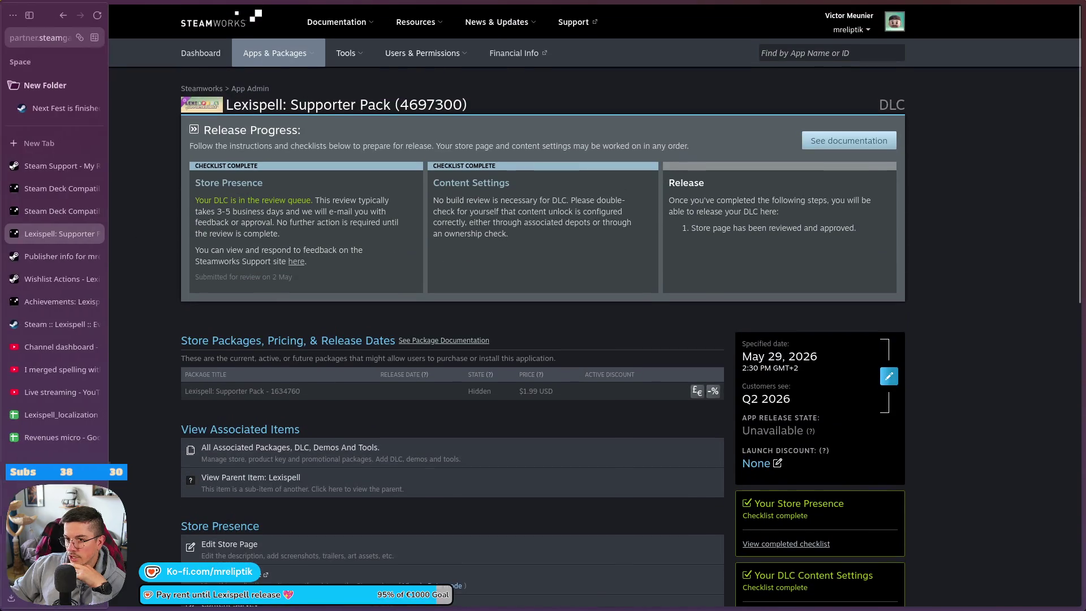
left_click(96, 234)
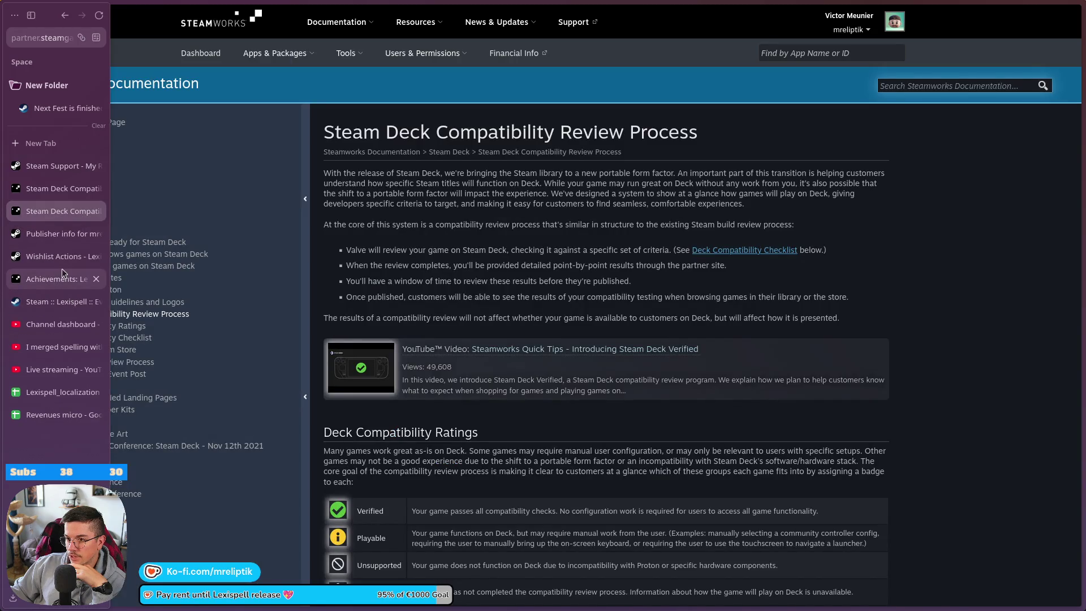
Step: Close the Achievements tab and return to the Steam Deck Compatibility docs
left_click(49, 258)
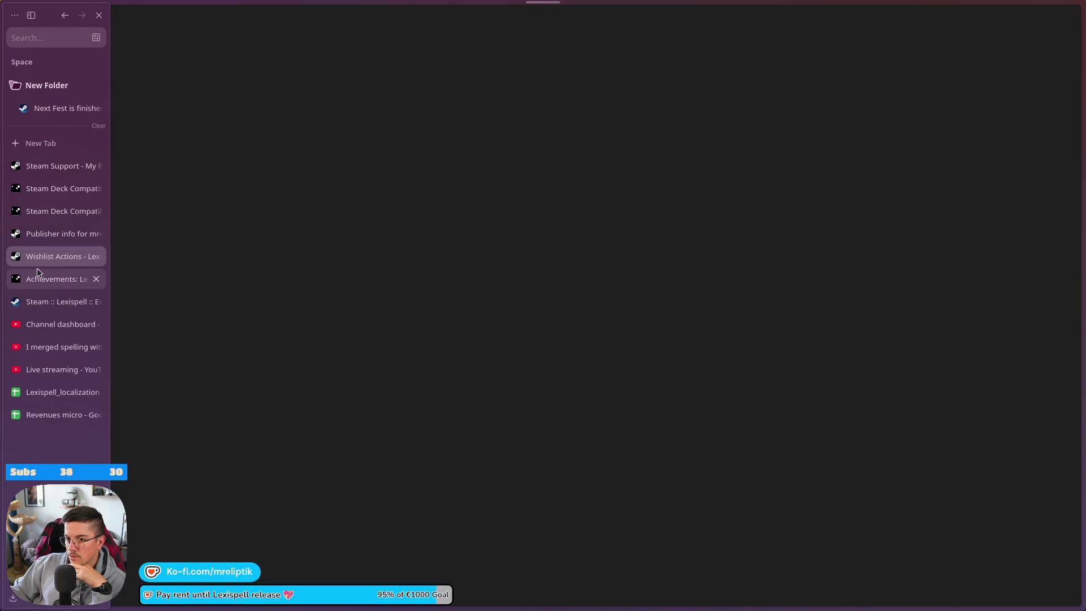
left_click(97, 279)
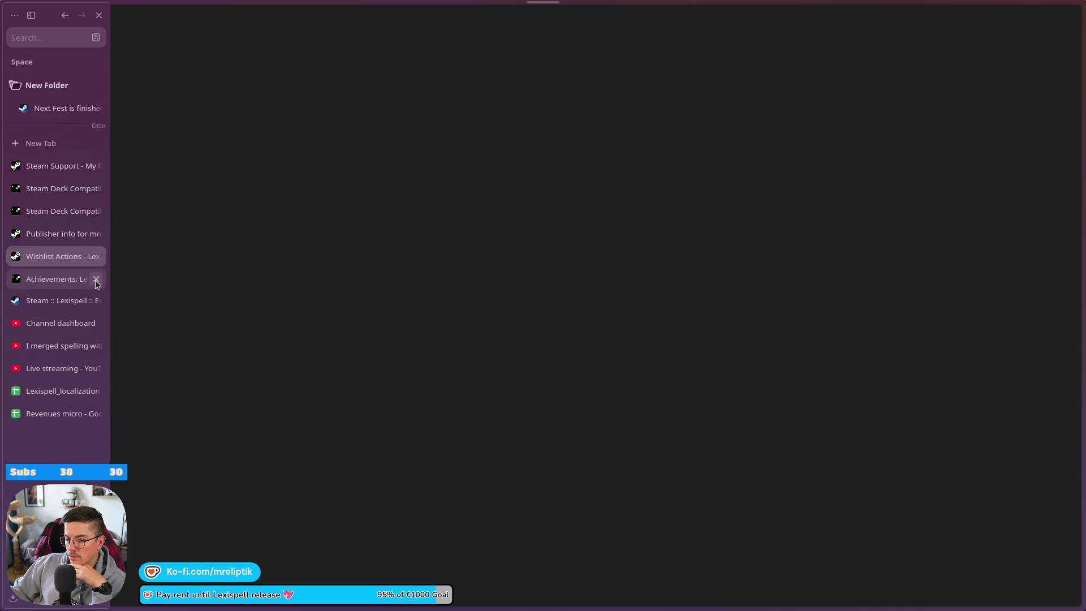
left_click(39, 169)
left_click(53, 192)
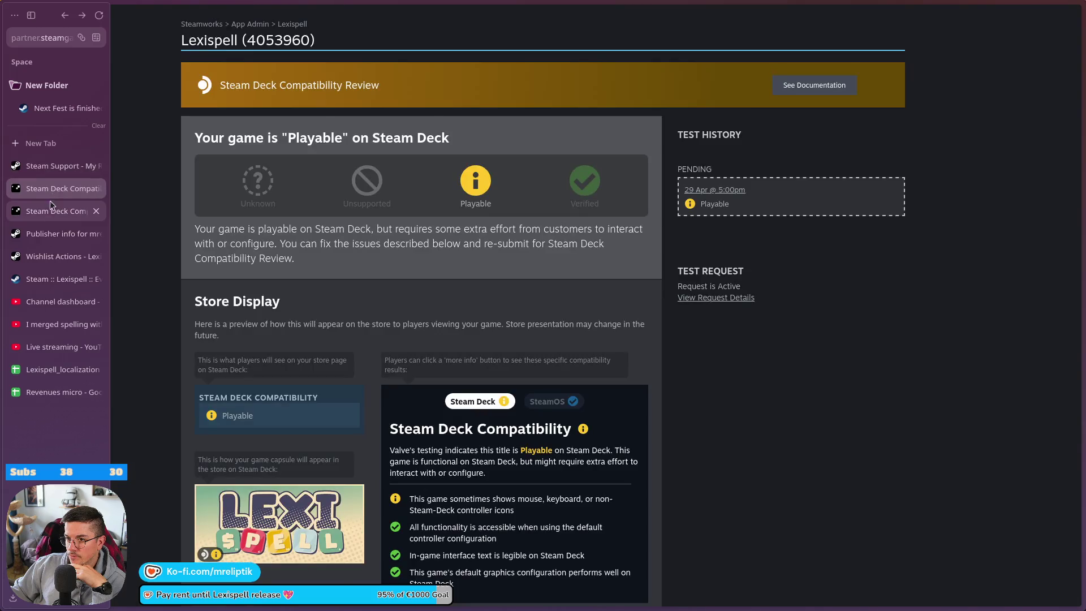
left_click(51, 211)
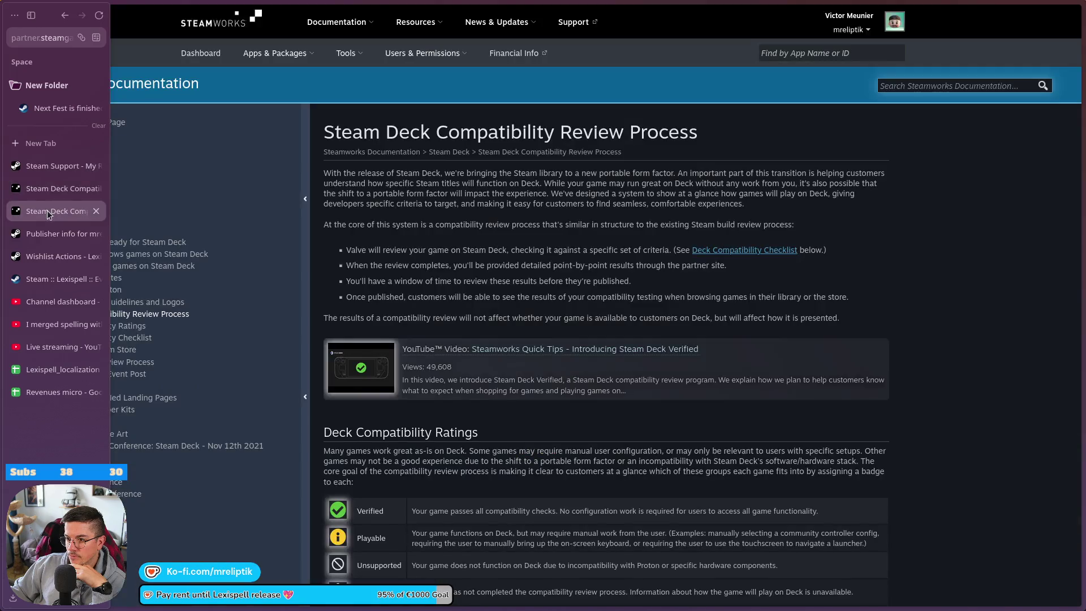
left_click(220, 597)
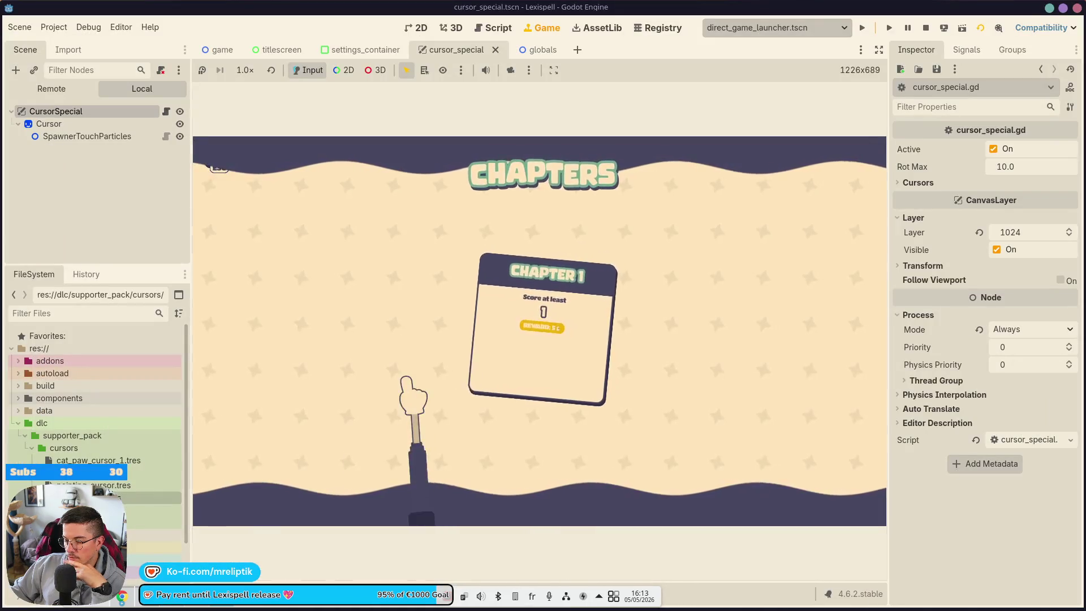
Step: Start Chapter 1 in Lexispell and check the cloud sync status
left_click(509, 362)
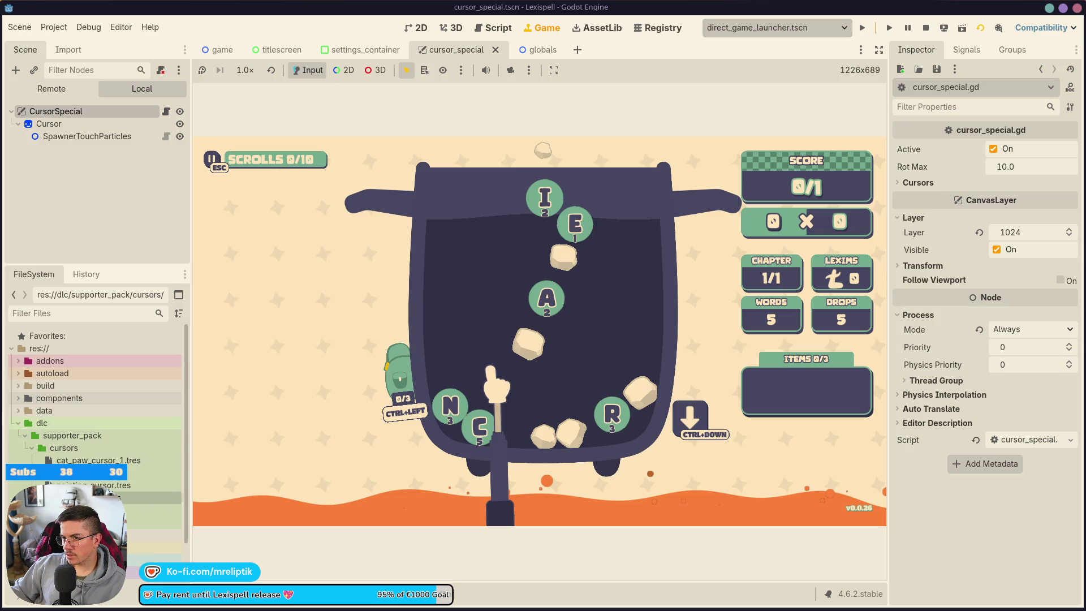
key("Escape")
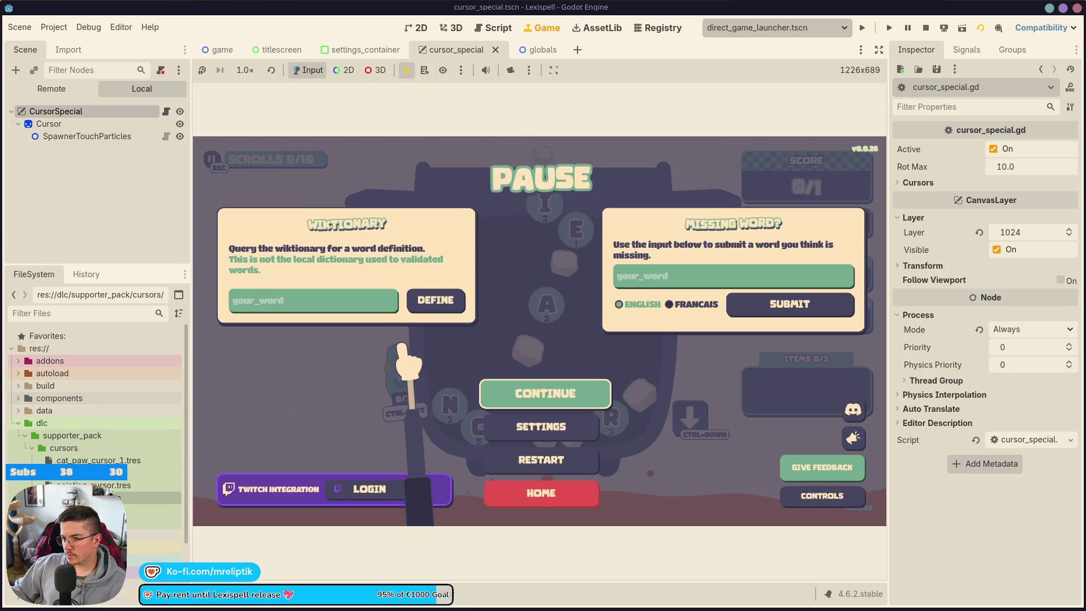
key("Escape")
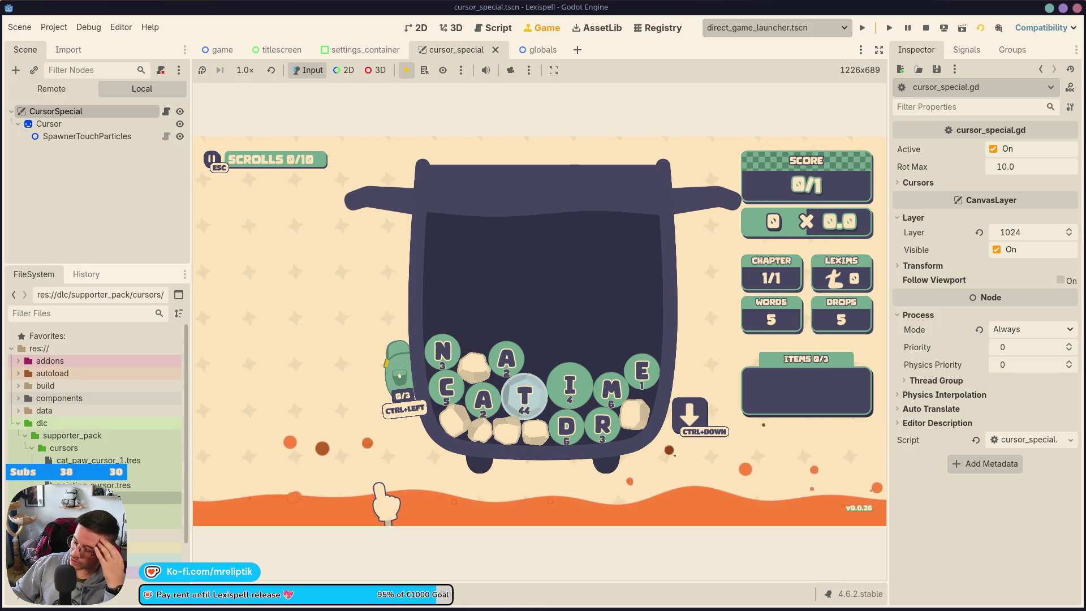
left_click(397, 606)
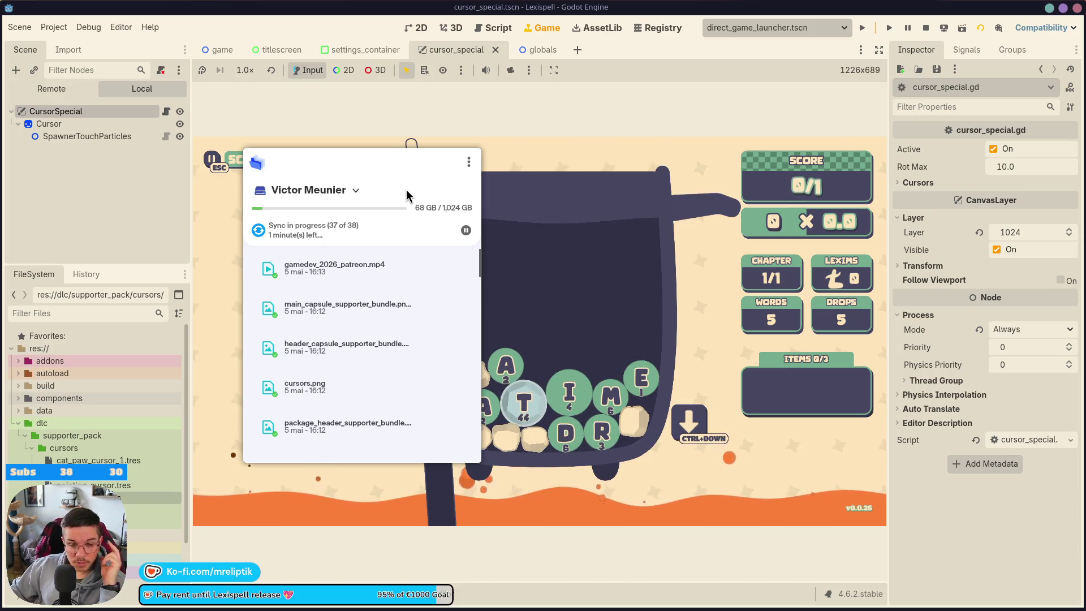
left_click(349, 130)
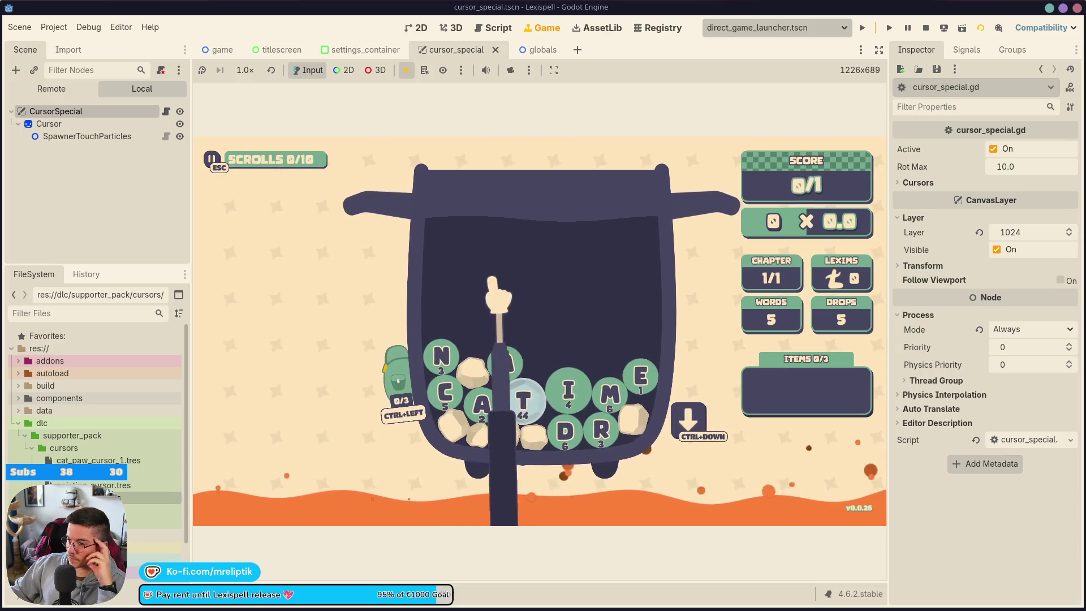
Step: Set the in-game Cursor setting to Default from the pause menu's Settings and resume
key("Escape")
left_click(541, 425)
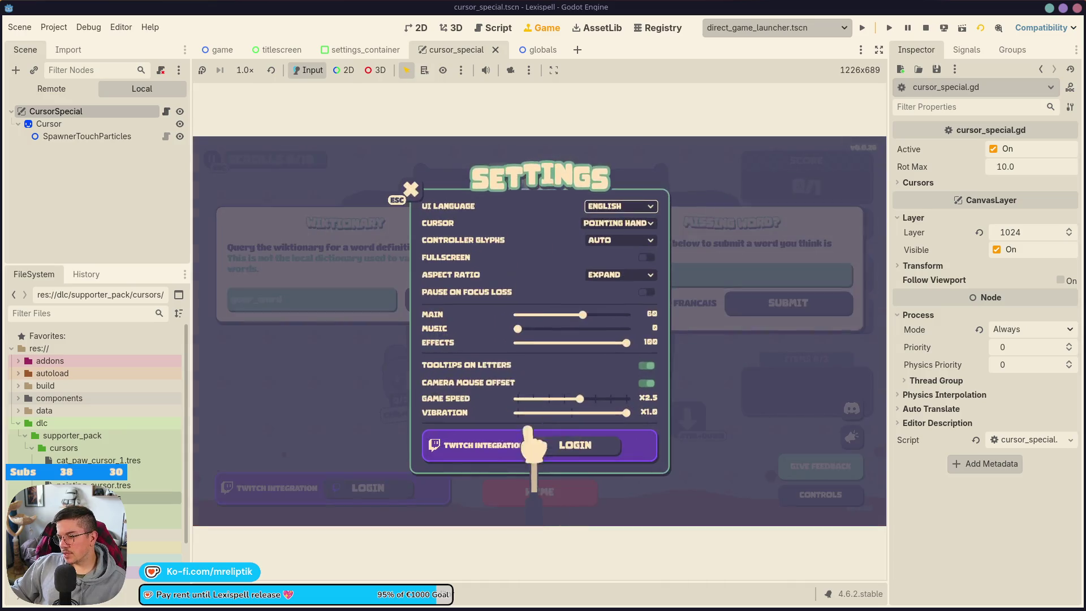
left_click(629, 222)
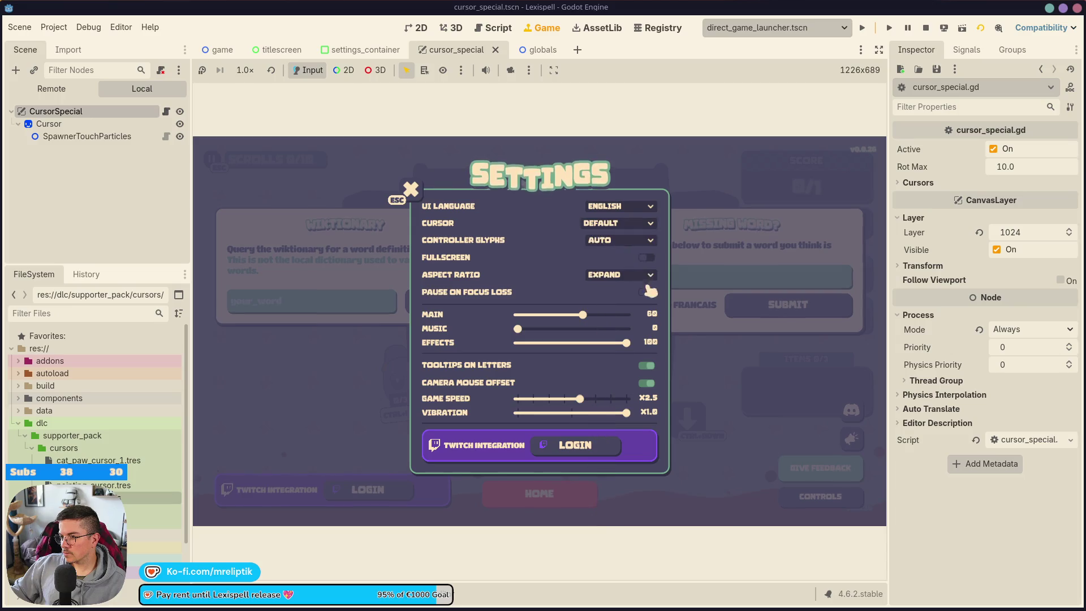
key("Escape")
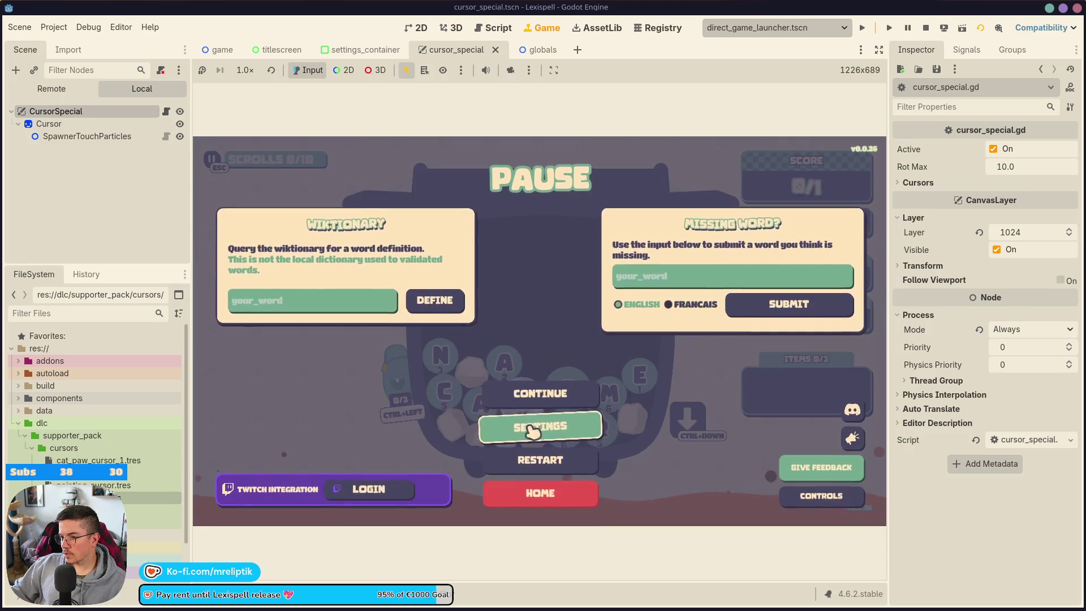
left_click(525, 404)
Step: Return to the title screen, then stop and rerun the project
key("Escape")
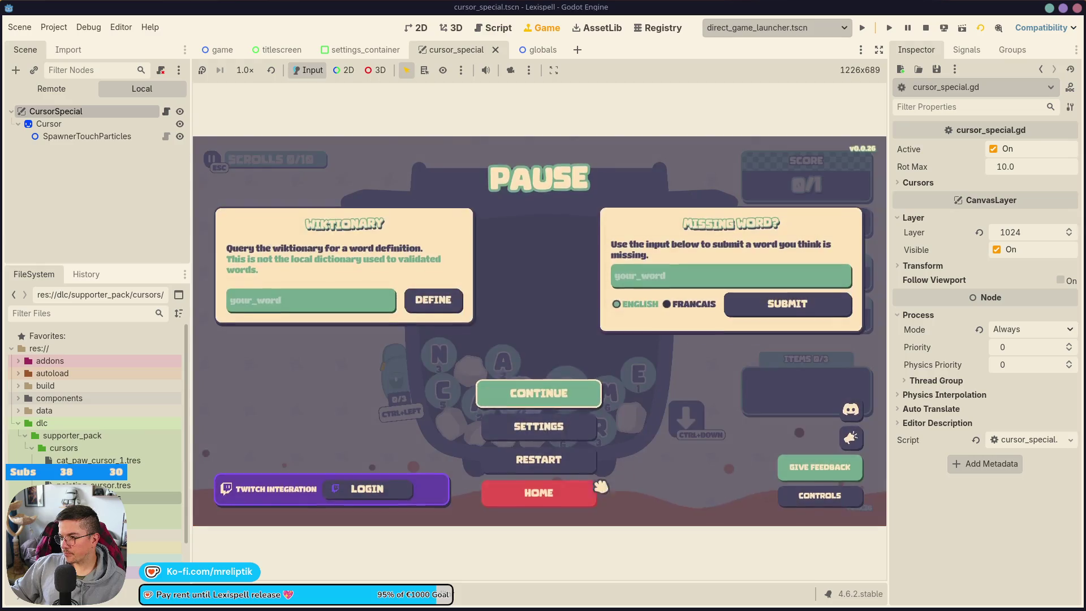
left_click(539, 491)
left_click(585, 365)
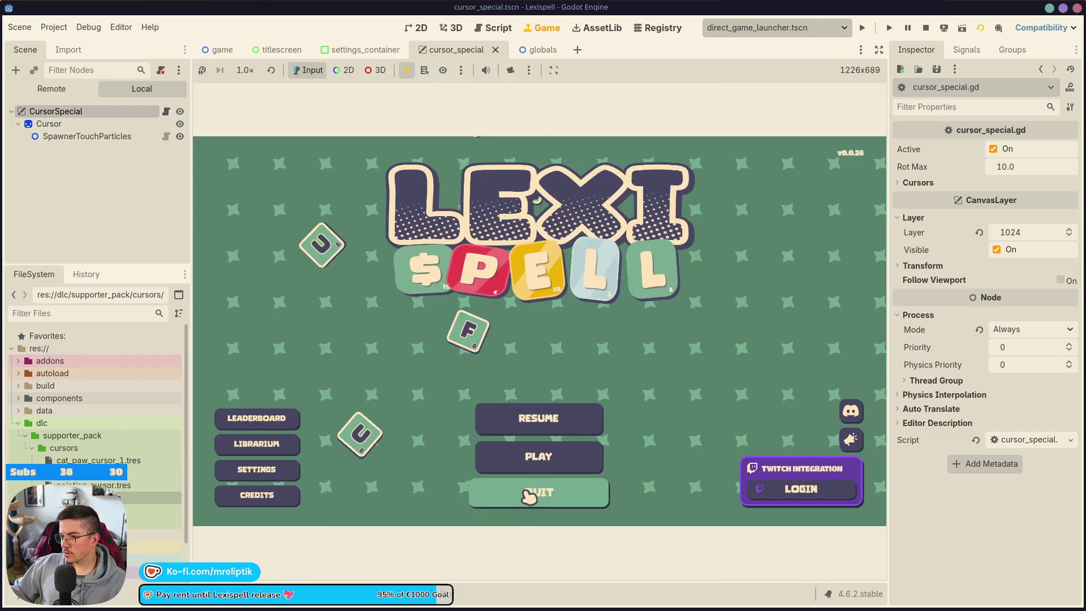
left_click(925, 28)
left_click(861, 28)
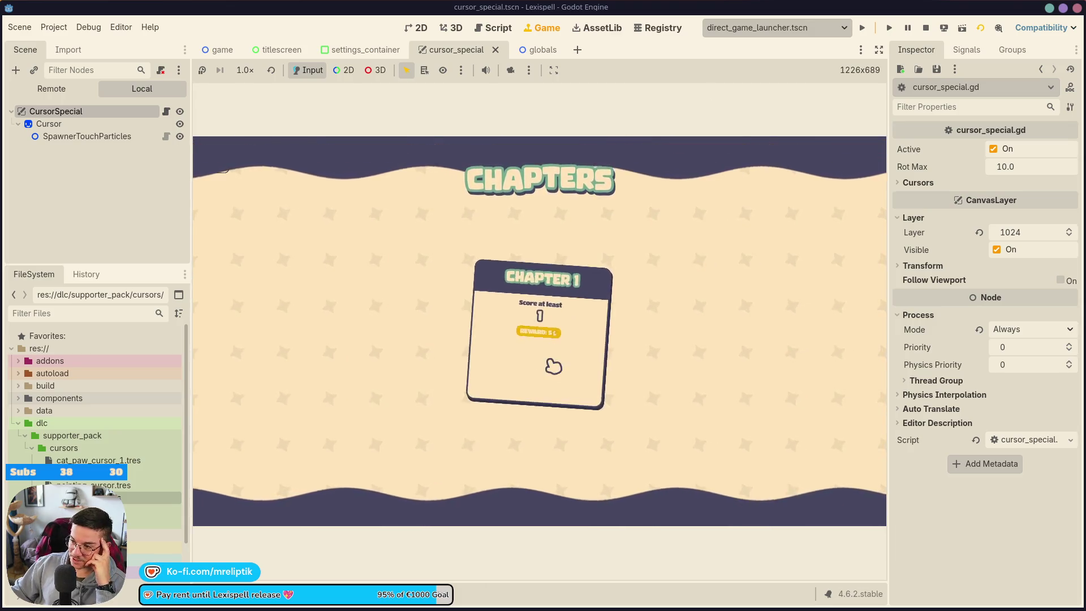
Step: Play Chapter 1 again and reopen Settings to confirm the cursor choice
left_click(553, 367)
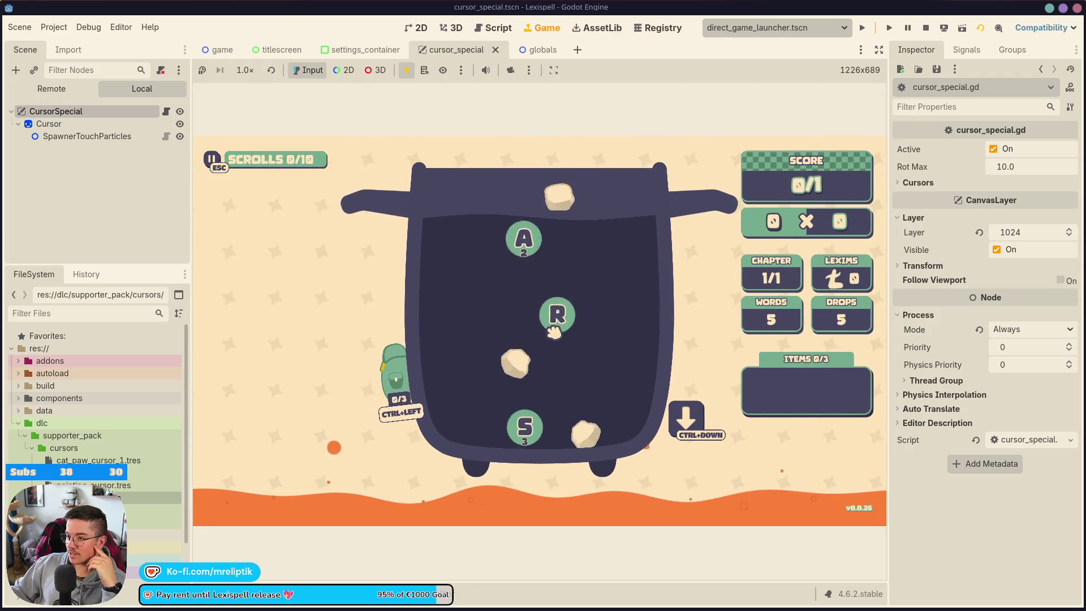
key("Escape")
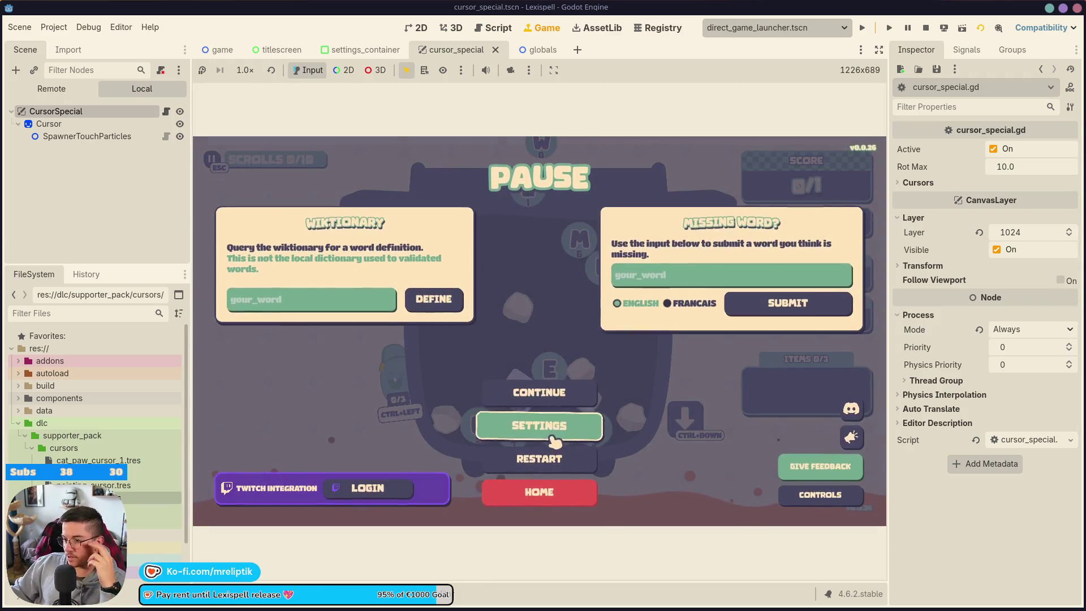
left_click(552, 439)
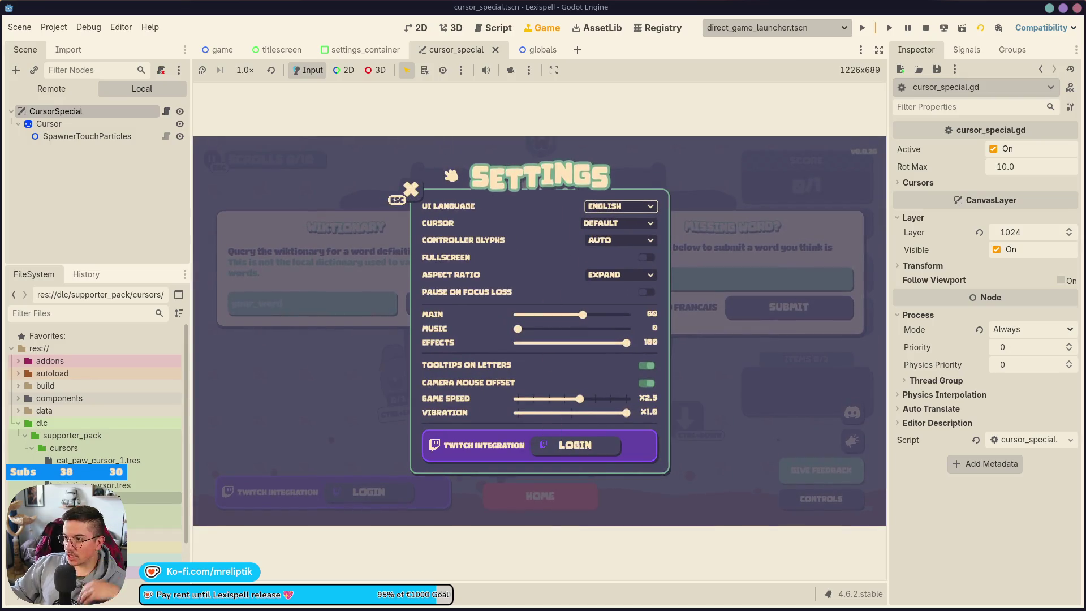
left_click(627, 207)
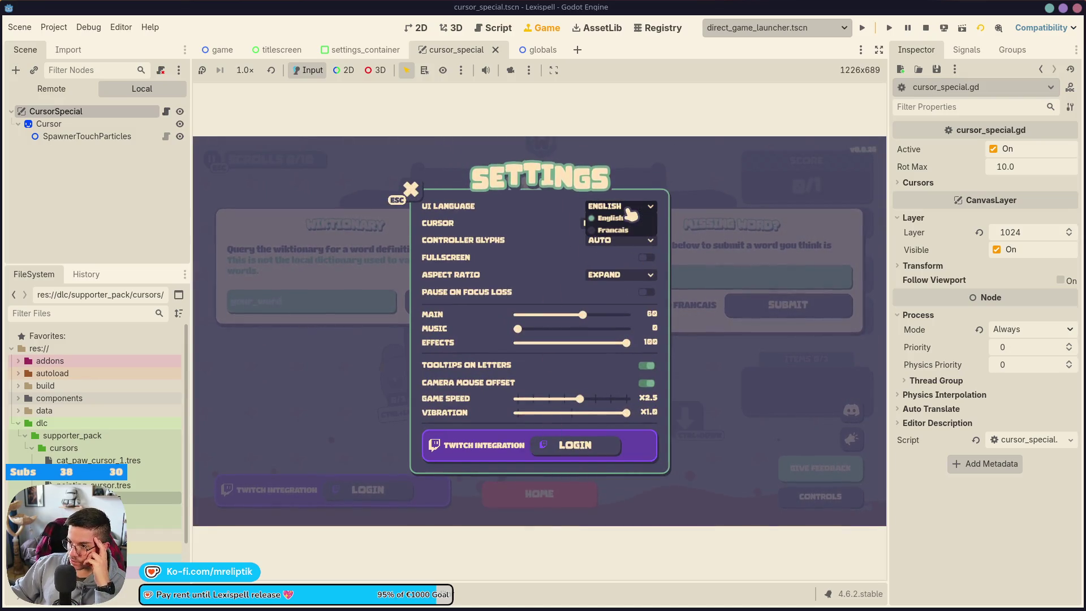
left_click(627, 216)
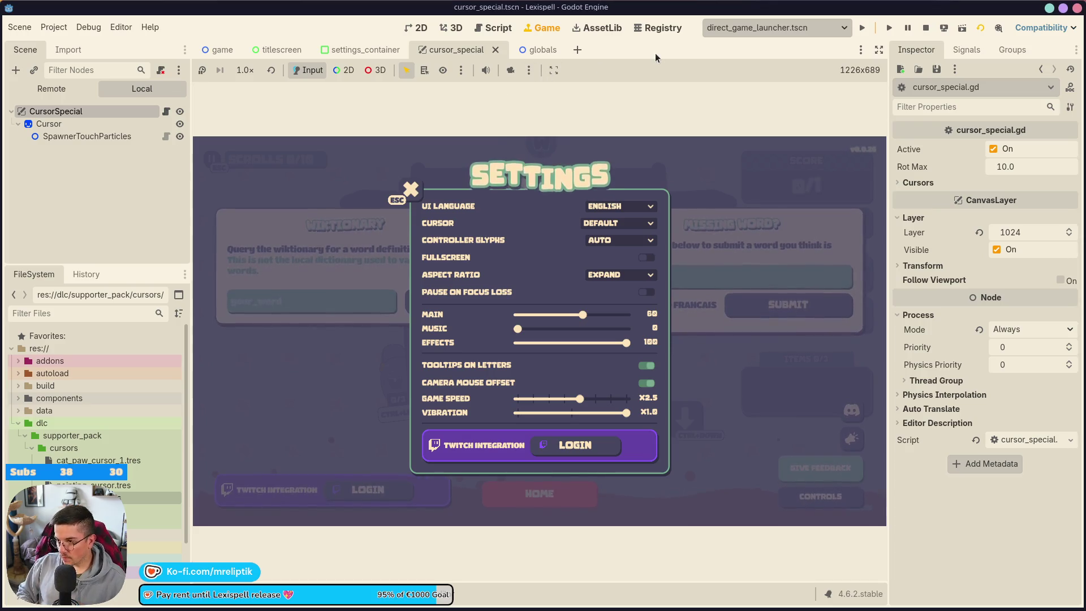
key("ctrl+shift+o")
Step: Inspect the settings_container scene's MarginContainer and SettingsContainer nodes
type("pa")
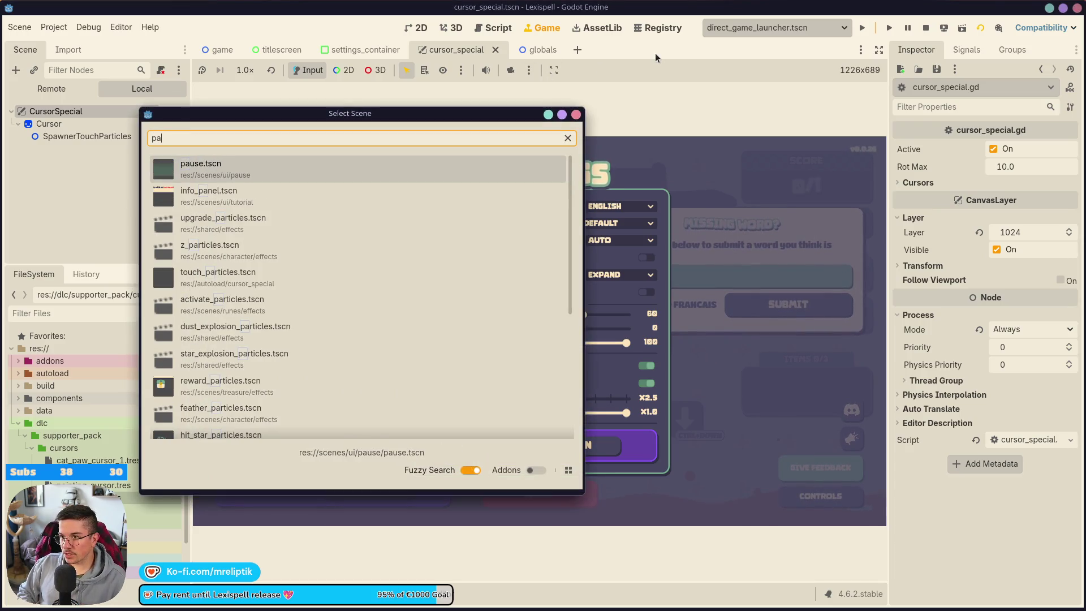
key("BackSpace")
key("BackSpace")
key("Escape")
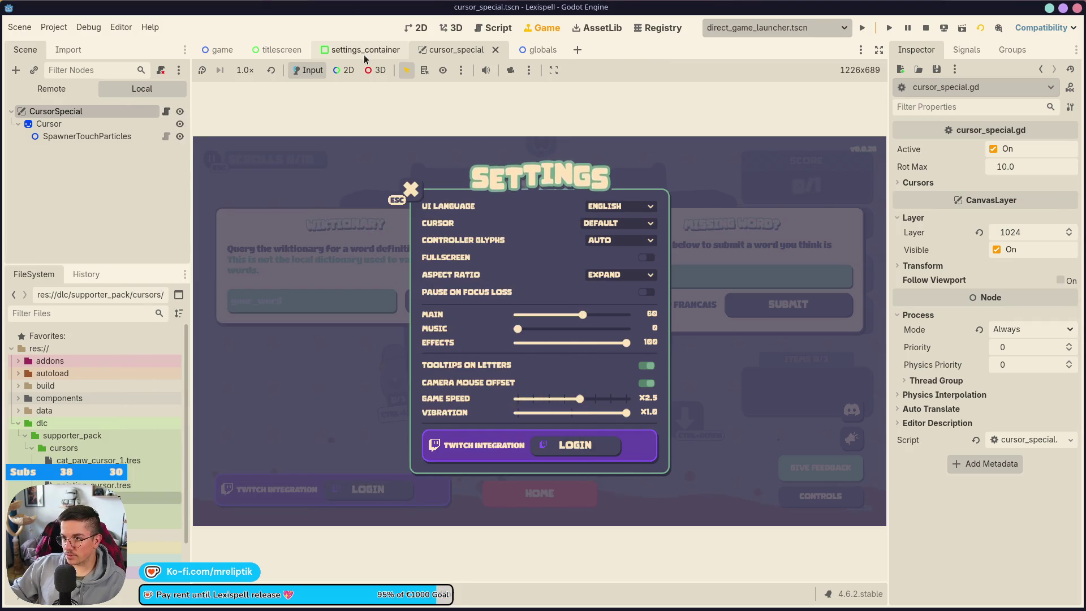
left_click(364, 51)
scroll(416, 226, "down", 5)
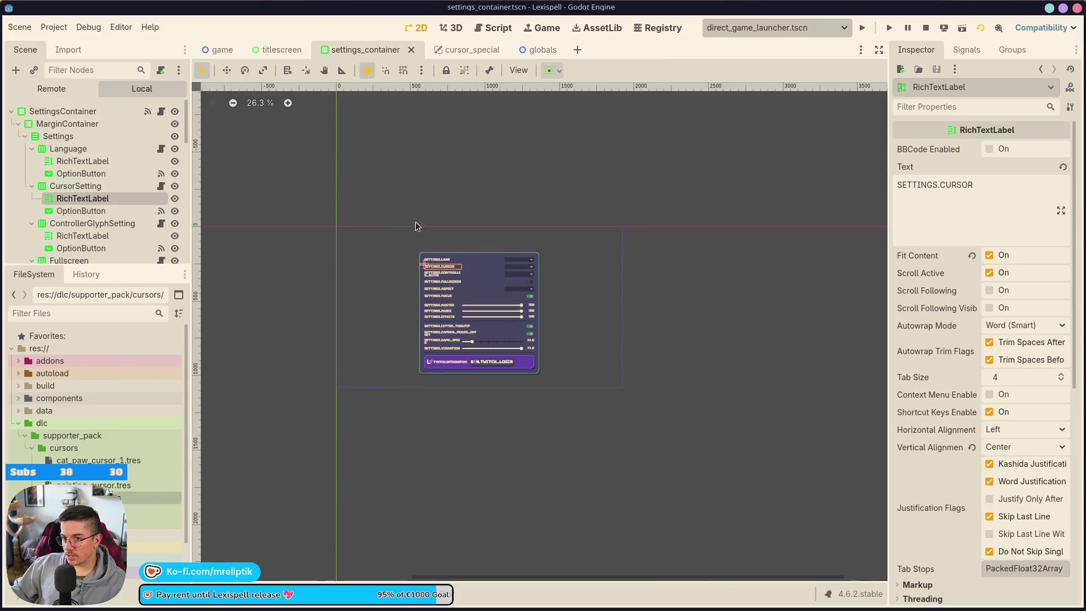
scroll(416, 226, "up", 1)
left_click(62, 111)
left_click(122, 124)
key("Up")
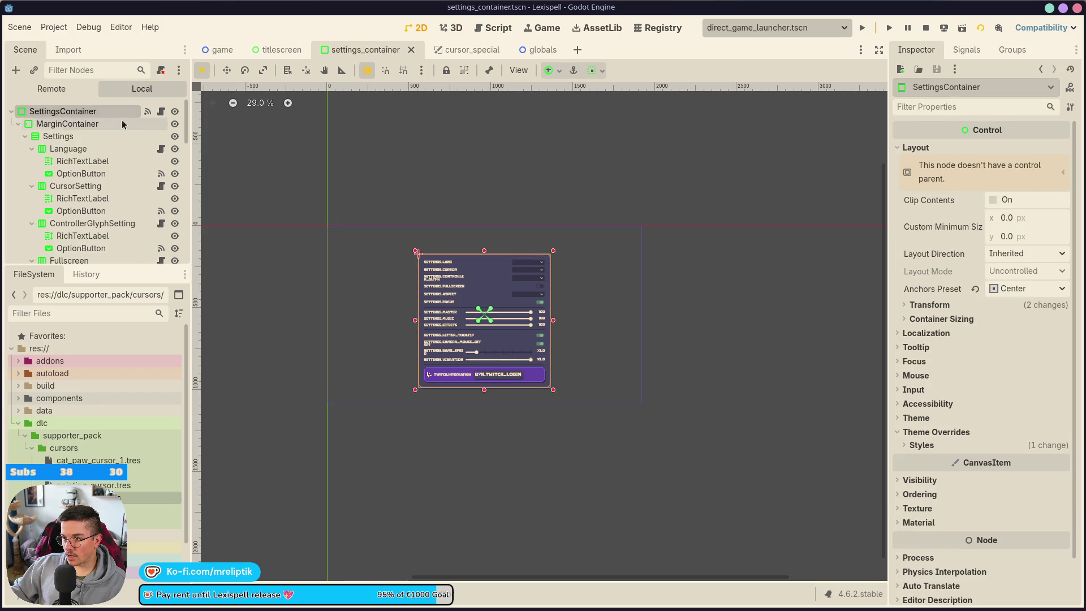
Step: Open settings.tscn and select its Title label for reference
key("ctrl+shift+o")
type("setin")
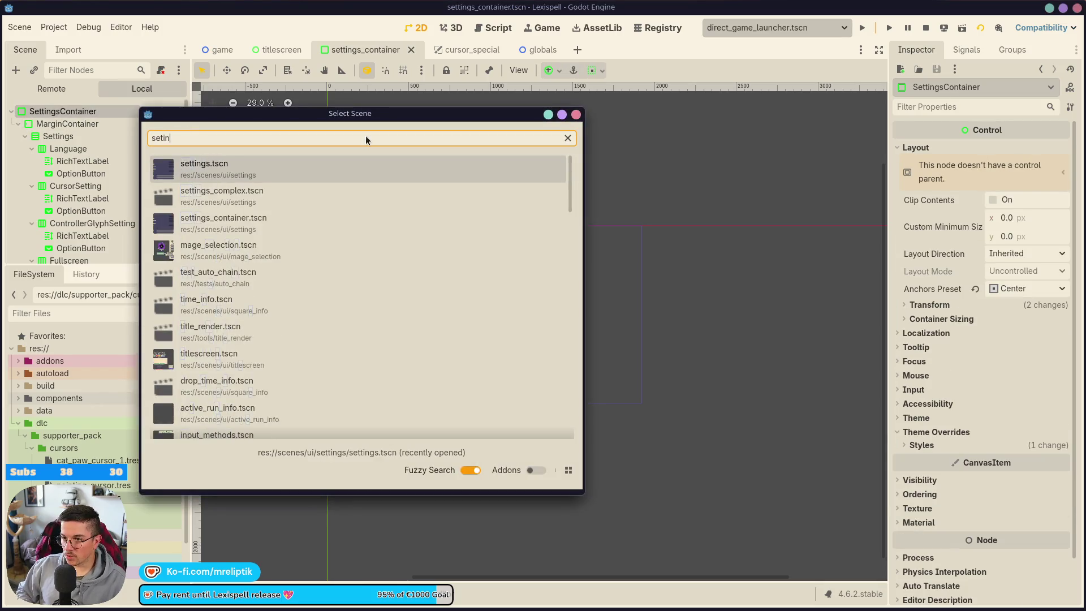
key("Return")
left_click(506, 161)
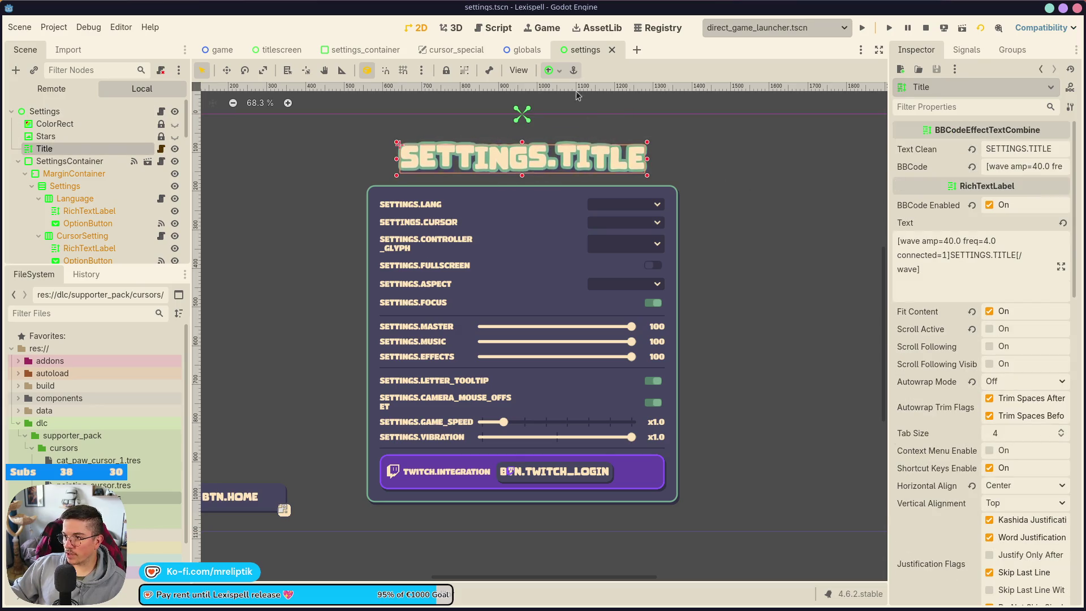
Step: Open pause.tscn, show the settings layer and select its Title label
key("ctrl+shift+o")
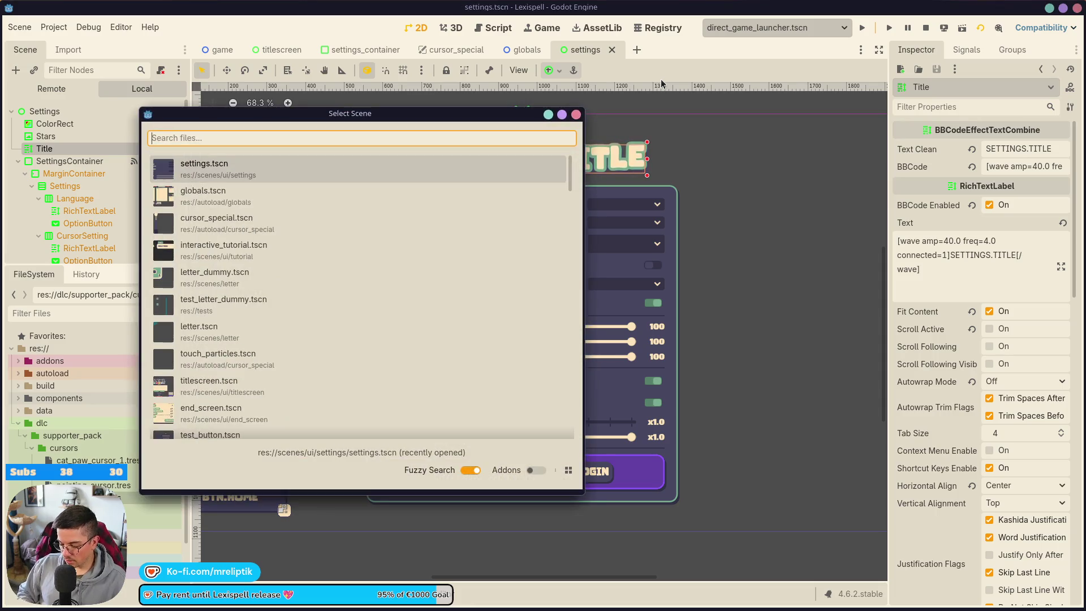
type("pause")
key("Return")
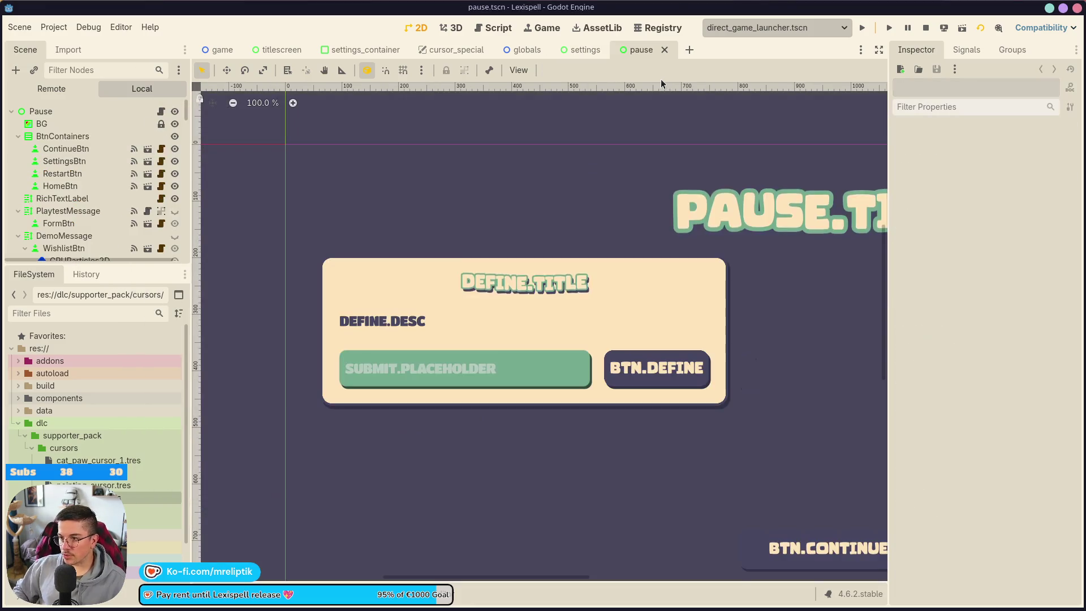
scroll(707, 224, "down", 6)
scroll(61, 218, "down", 5)
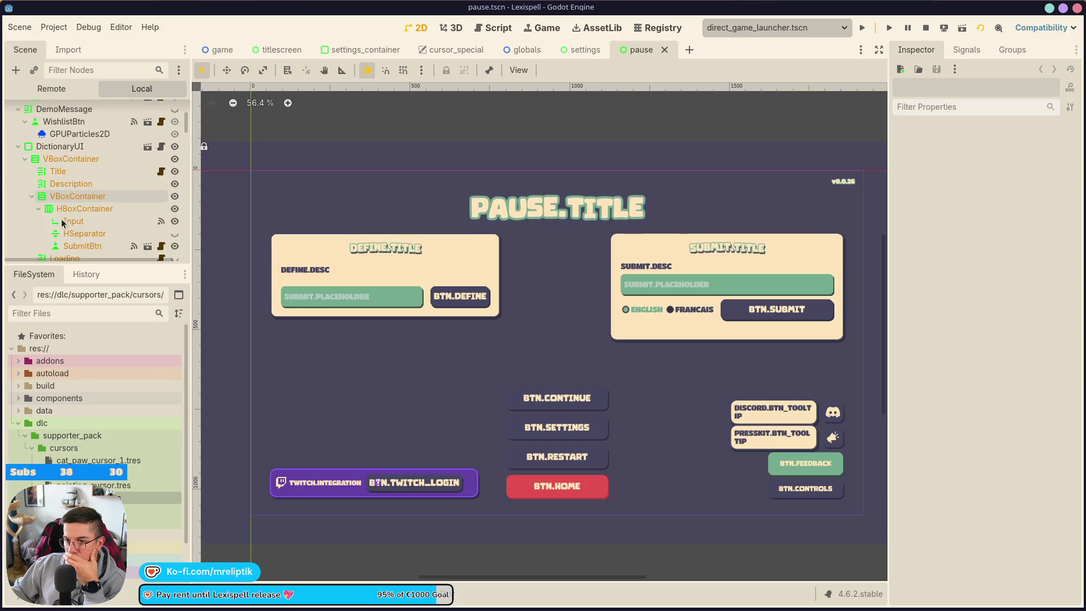
scroll(61, 219, "down", 10)
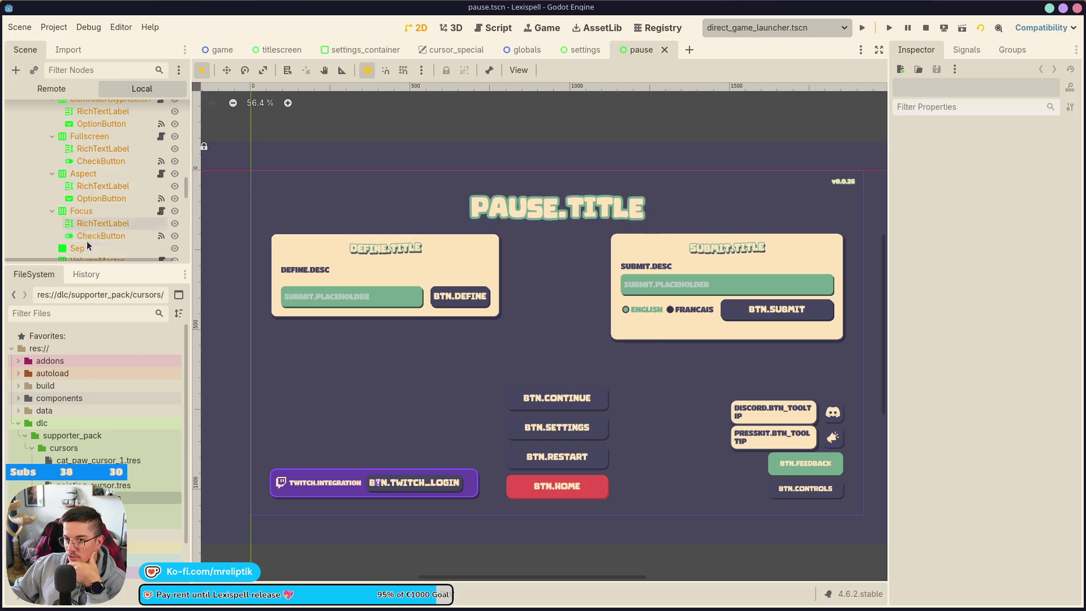
scroll(87, 245, "down", 10)
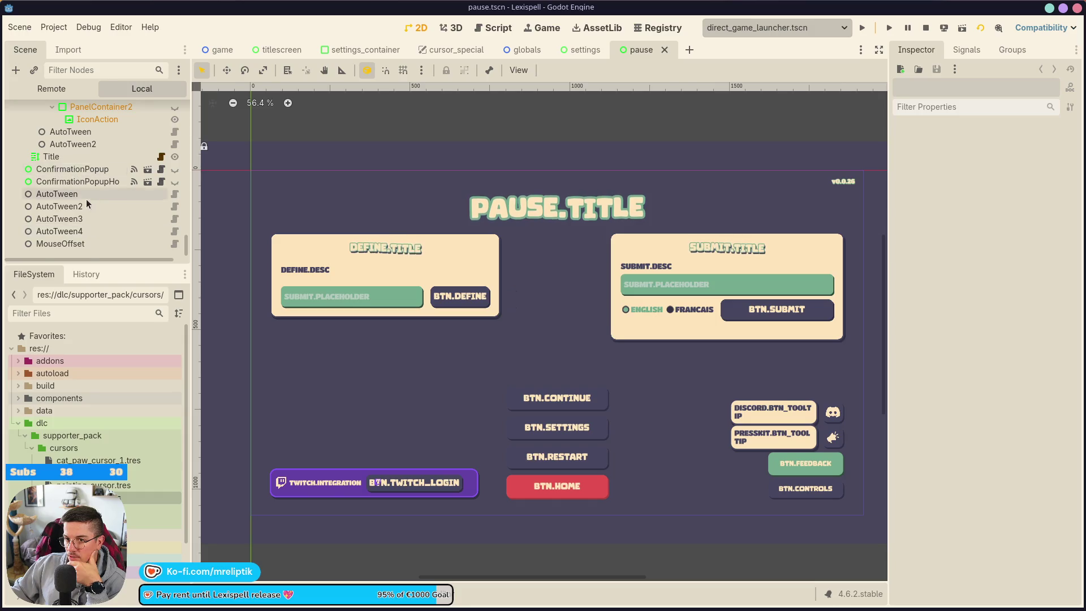
scroll(86, 198, "up", 8)
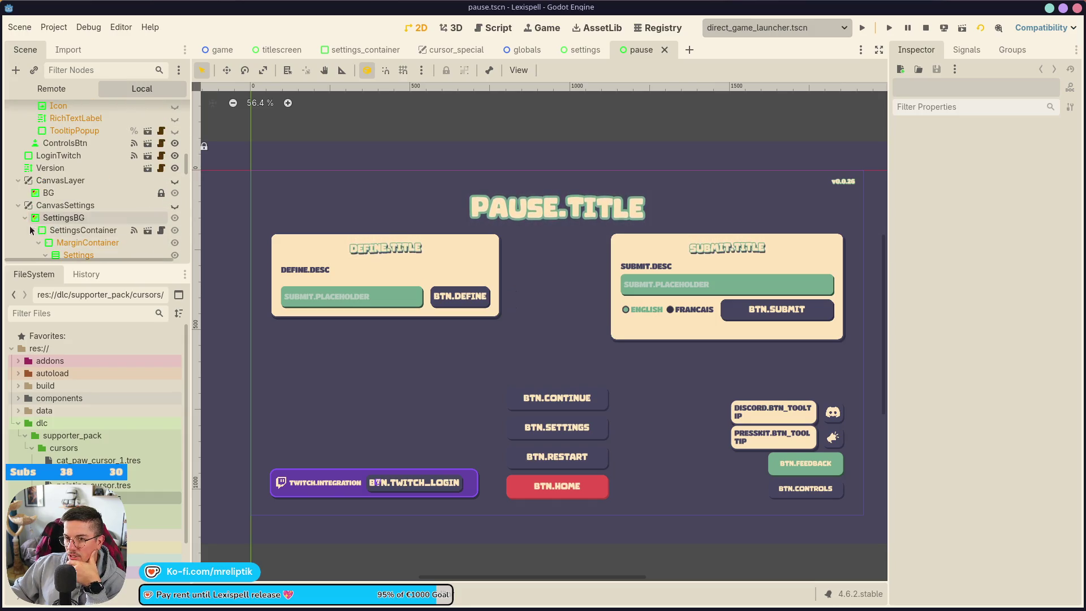
left_click(34, 219)
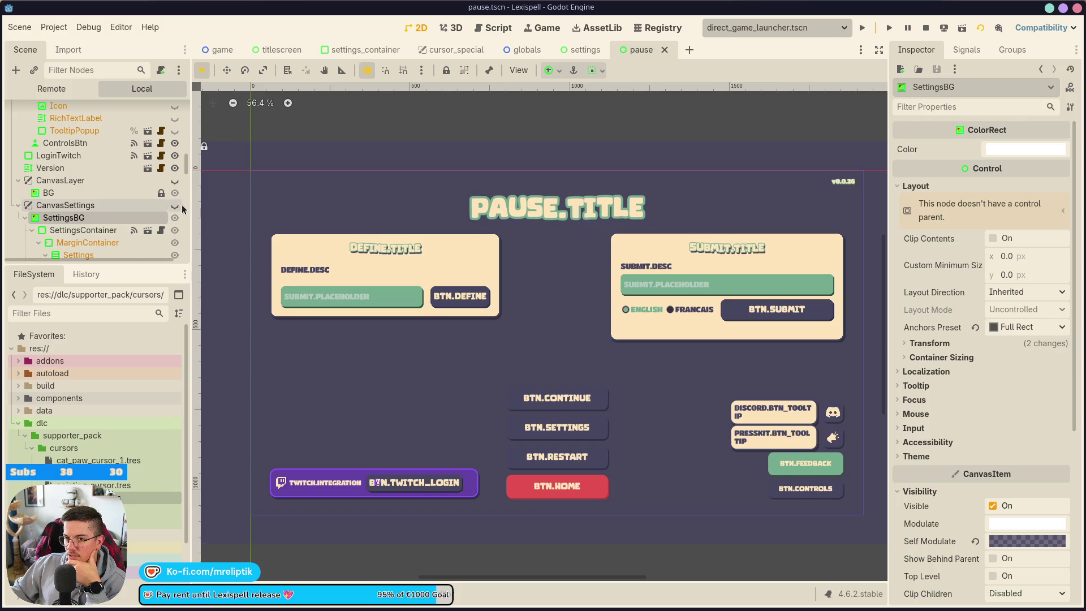
left_click(176, 205)
left_click(481, 212)
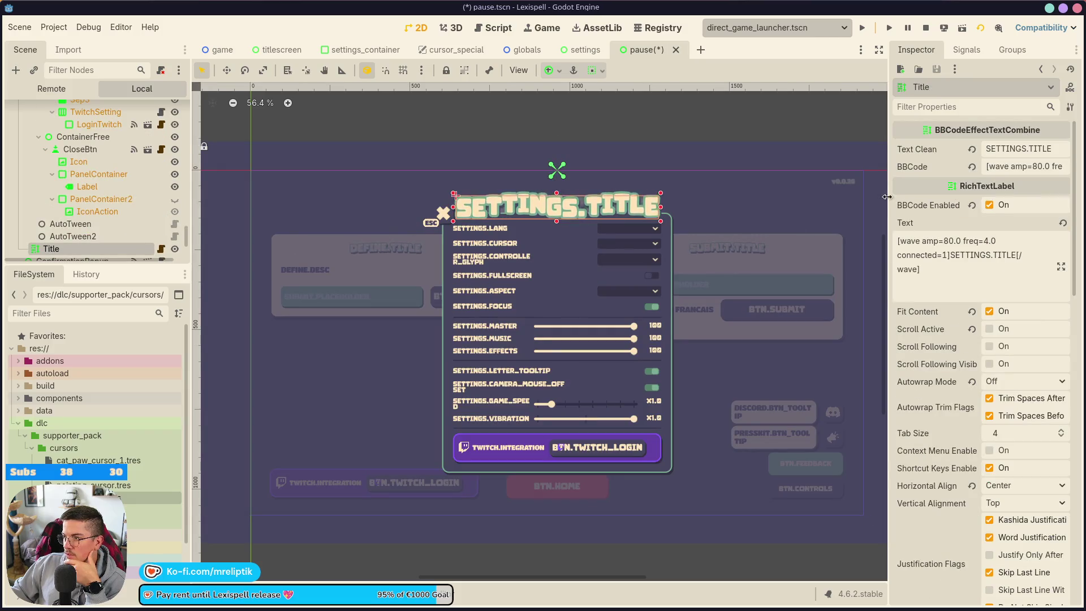
Step: Change the Title's BBCode wave amplitude from 80 to 40 and save the scene
left_click(1033, 168)
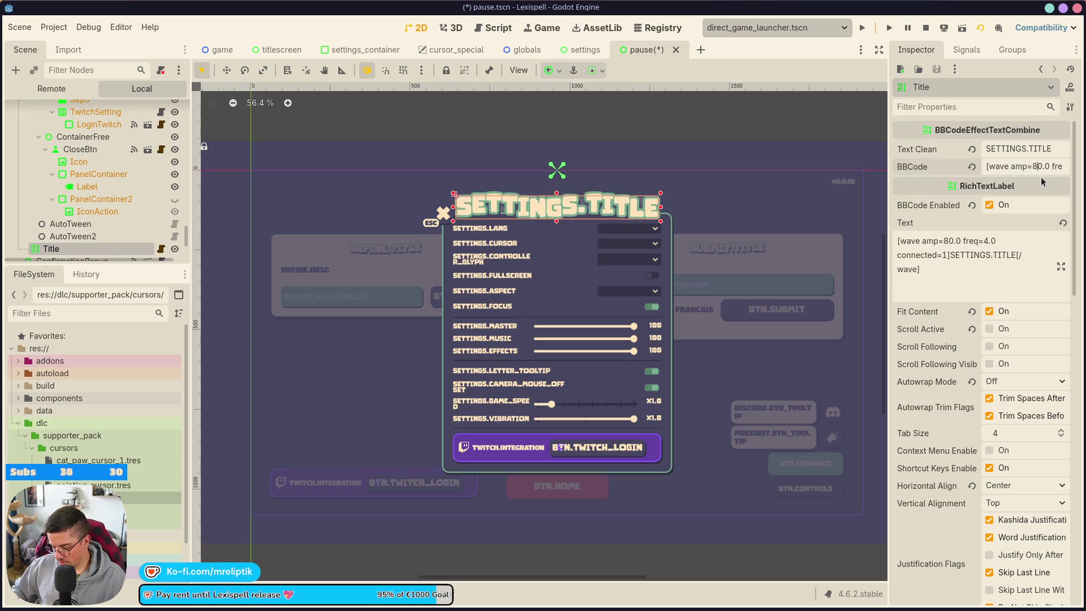
key("BackSpace")
key("BackSpace")
type("40")
key("ctrl+s")
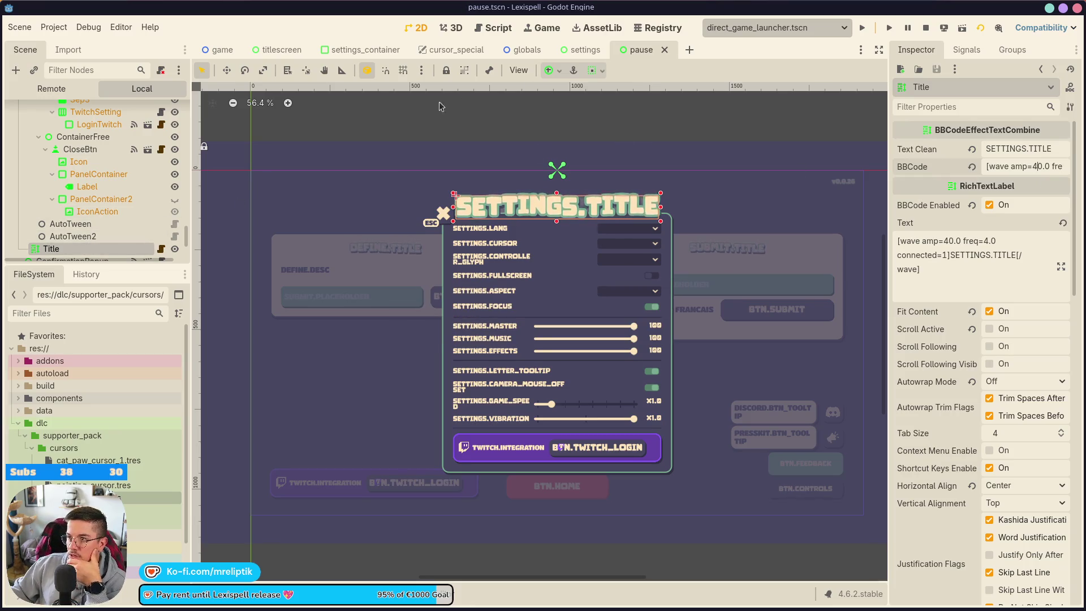
Step: Reopen pause.tscn, hide the settings layer again, close it, and return to the running game
middle_click(623, 53)
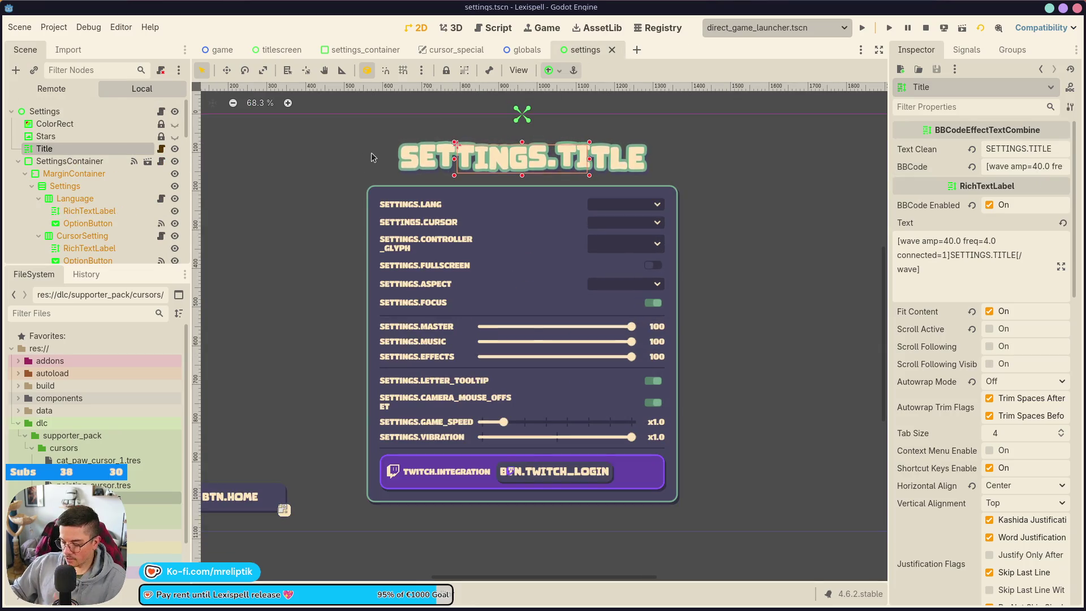
key("ctrl+shift+o")
key("Return")
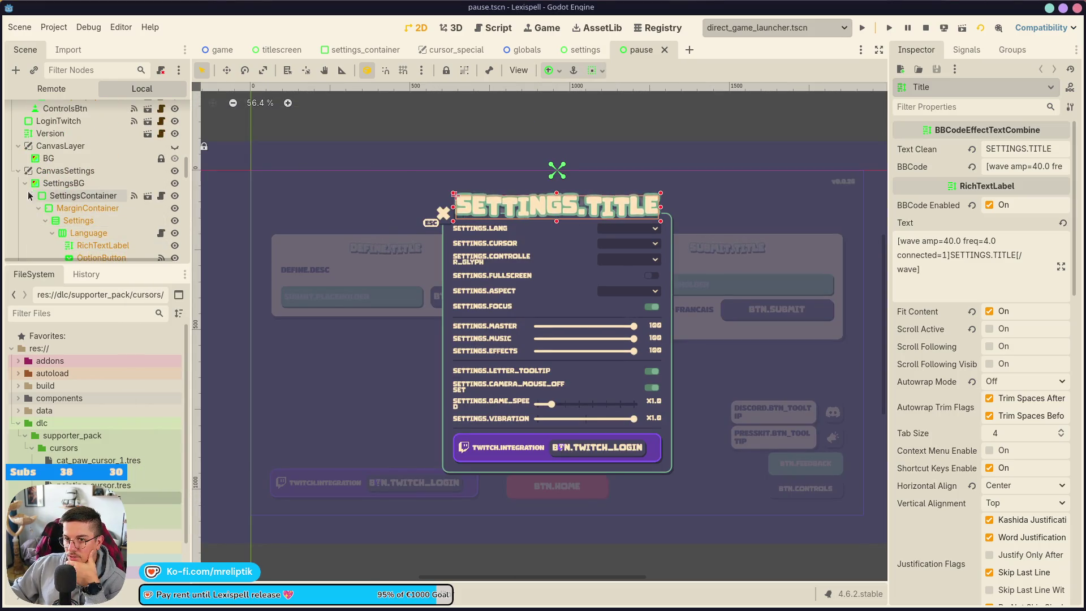
left_click(175, 171)
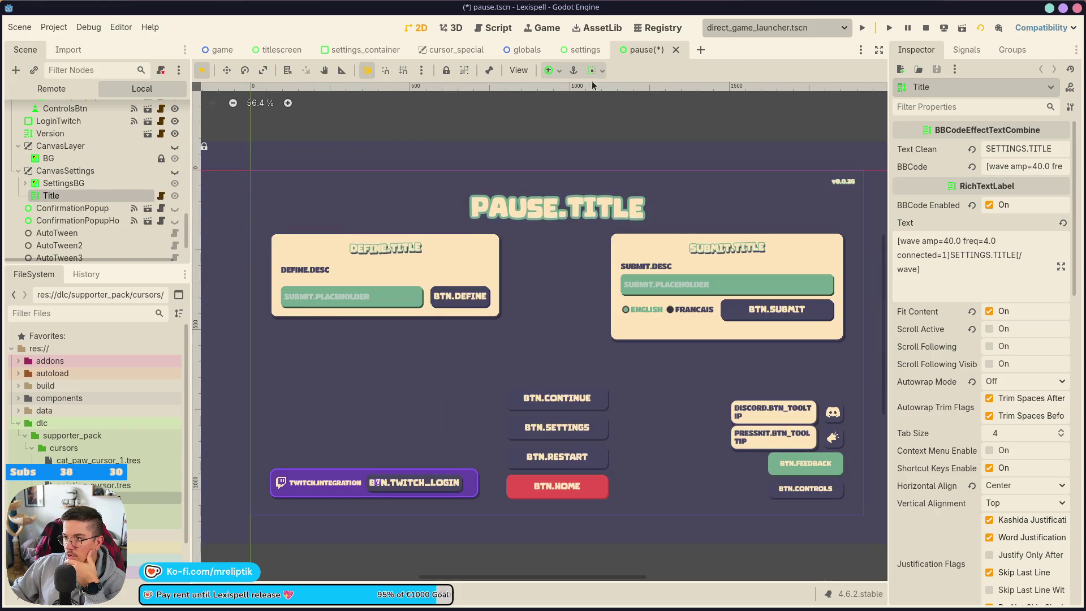
middle_click(648, 46)
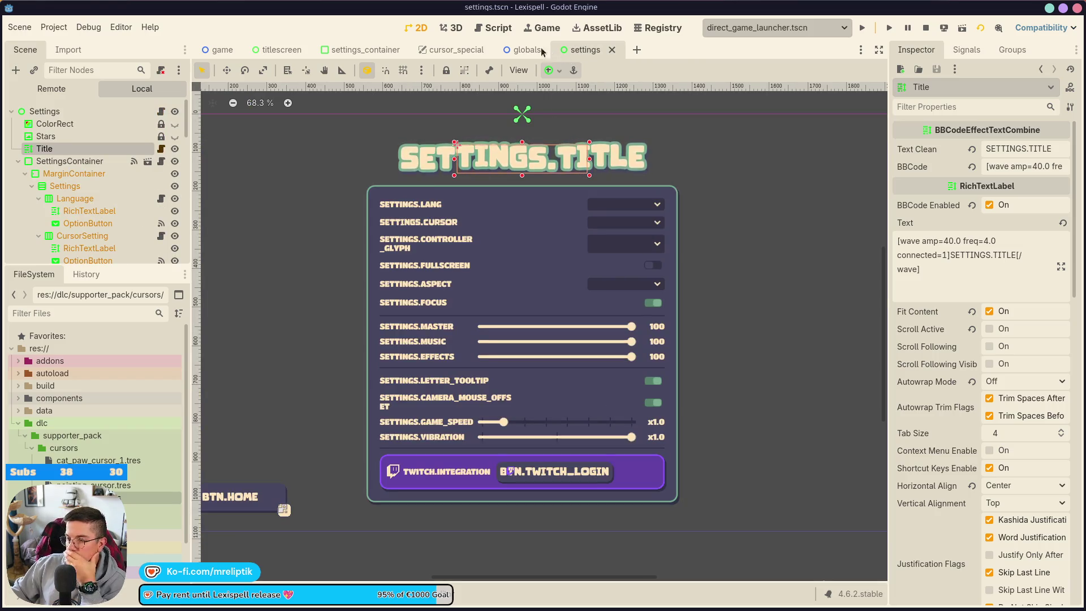
left_click(542, 27)
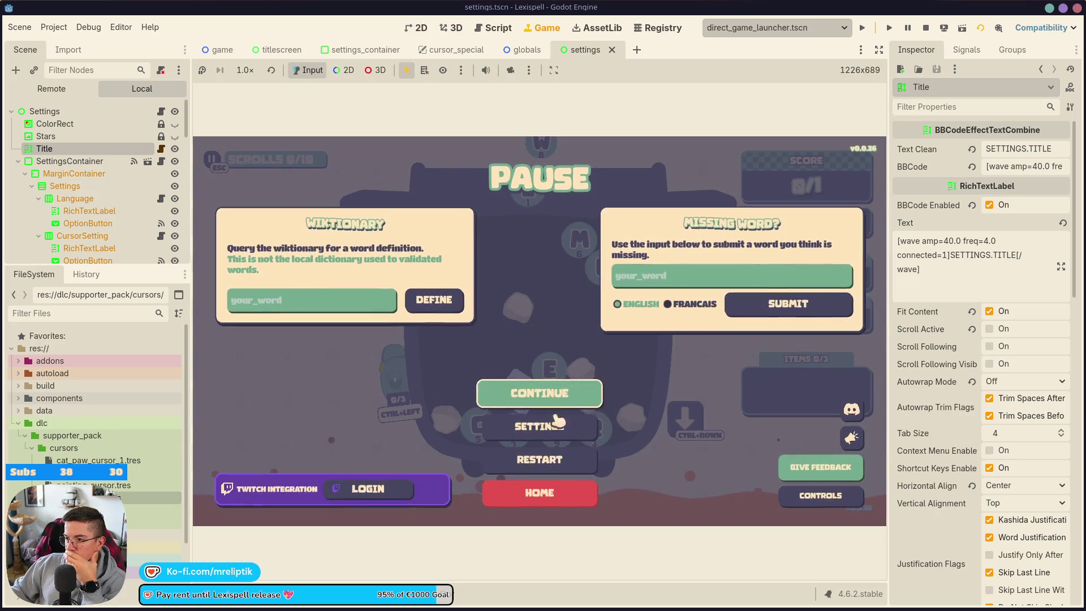
Step: In the game's Settings, keep English and choose the Pointing hand cursor
left_click(558, 421)
left_click(621, 206)
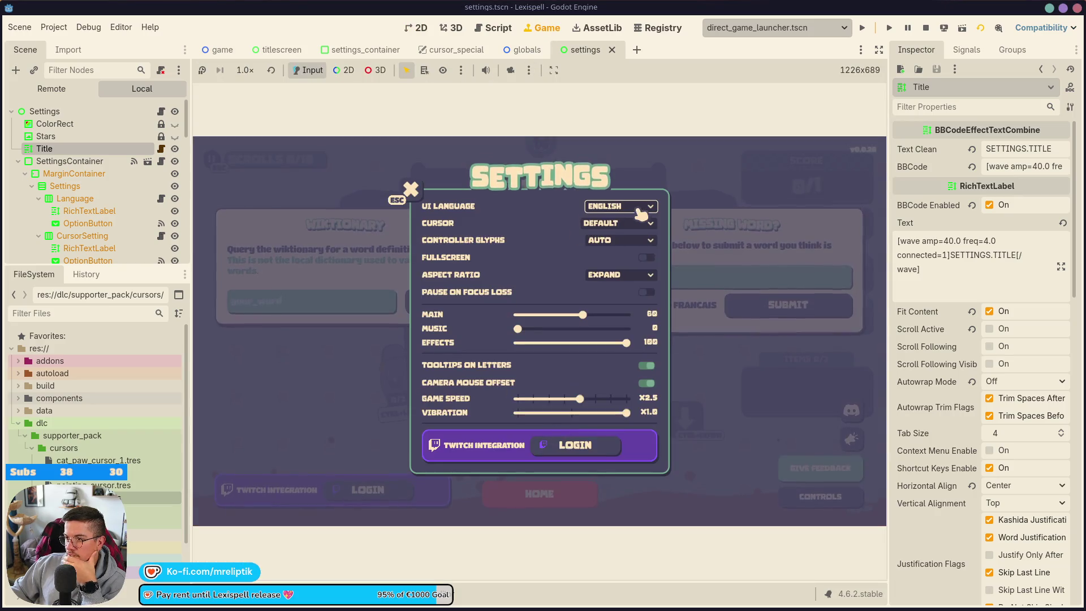
left_click(556, 231)
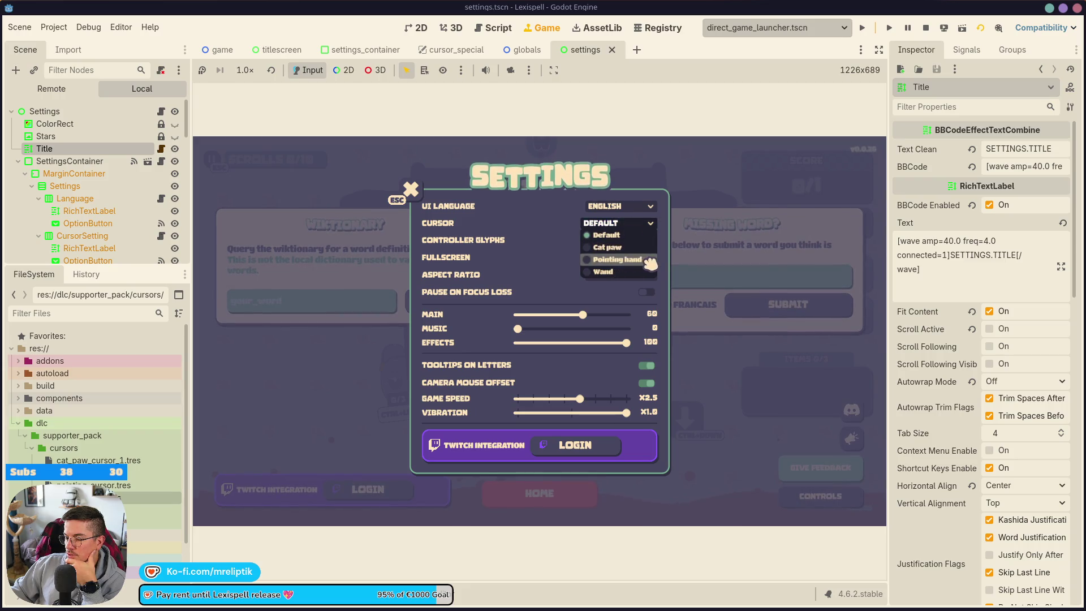
left_click(622, 259)
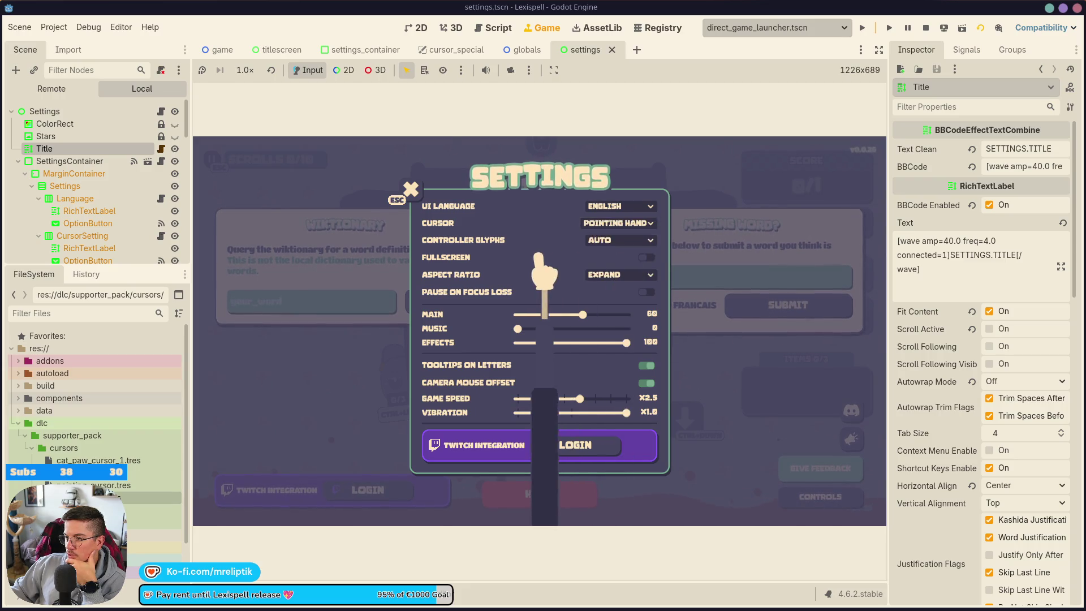
left_click(410, 190)
Step: Return from the pause menu to the title menu
left_click(538, 489)
left_click(526, 365)
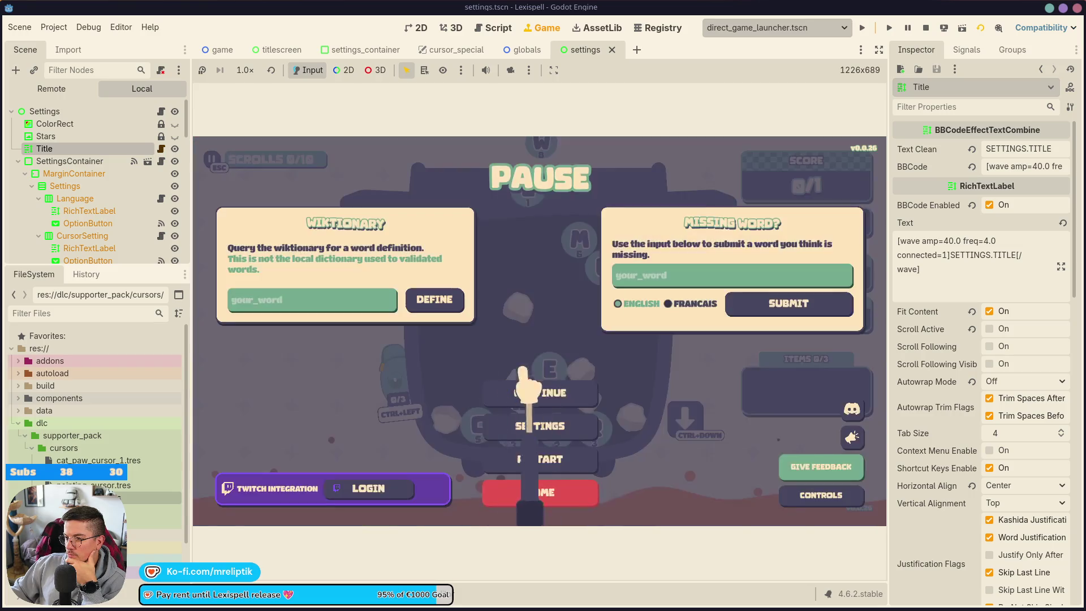
left_click(537, 489)
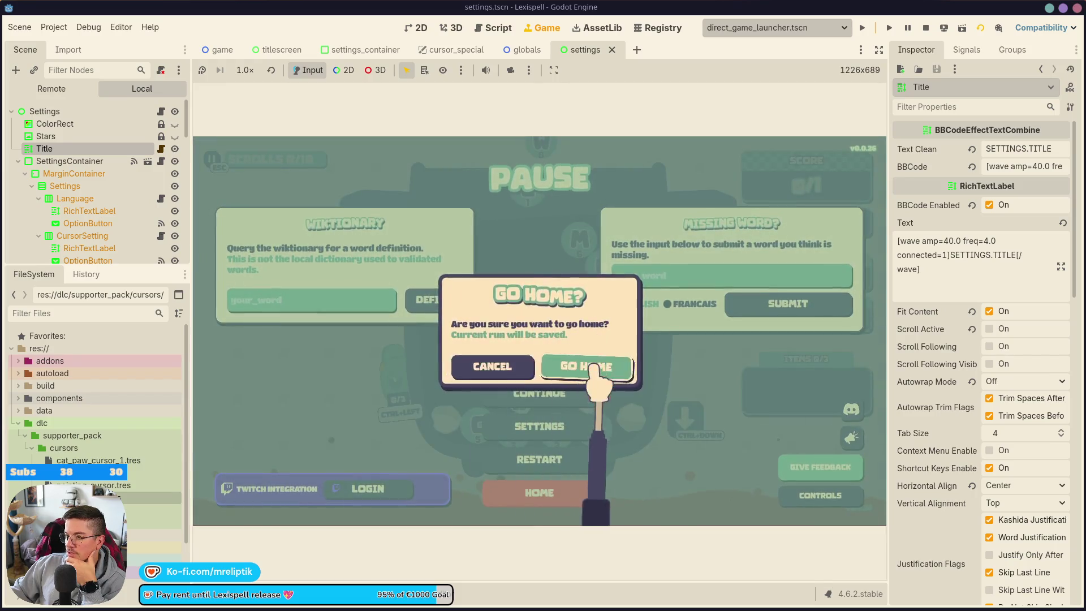
left_click(587, 365)
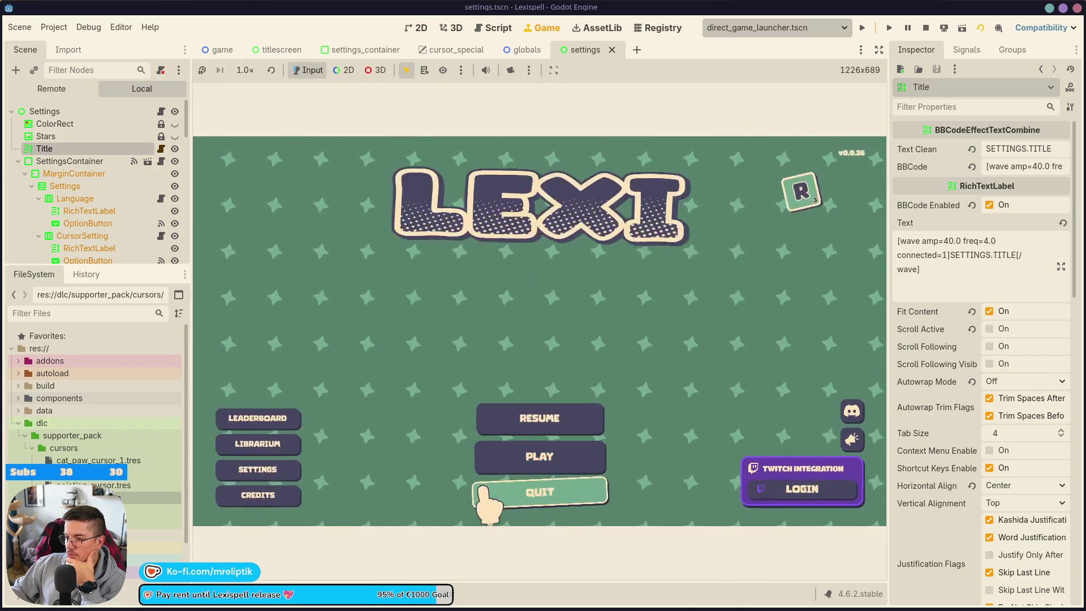
Step: Stop Lexispell, relaunch it with Run Project and start Chapter 1
left_click(509, 494)
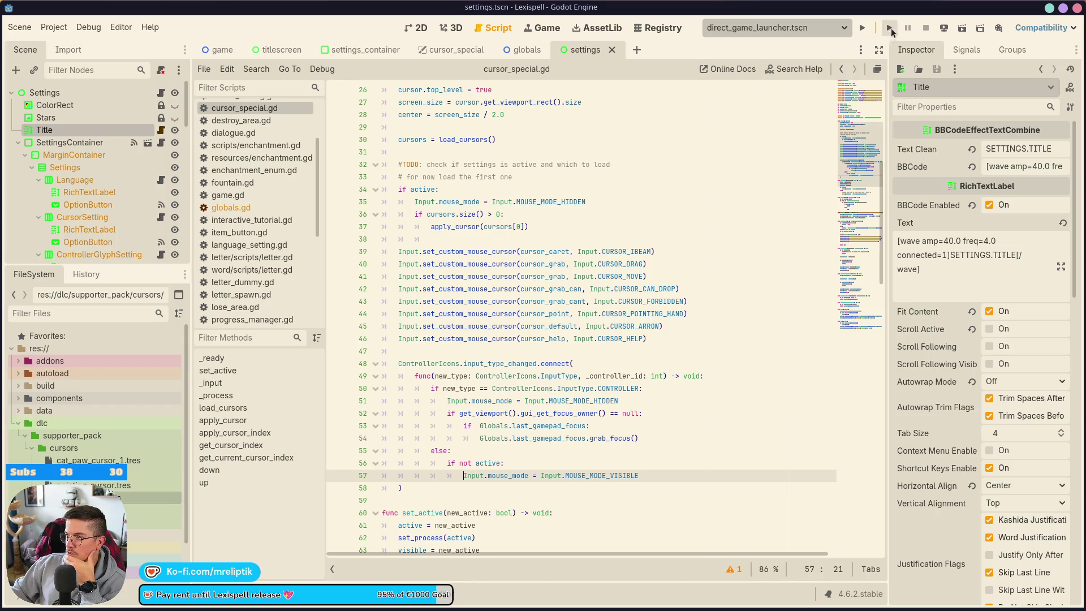
left_click(862, 29)
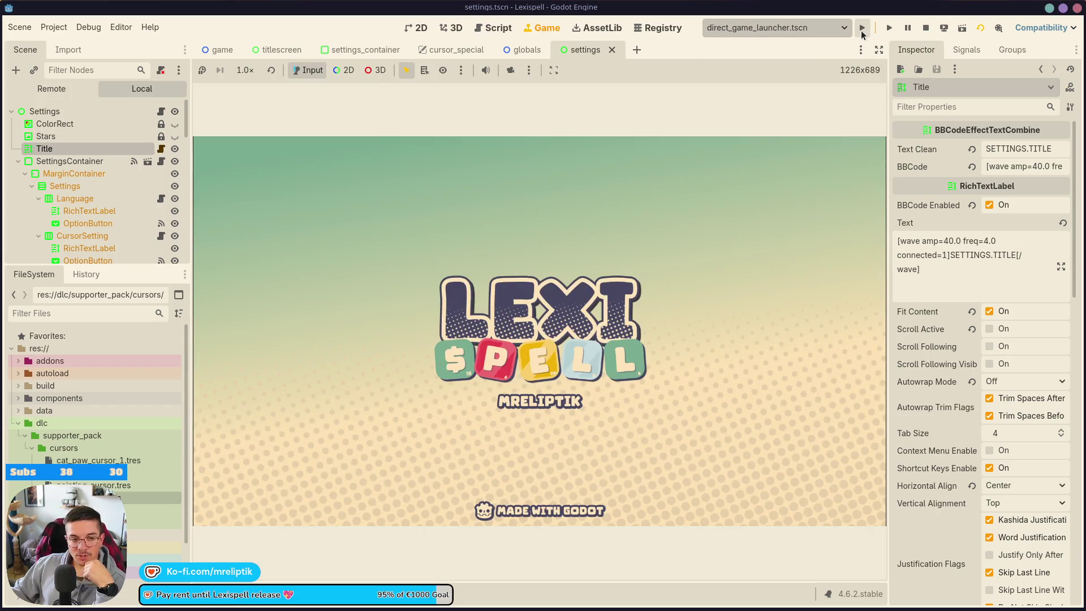
mouse_move(217, 607)
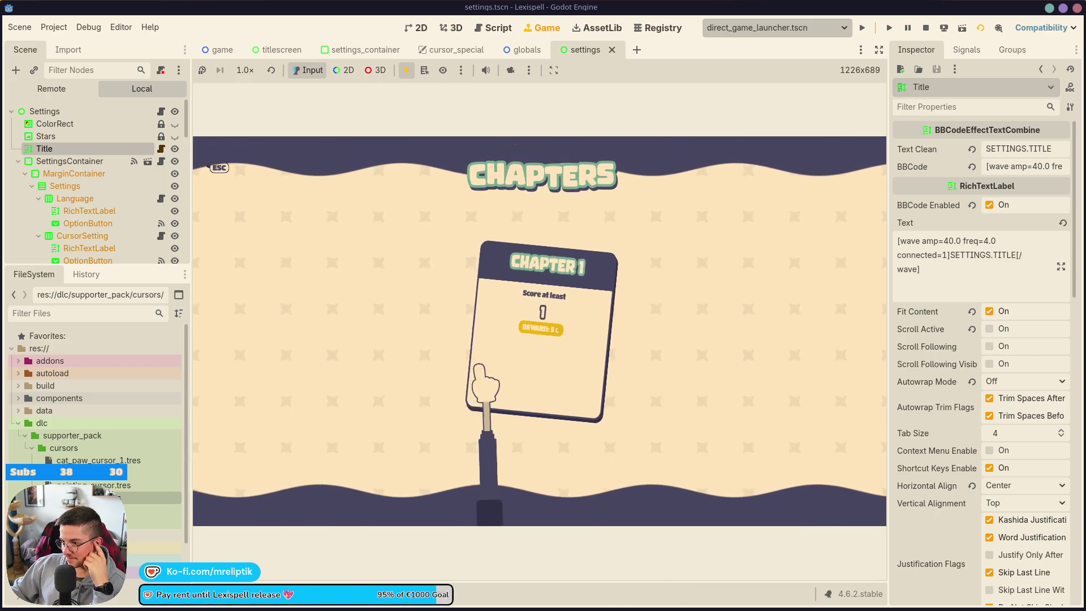
left_click(485, 373)
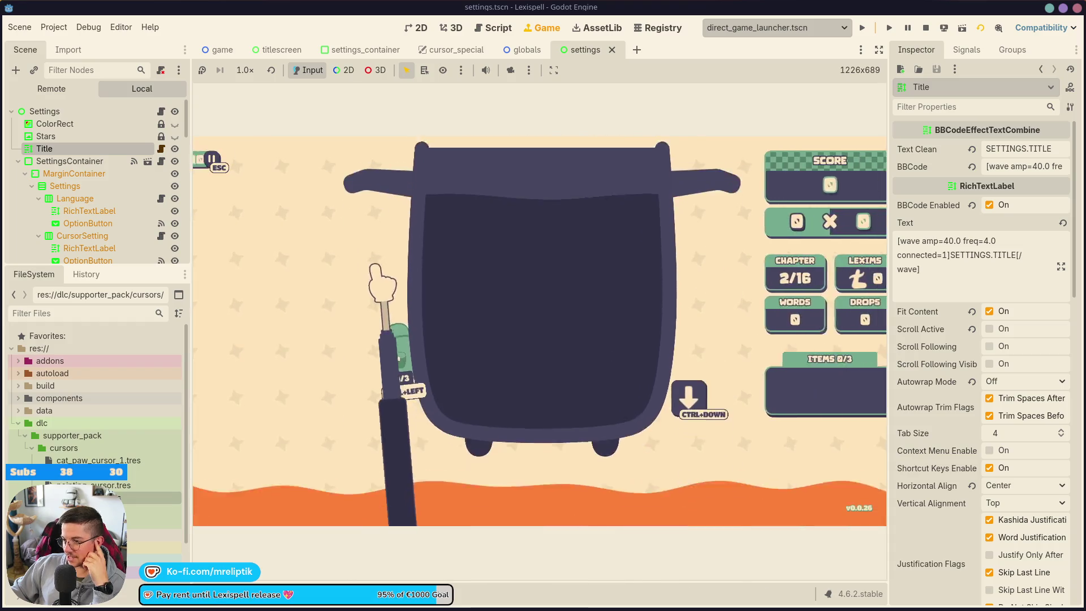
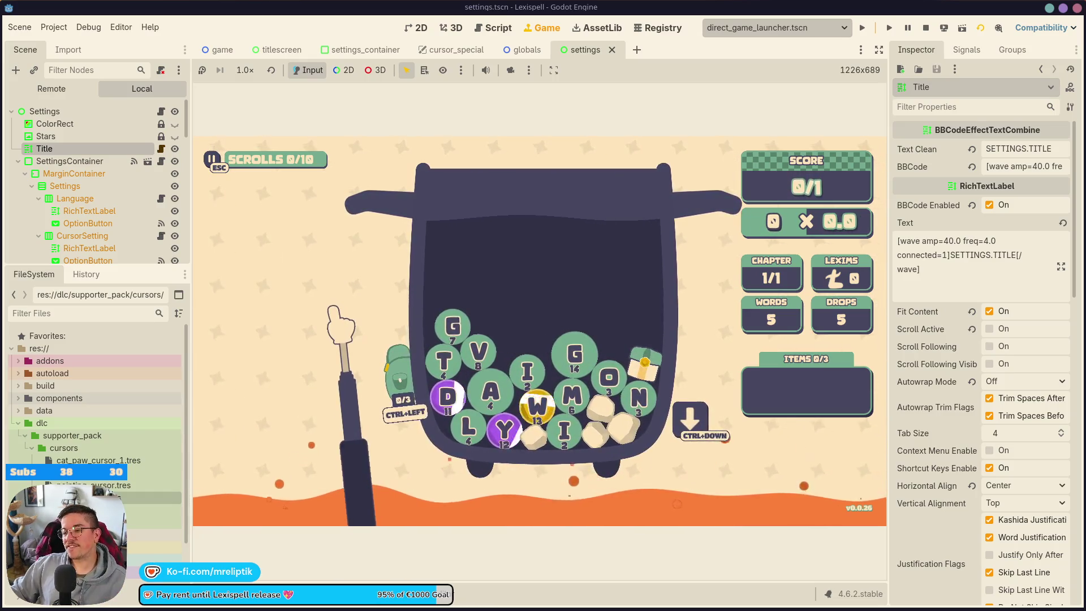
Step: Switch the game cursor to Cat Paw in Settings and resume play
key("Escape")
left_click(543, 421)
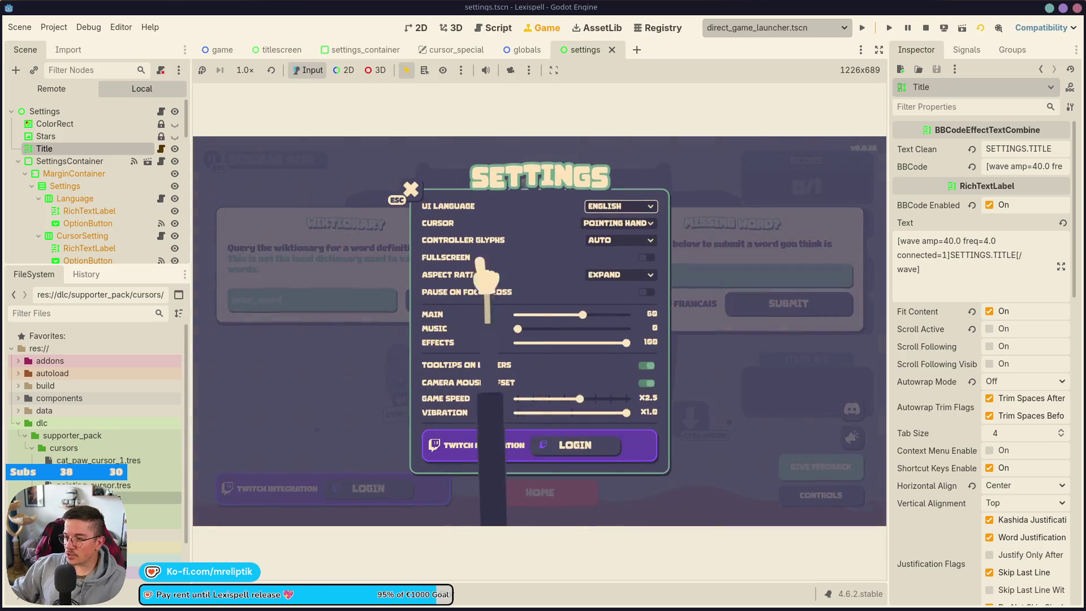
left_click(622, 223)
left_click(630, 257)
key("Escape")
key("Escape")
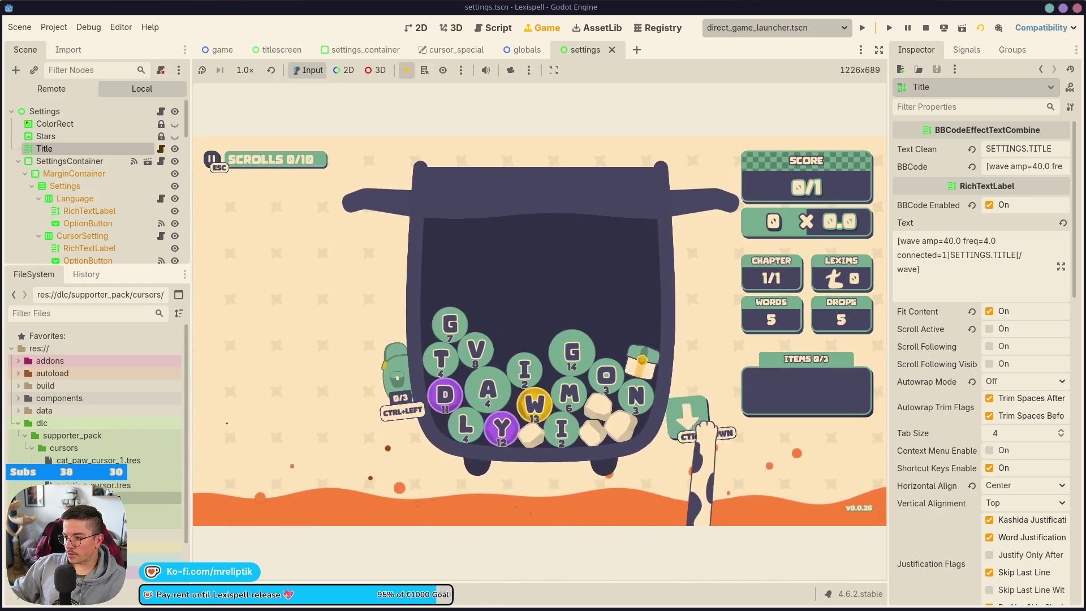
Step: Change the game cursor to Wand in Settings and resume the game
key("Escape")
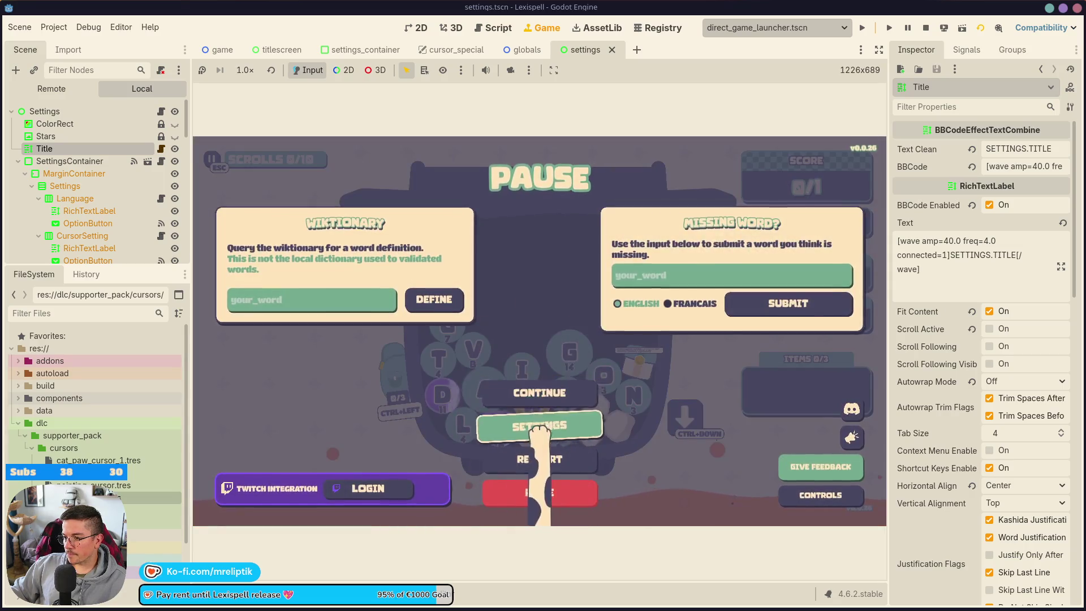
left_click(537, 427)
left_click(606, 224)
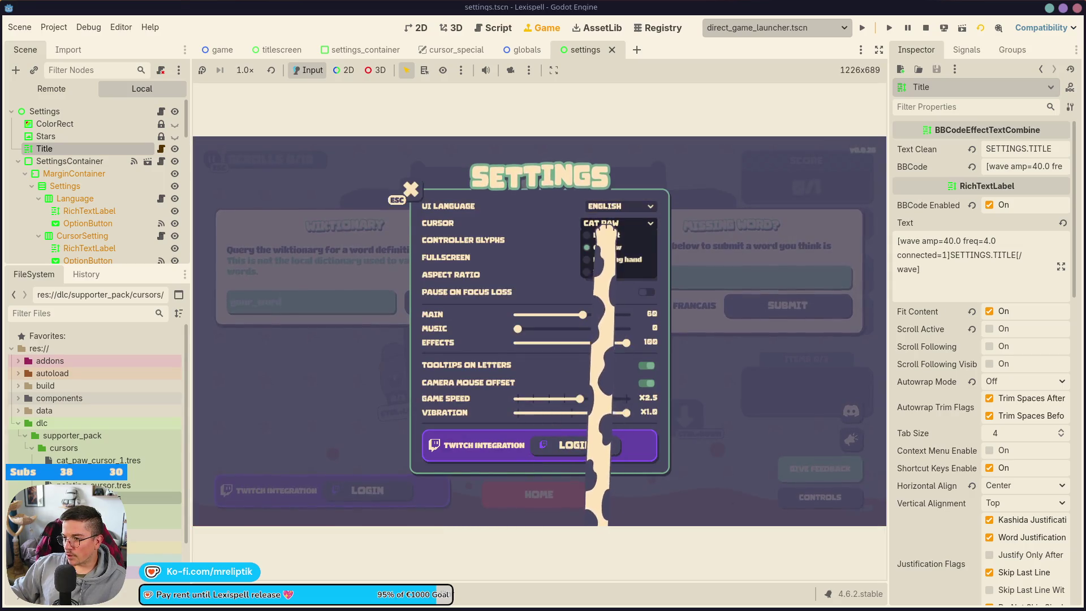
left_click(622, 271)
key("Escape")
left_click(498, 392)
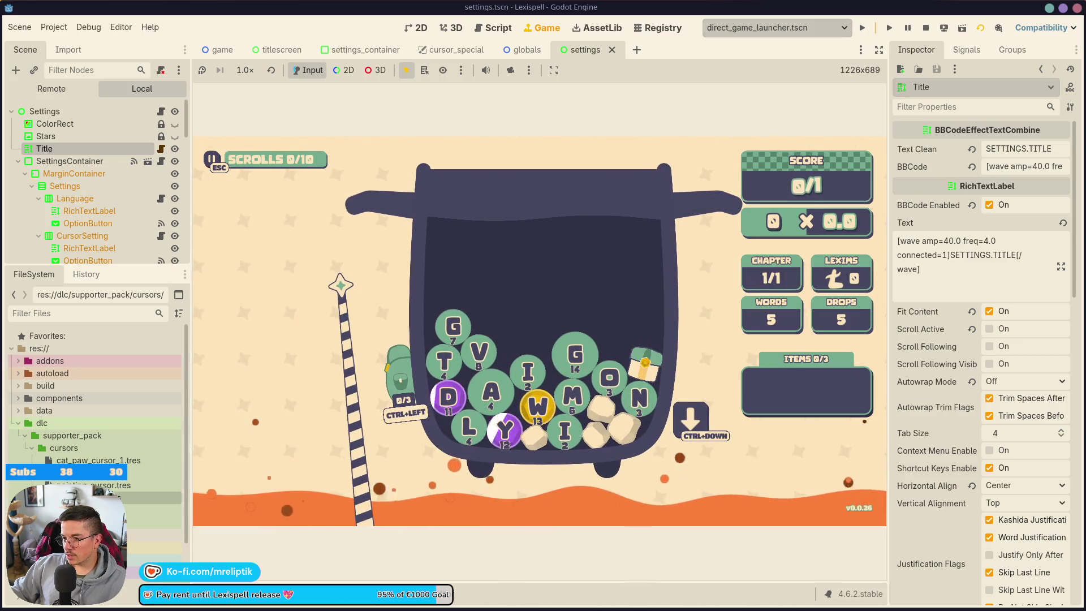
Step: Start a word with the letter G, then pause and resume the game
mouse_move(403, 386)
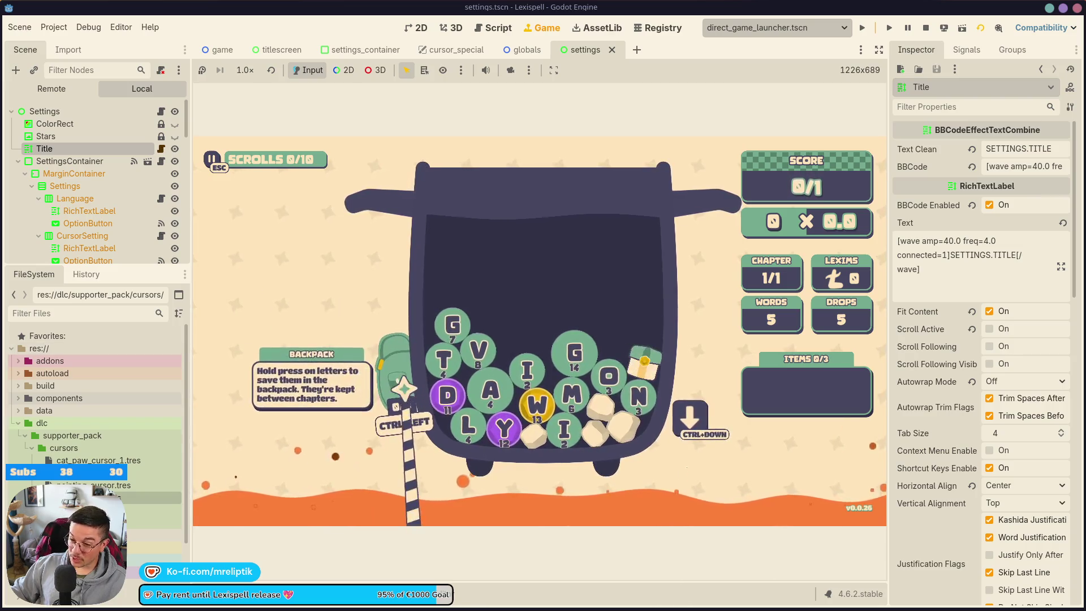
left_click(459, 338)
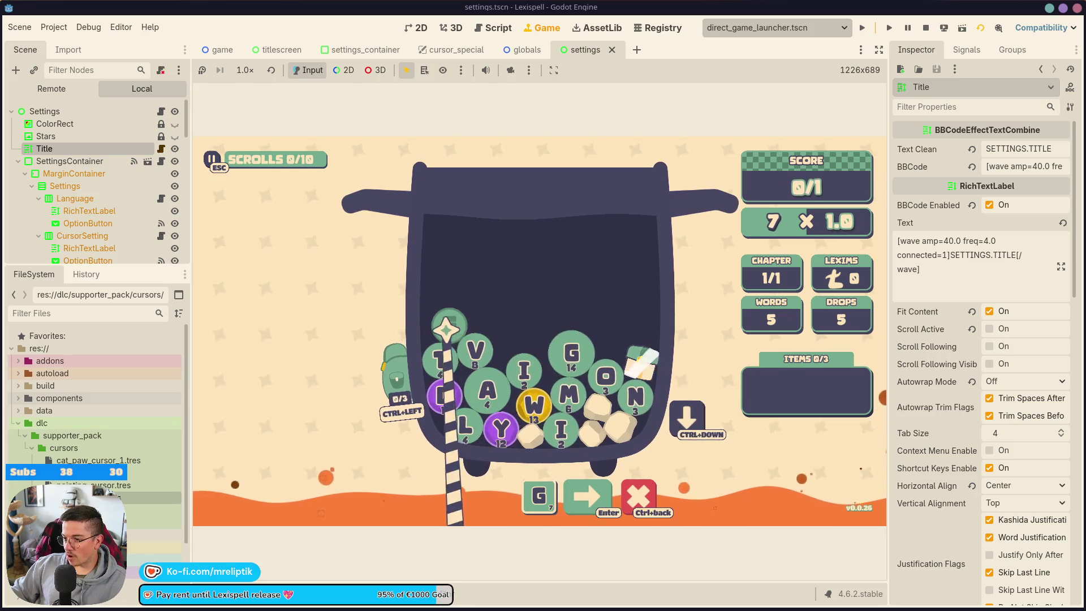
key("Escape")
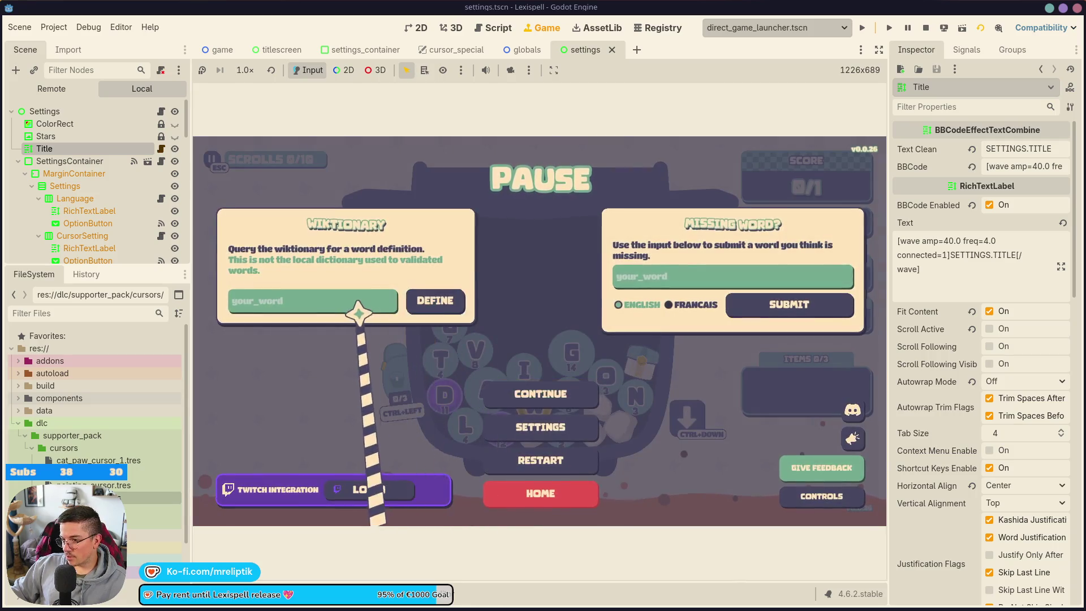
left_click(560, 398)
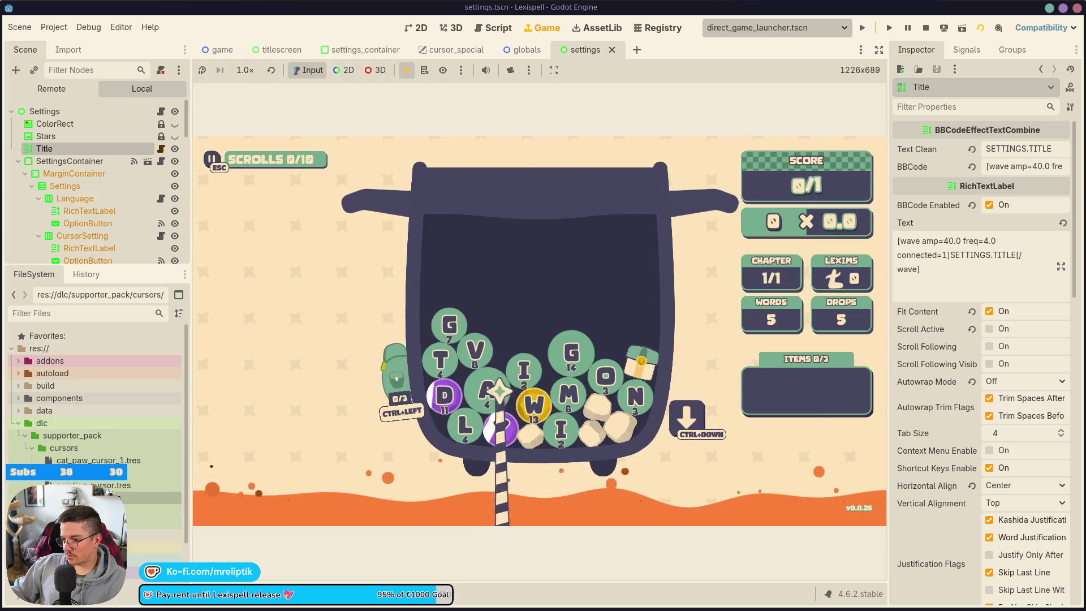
key("Escape")
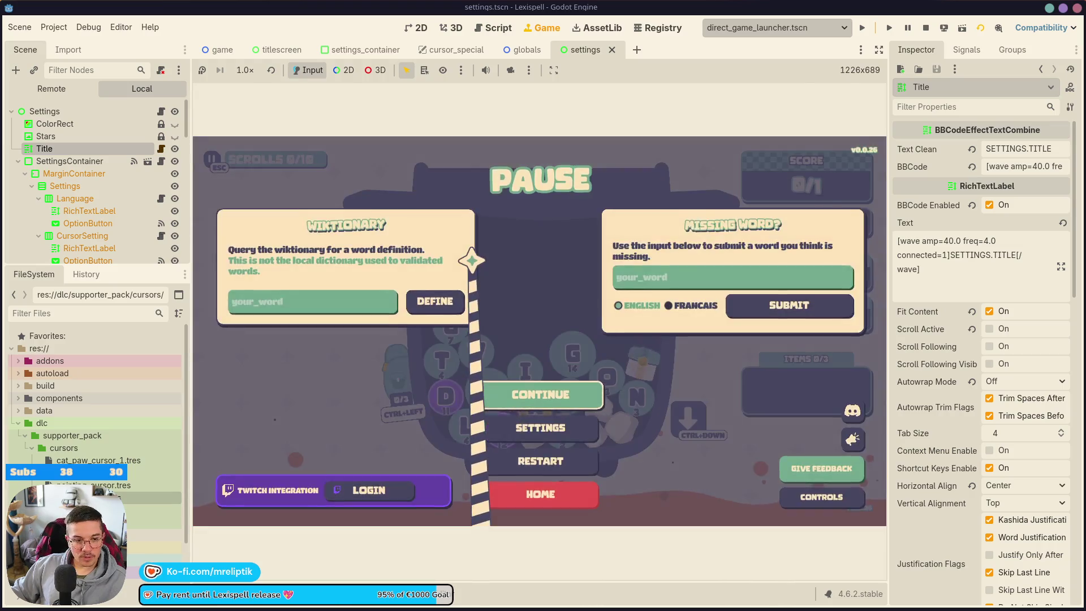
key("Escape")
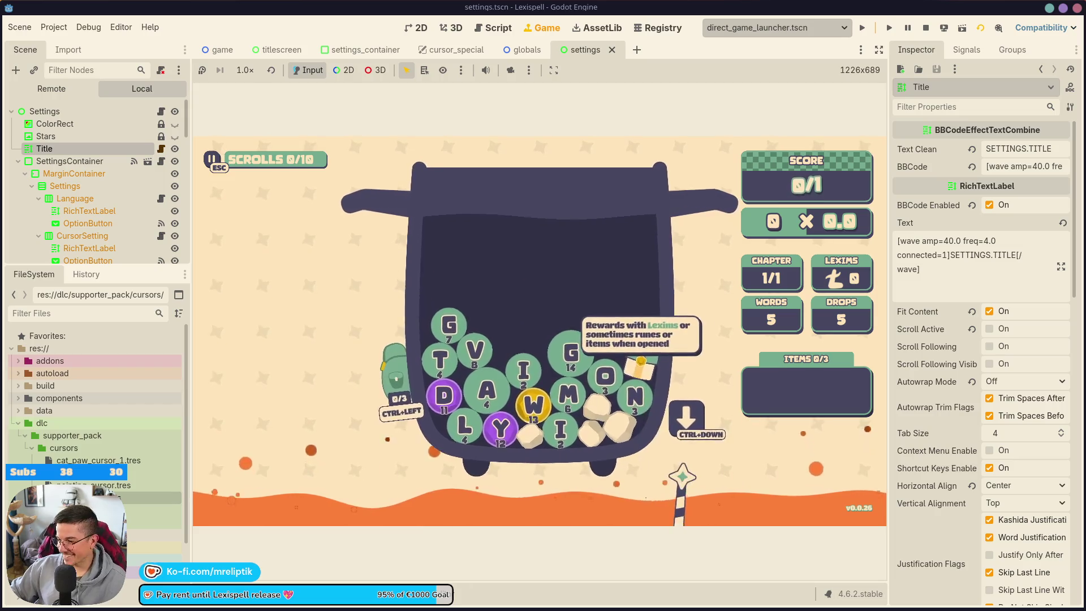
Step: In Settings, switch the cursor to Cat paw, then to Default
key("Escape")
key("Escape")
key("Escape")
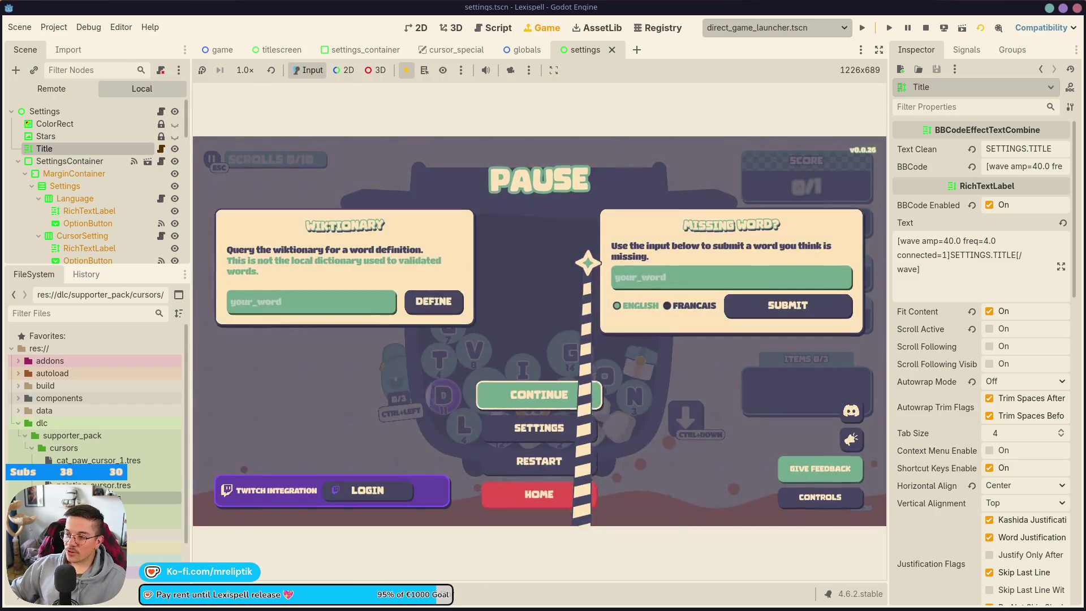
left_click(539, 426)
left_click(617, 223)
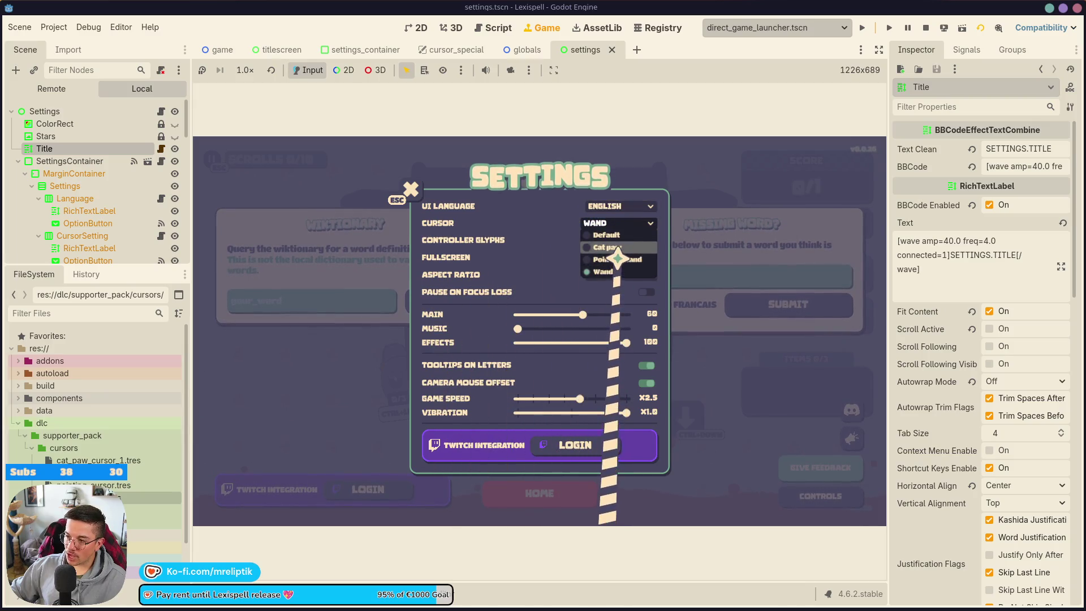
left_click(616, 248)
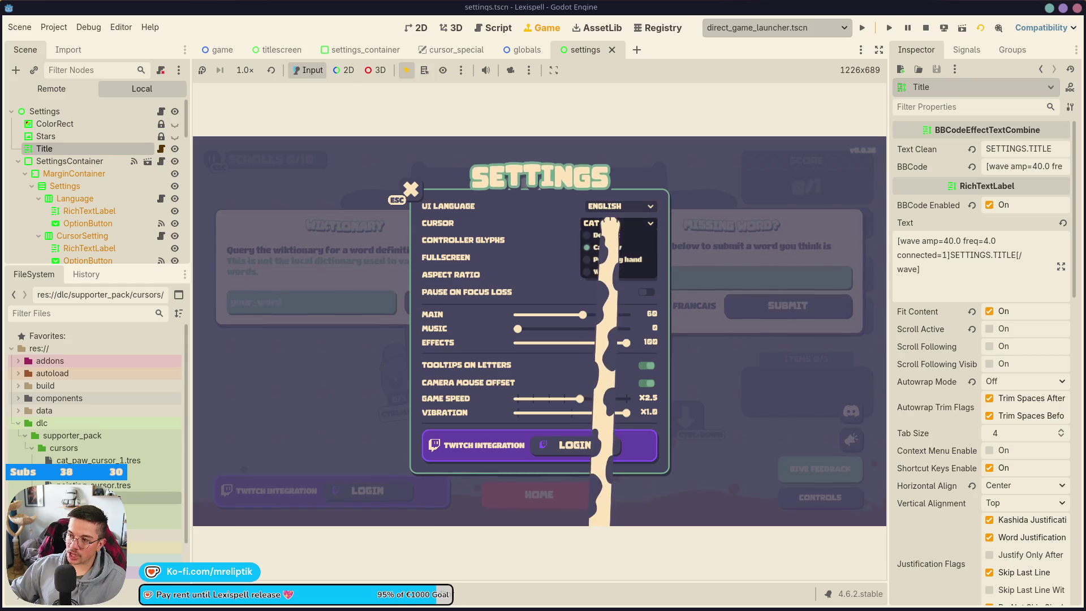
scroll(616, 223, "up", 1)
left_click(619, 224)
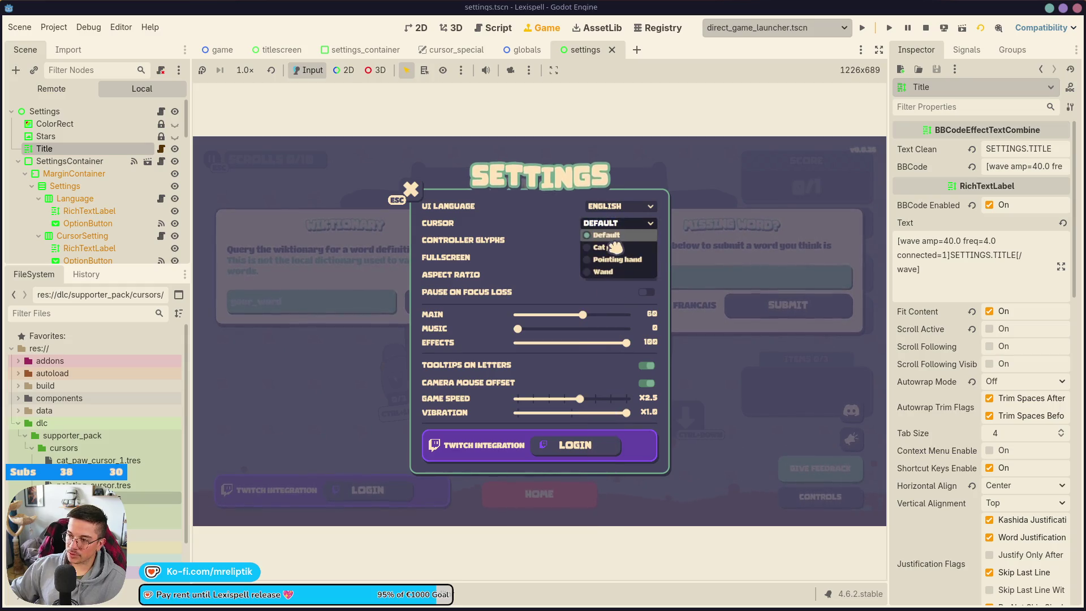
left_click(621, 248)
Step: Put the cursor back to Cat paw and return to play
left_click(619, 225)
left_click(600, 249)
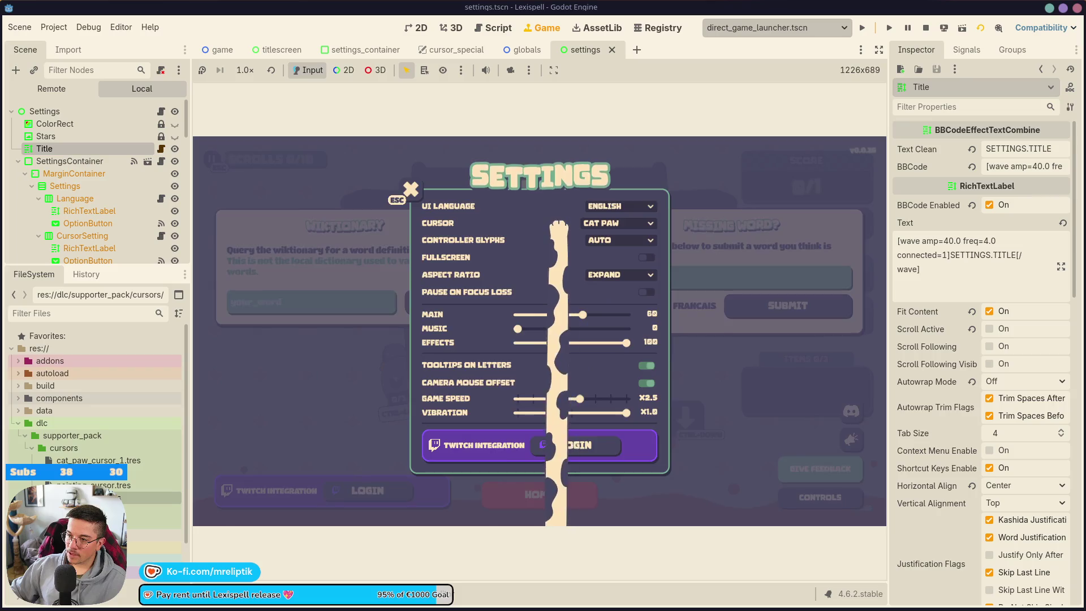
key("Escape")
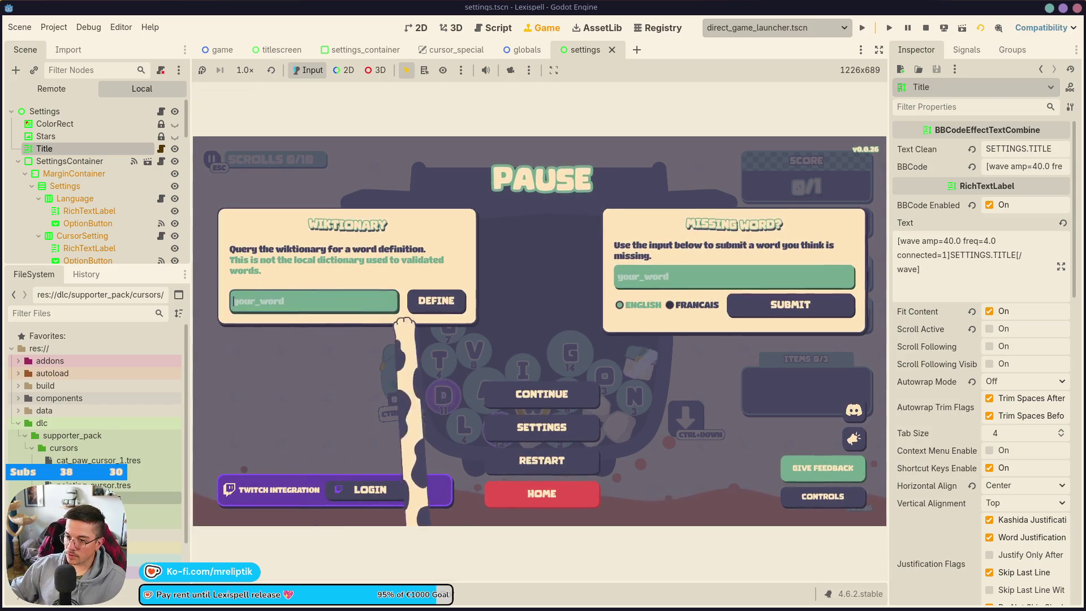
key("Escape")
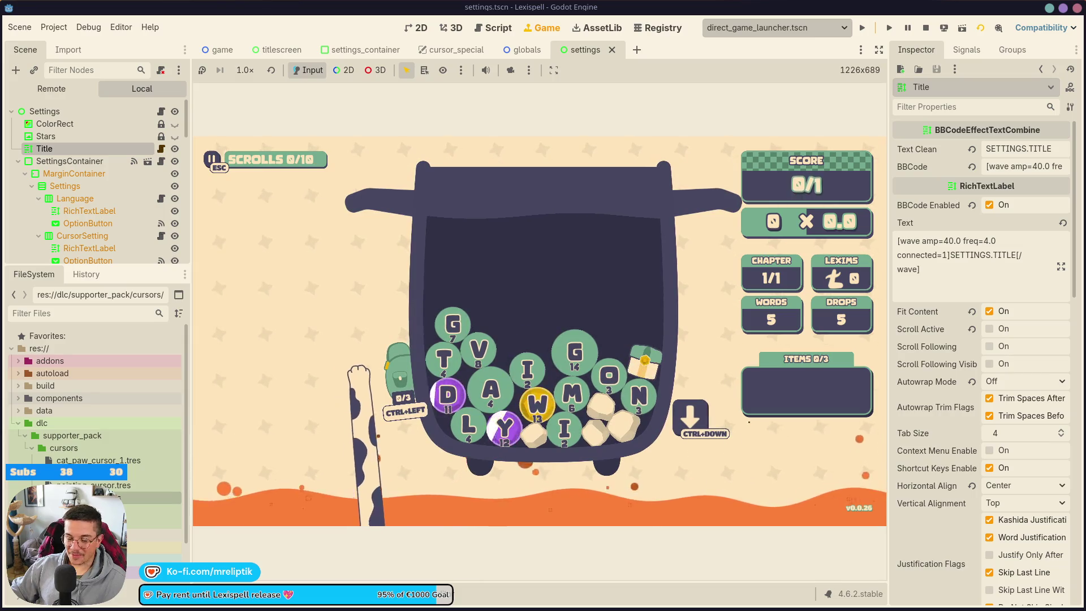
key("Escape")
key("Escape")
Step: Set the game cursor back to Pointing hand and resume the game
mouse_move(424, 412)
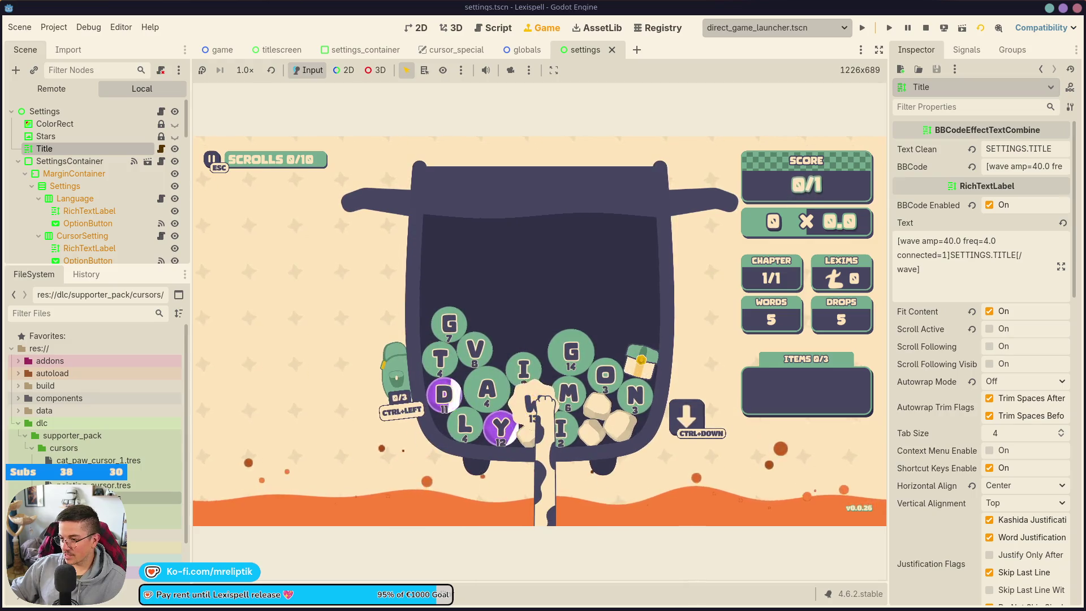
key("Escape")
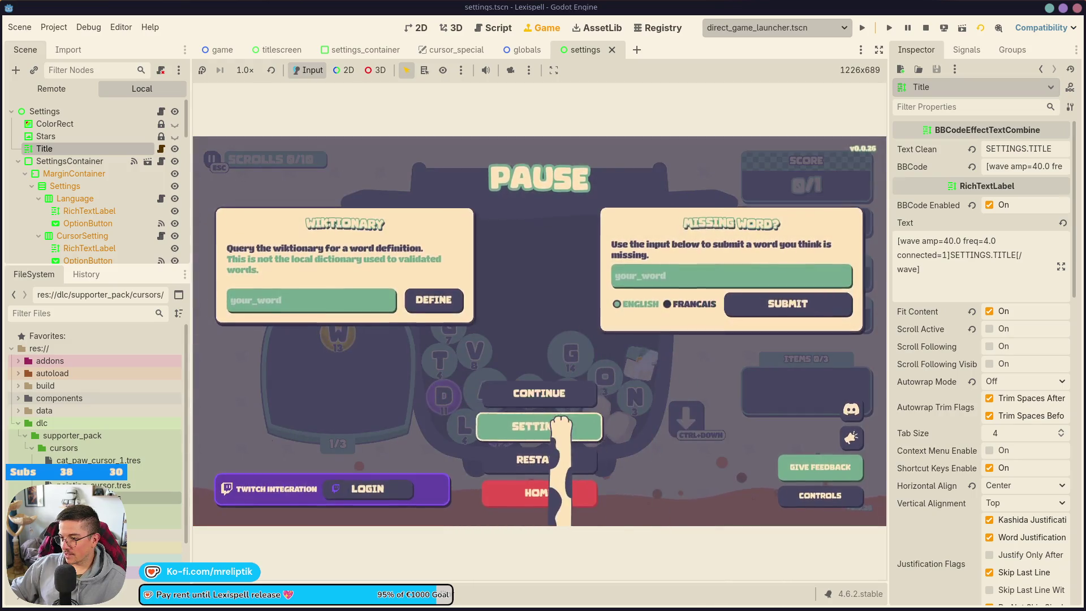
left_click(557, 428)
left_click(631, 221)
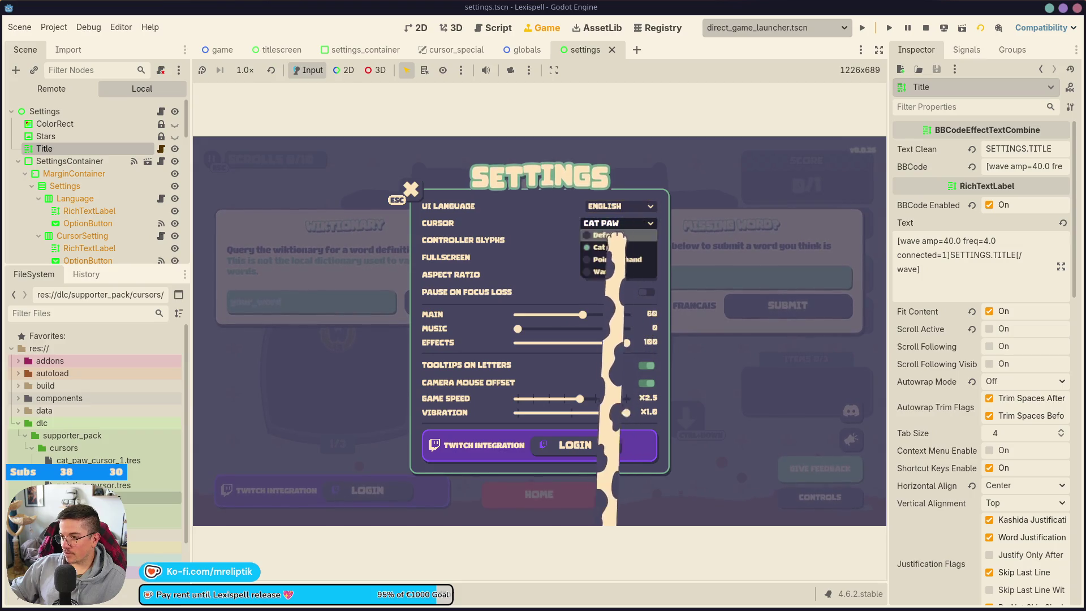
key("Escape")
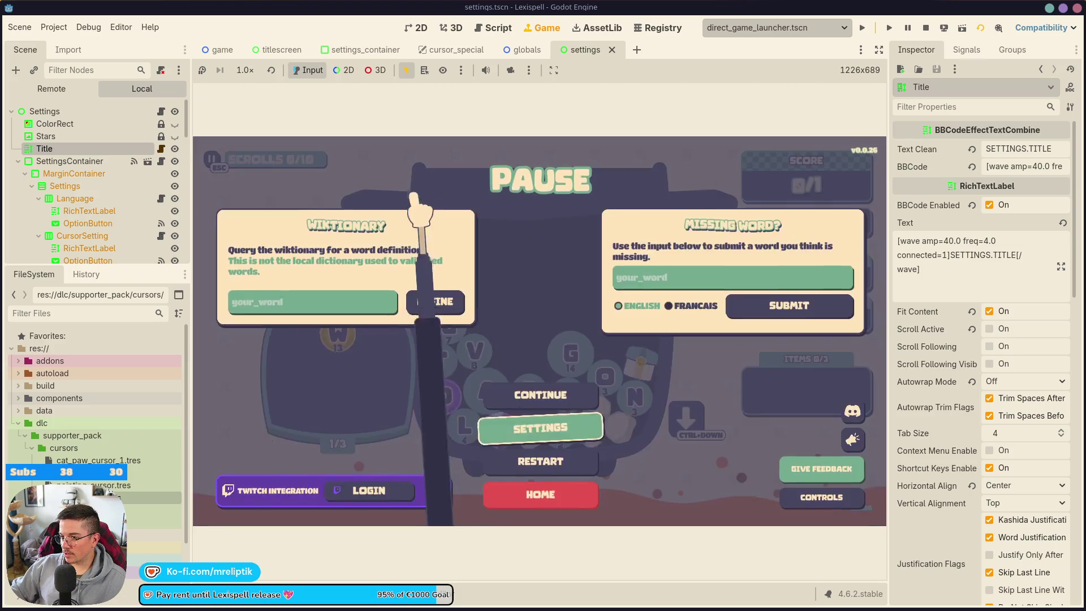
left_click(516, 390)
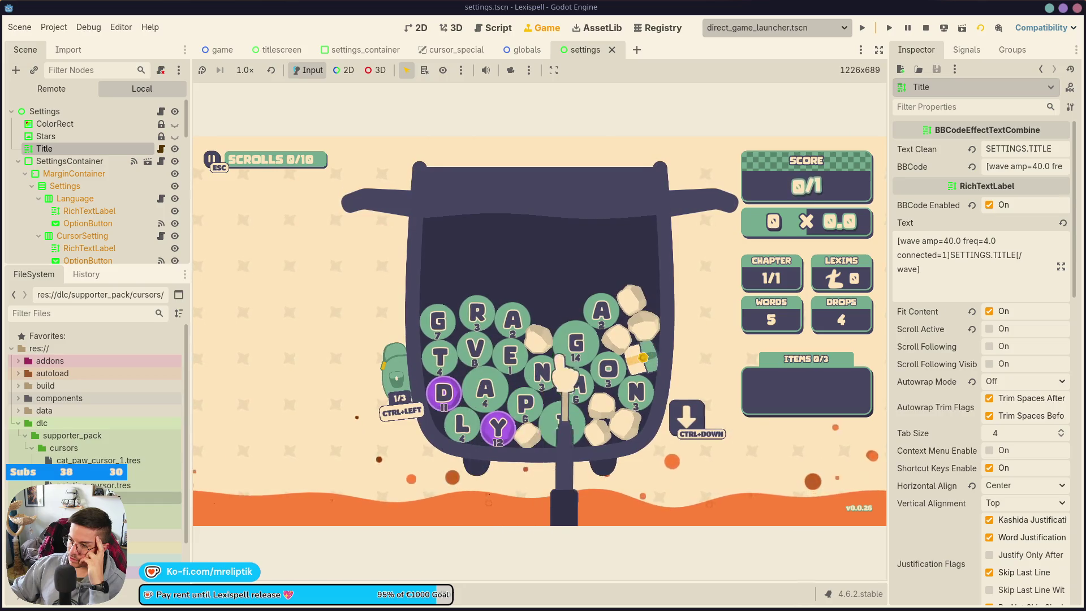
Step: Spell GAMER from the letters G, A, M, E, R and submit it
left_click(576, 342)
left_click(485, 389)
left_click(576, 384)
left_click(510, 355)
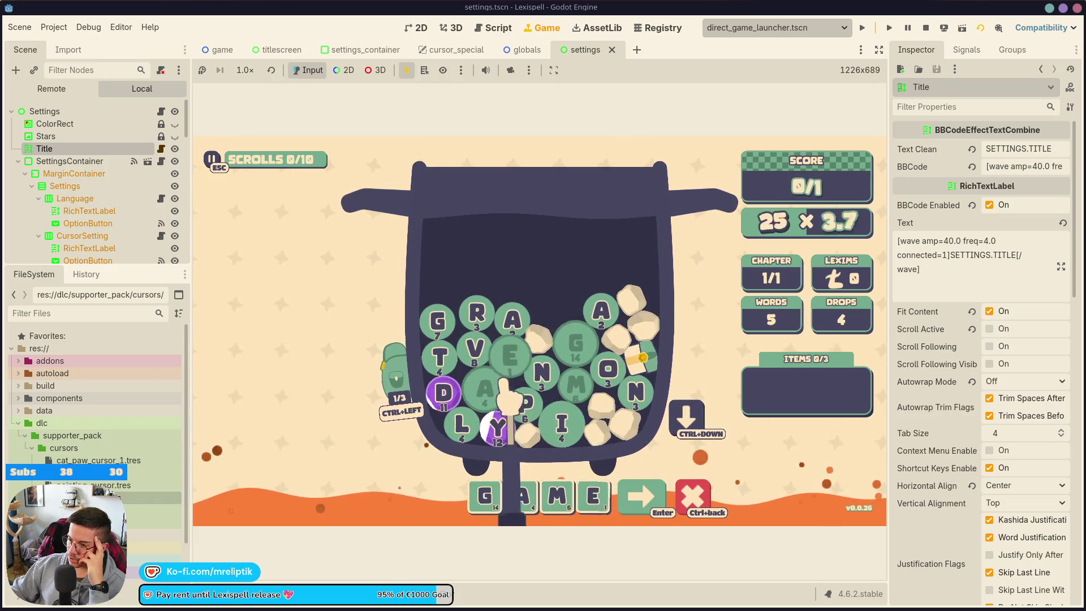
left_click(478, 312)
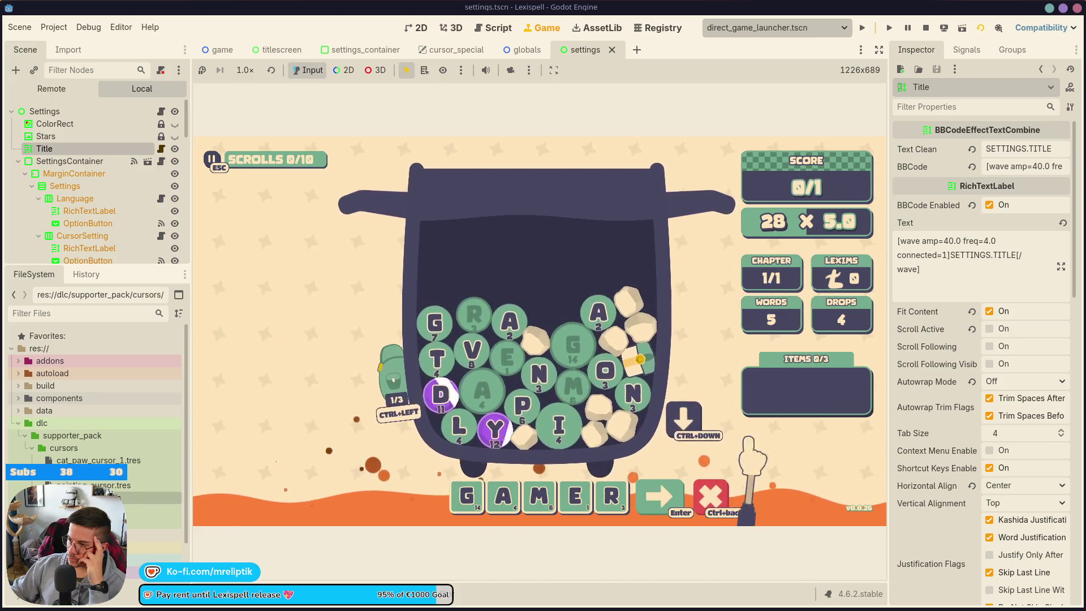
key("Return")
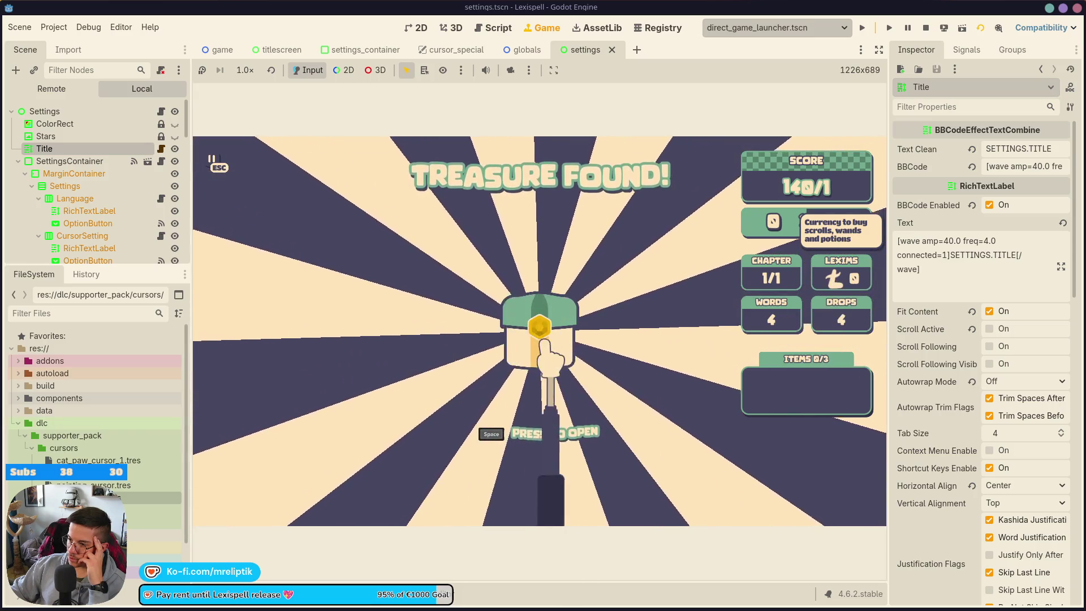
Step: Open the treasure chest, collect the lexims, and go Home to the title screen
left_click(538, 330)
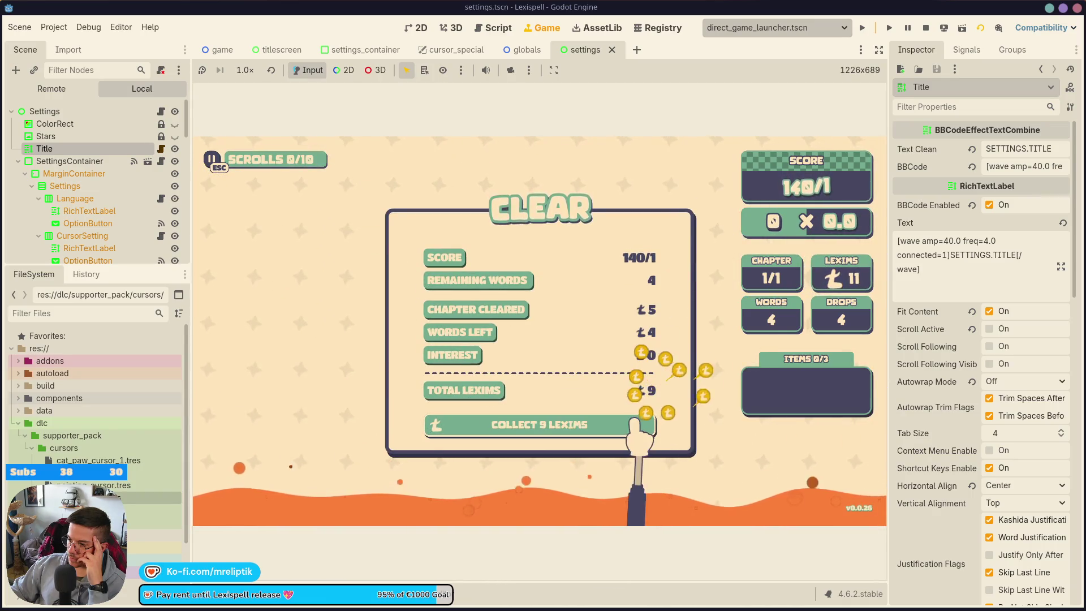
left_click(524, 429)
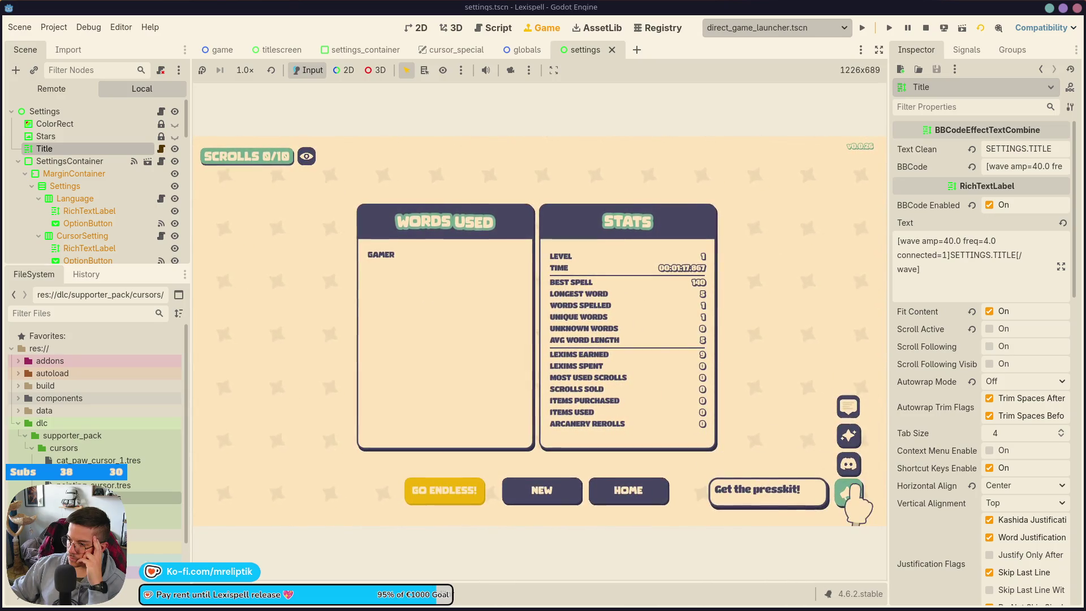
left_click(659, 497)
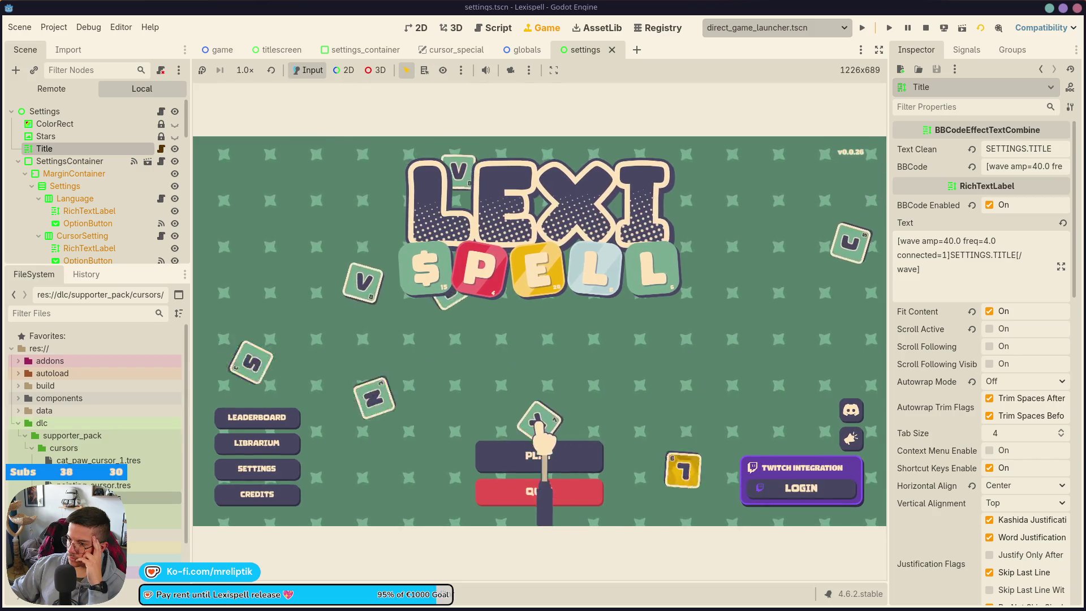
left_click_drag(352, 402, 396, 405)
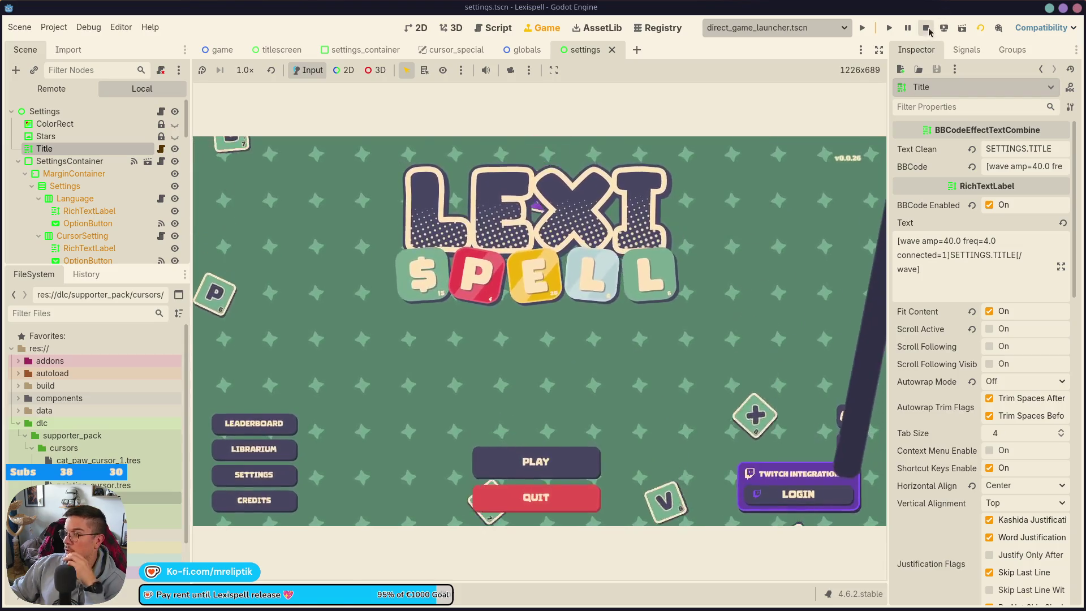
Step: Stop the running Lexispell game with F8
key("F8")
Step: Delete the stray 'O' typed on line 57 of cursor_special.gd
type("O")
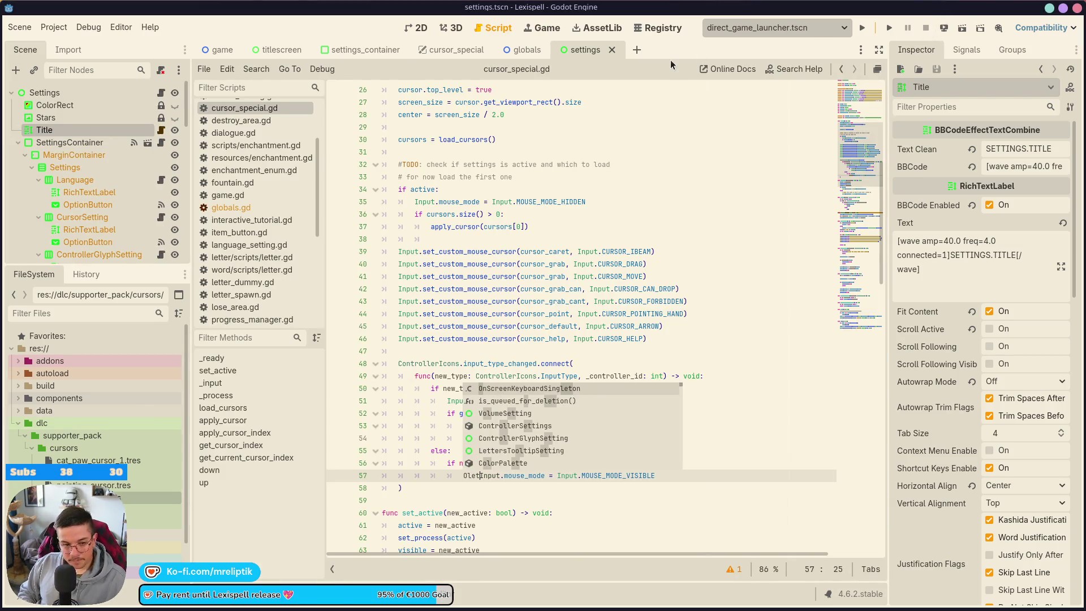
key("BackSpace")
key("Escape")
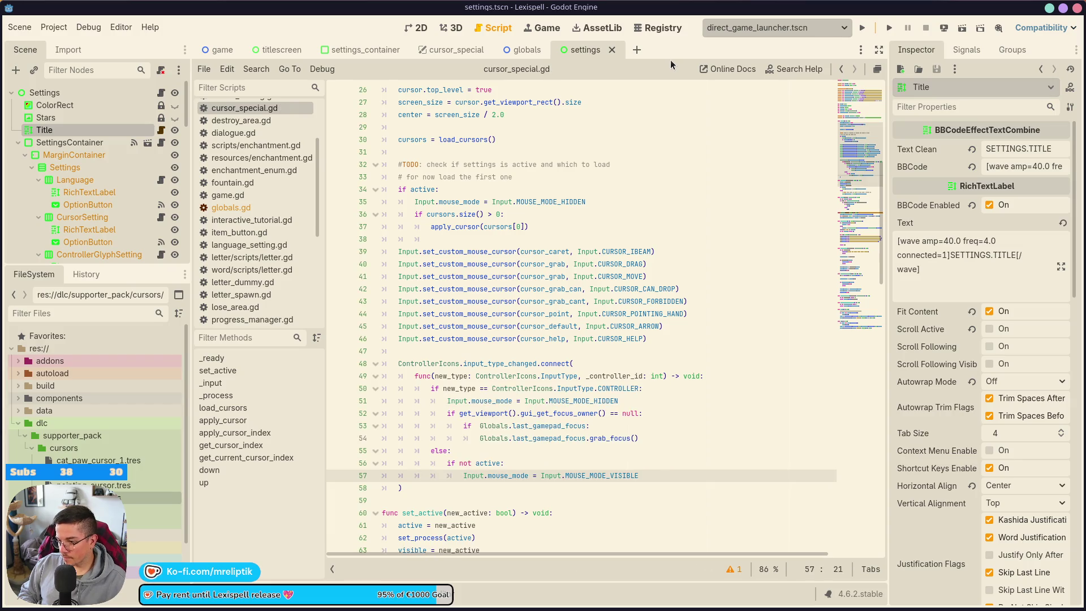
key("ctrl+space")
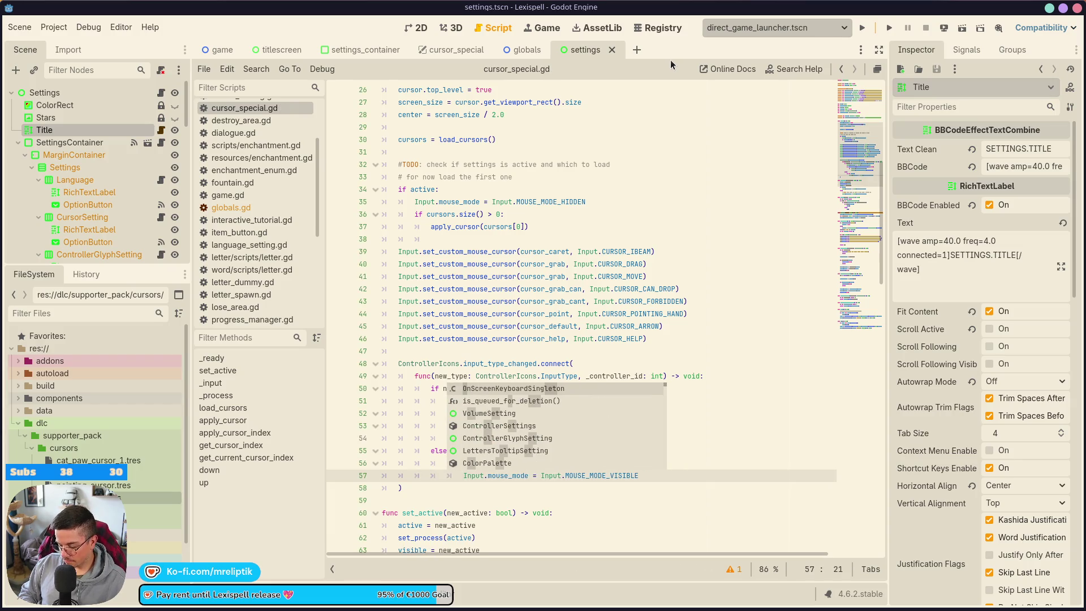
Step: Move to the end of the _ready declaration, then switch to the browser
key("Escape")
key("Up")
key("Up")
key("Up")
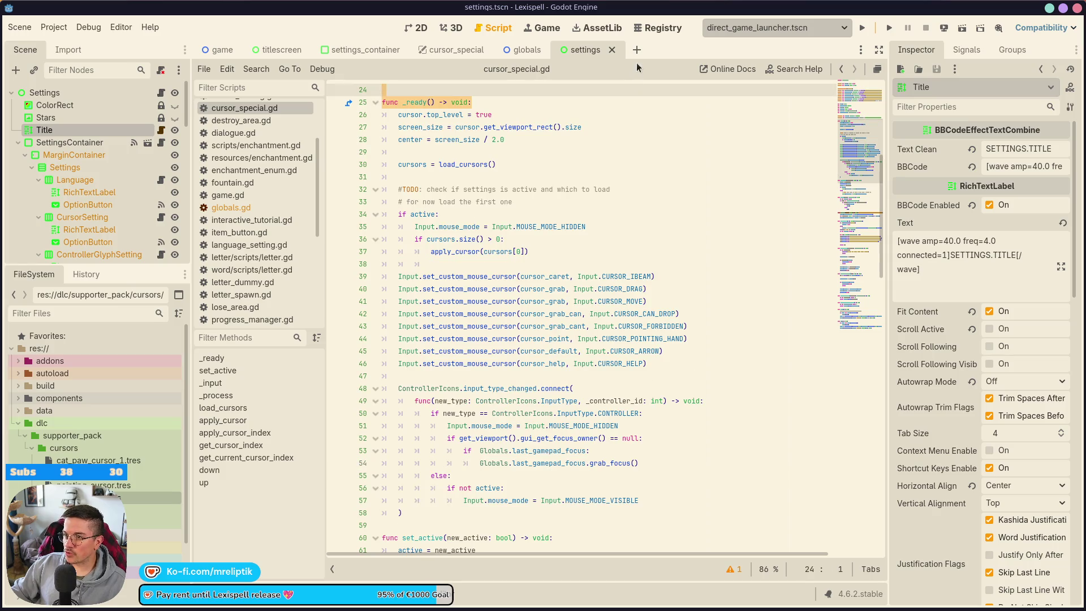
key("Down")
key("End")
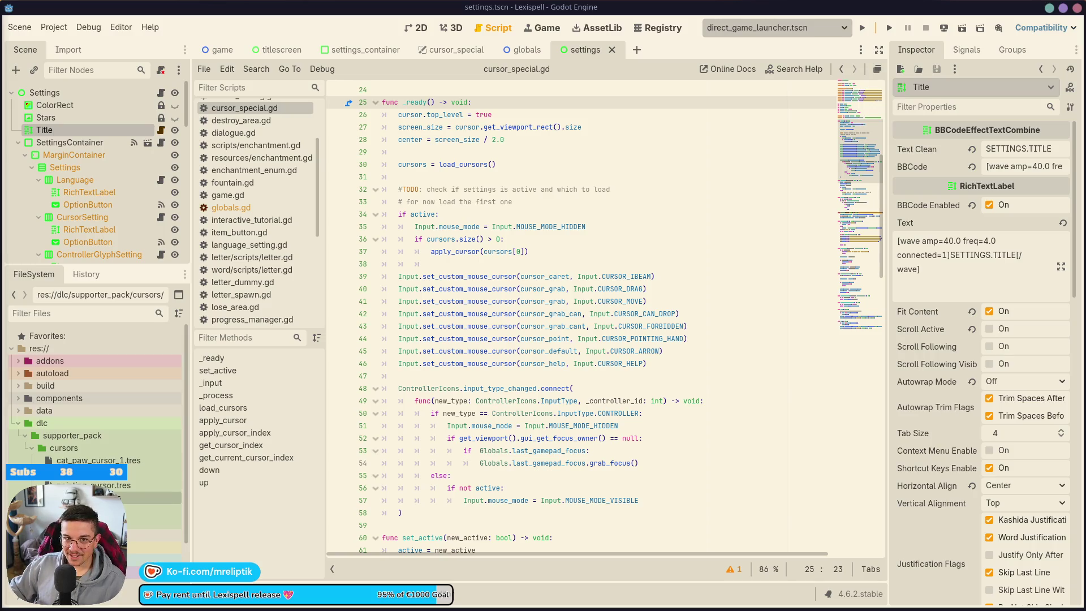
key("alt+Tab")
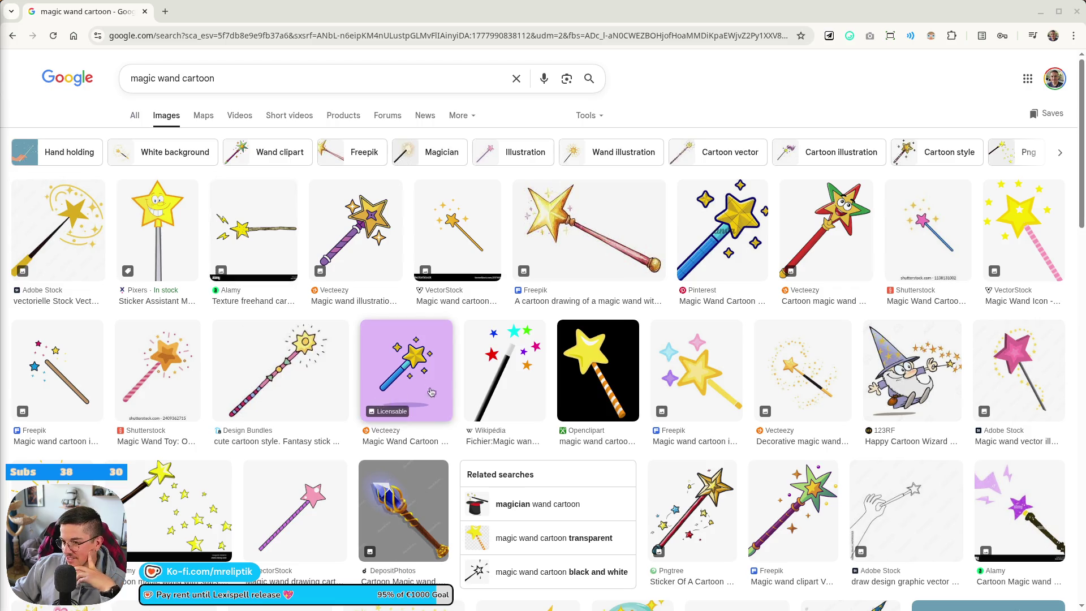
Step: Browse the 'magic wand cartoon' image results, then return to the Godot script editor
scroll(418, 393, "down", 5)
scroll(208, 432, "down", 2)
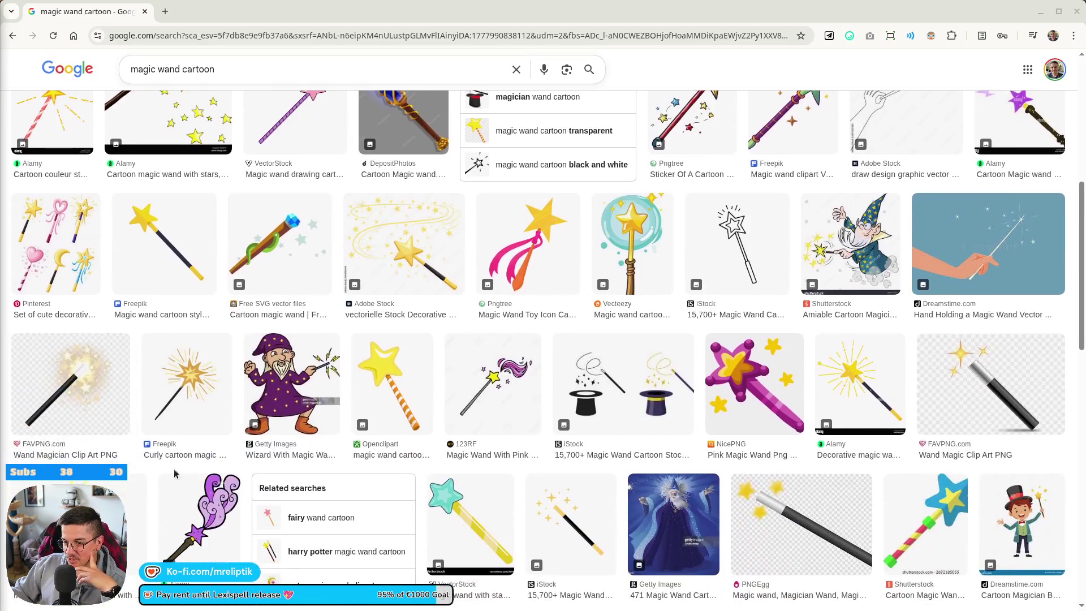
scroll(565, 367, "up", 4)
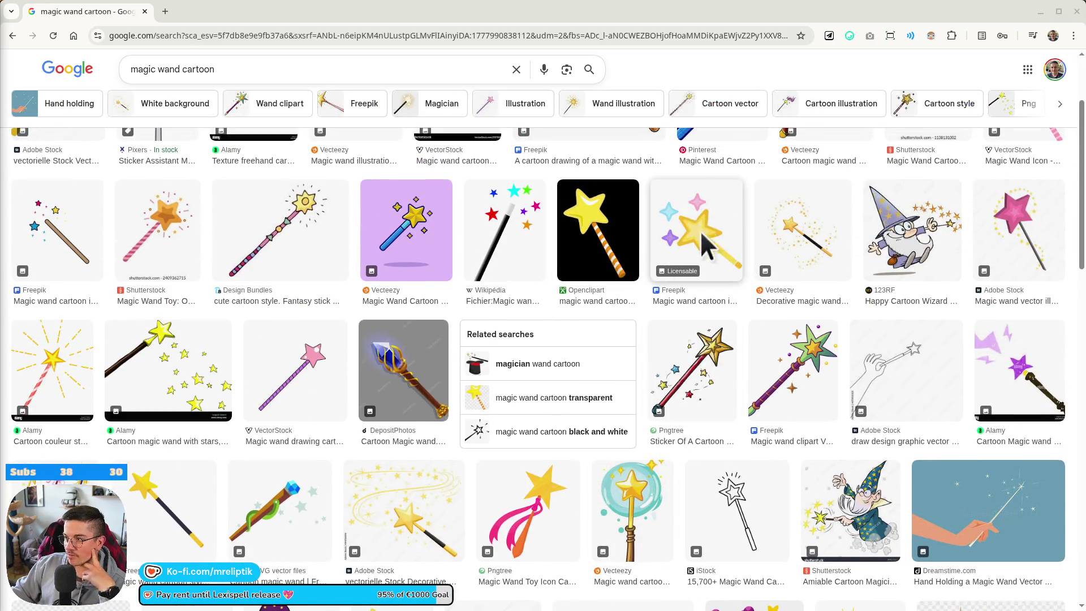
scroll(635, 368, "down", 5)
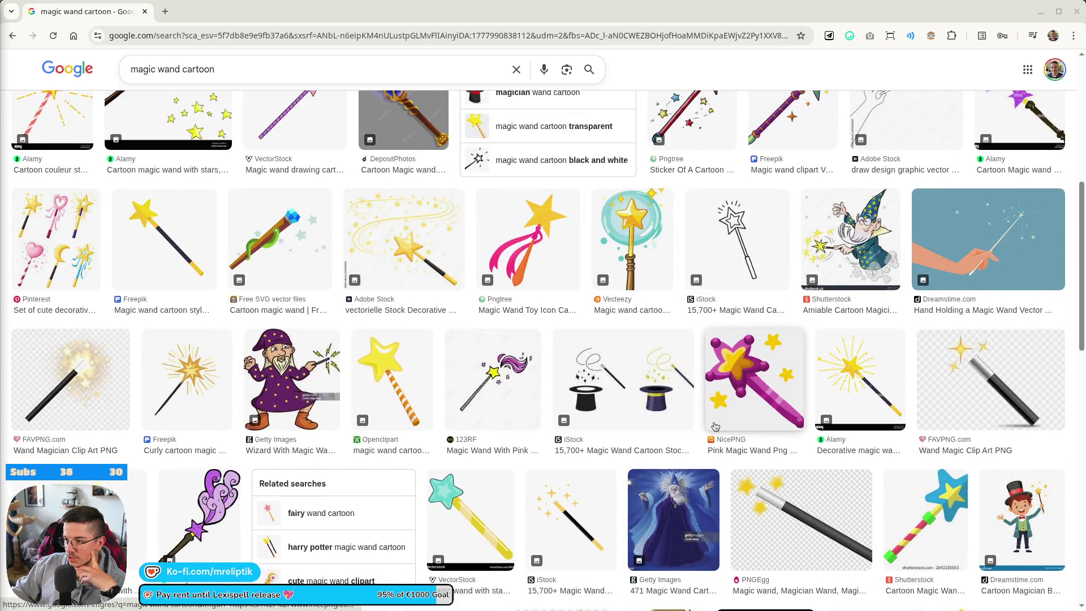
scroll(622, 373, "down", 6)
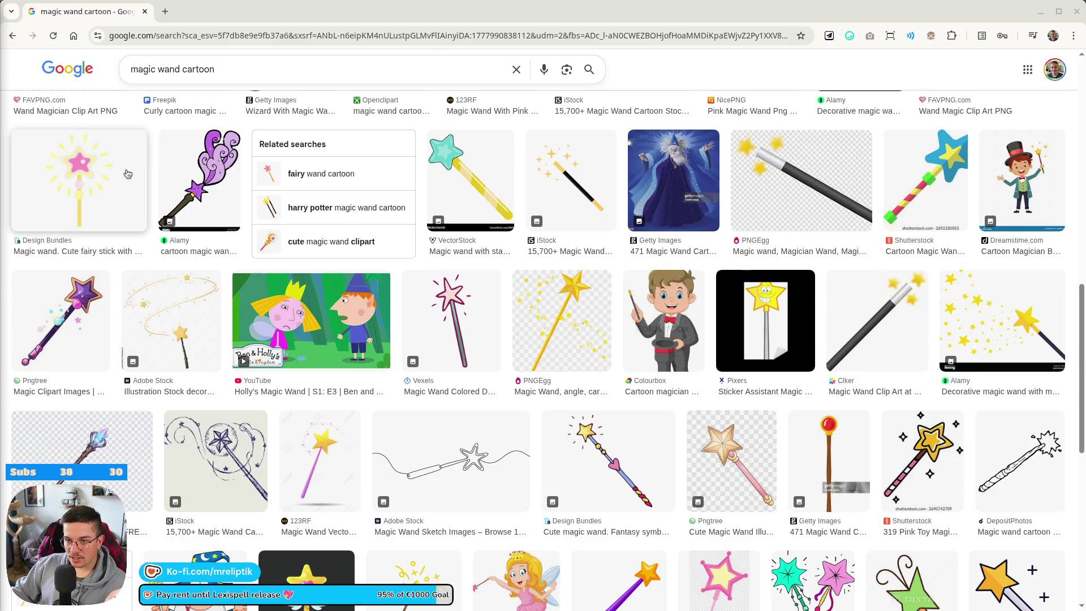
mouse_move(170, 609)
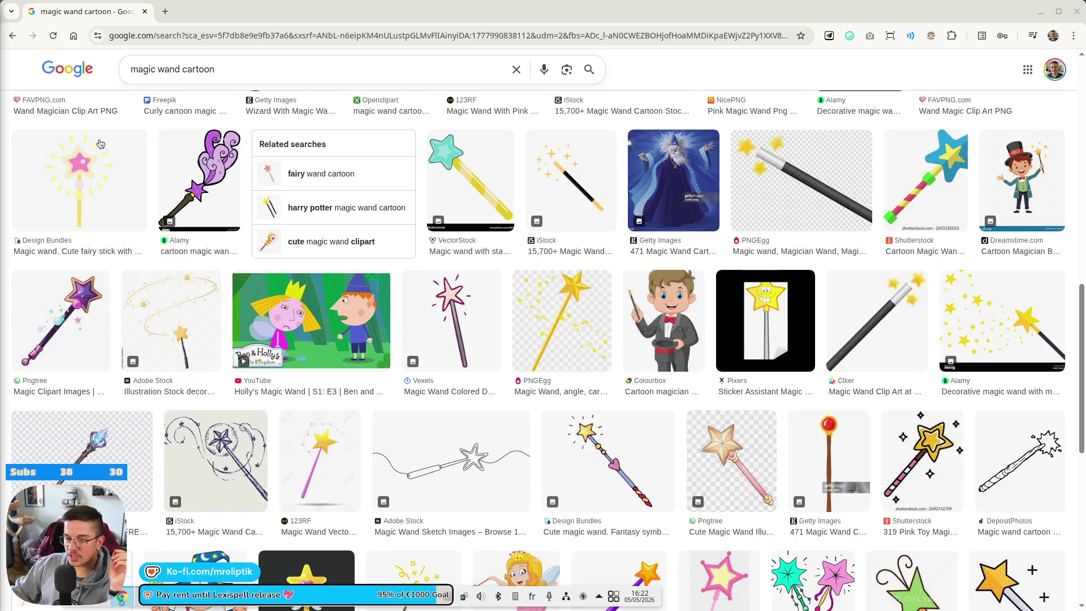
key("alt+Tab")
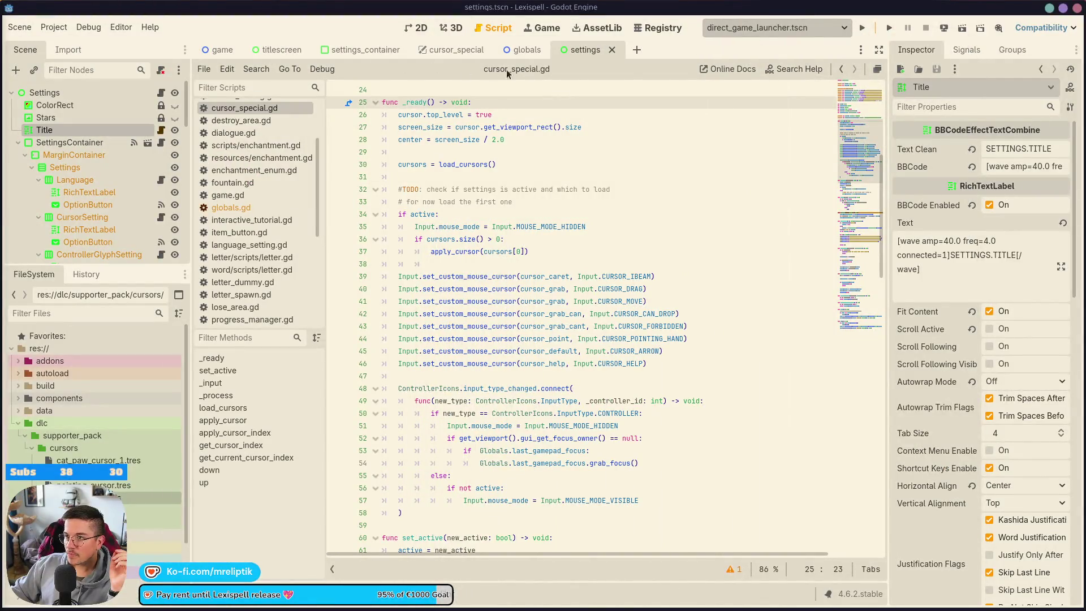
Step: Run direct_game_launcher.tscn and let Lexispell load to the Chapters screen
left_click(862, 28)
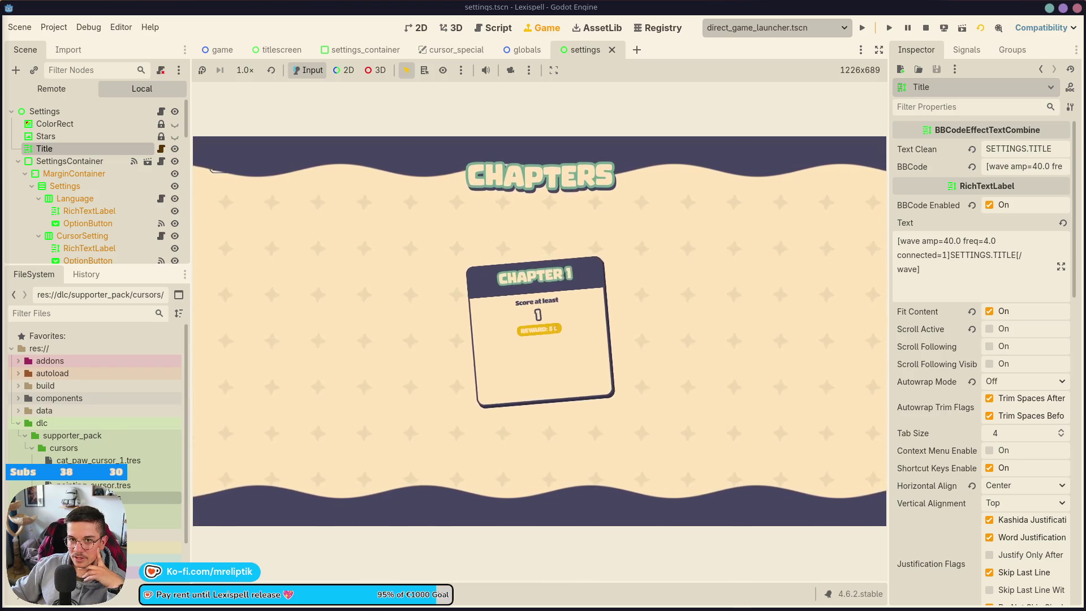
Step: Compare the cartoon hand reference images beside the running game, then pause it
key("alt+Tab")
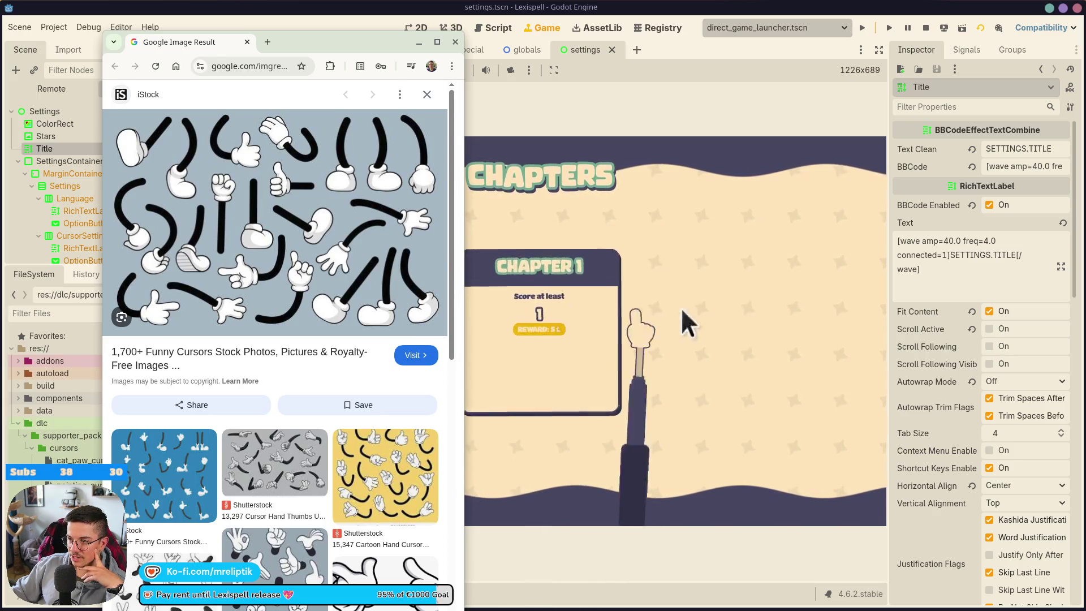
left_click(471, 193)
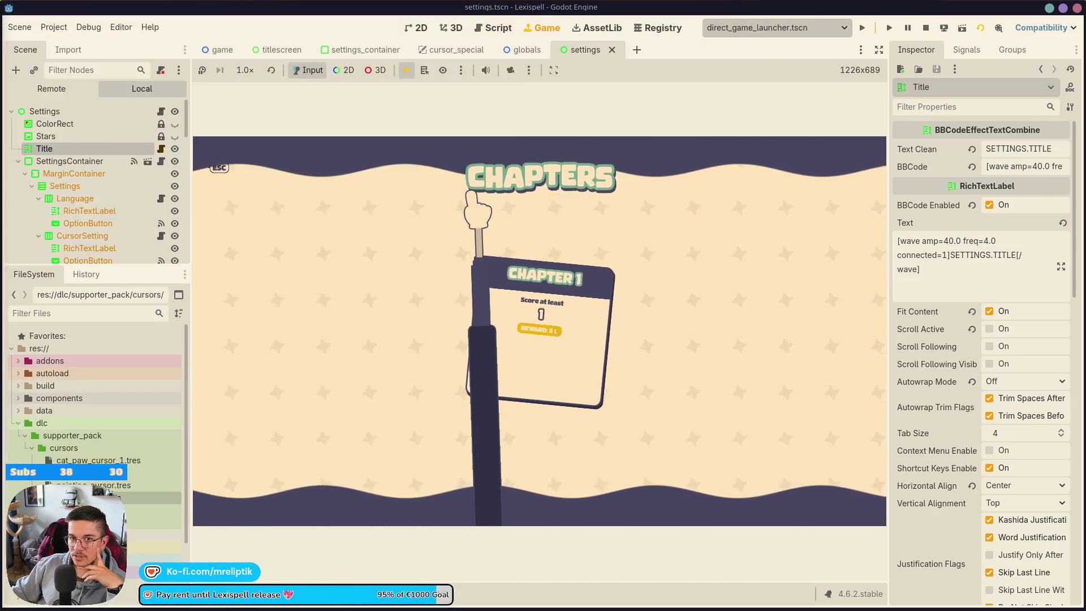
key("alt+Tab")
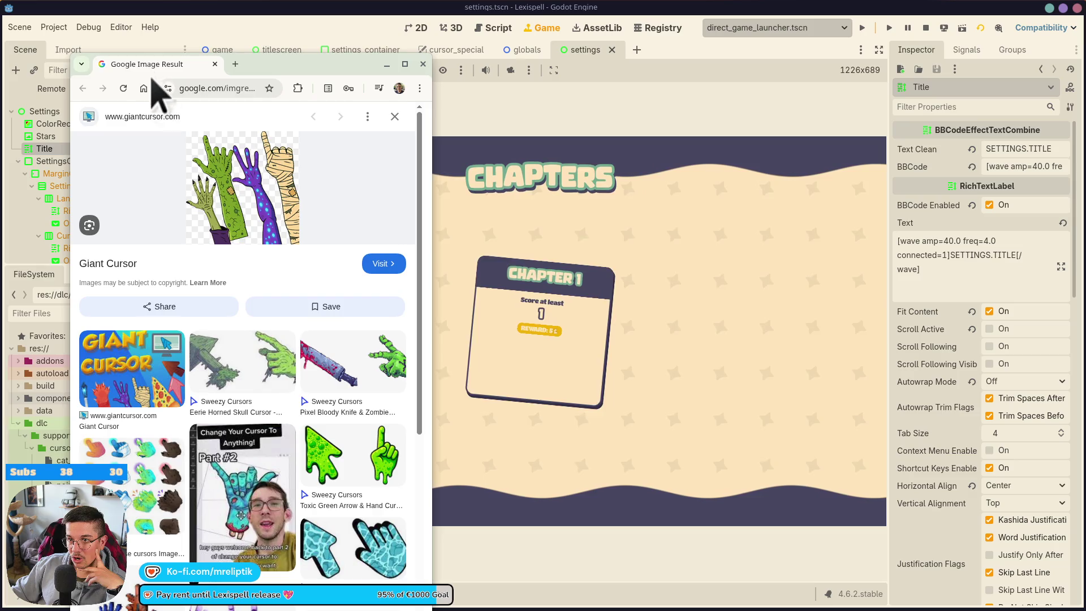
mouse_move(152, 79)
left_mouse_down()
mouse_move(170, 34)
mouse_move(187, 56)
left_mouse_up()
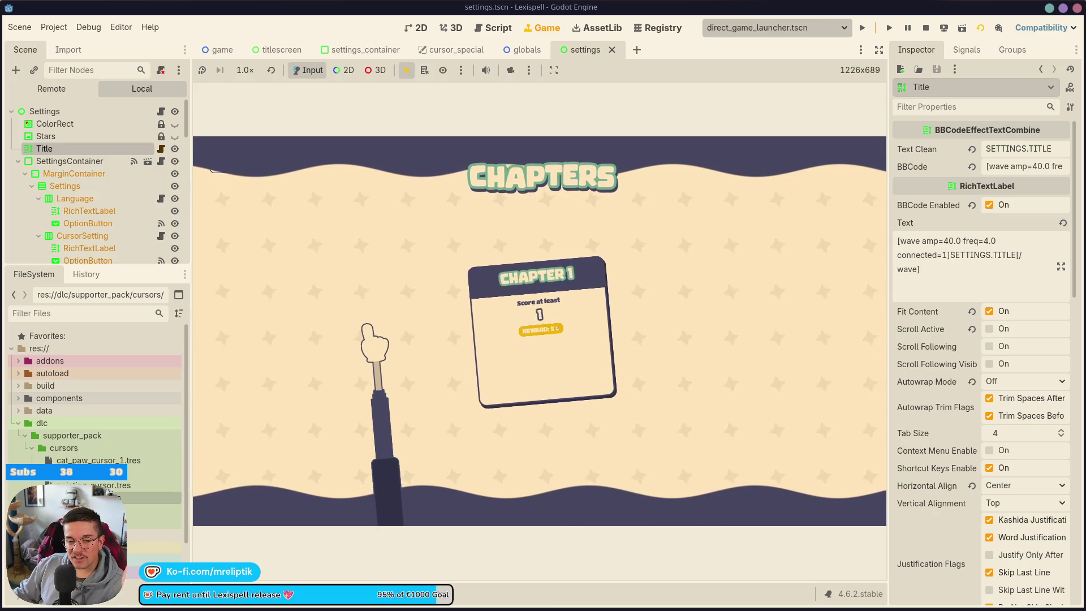
key("Escape")
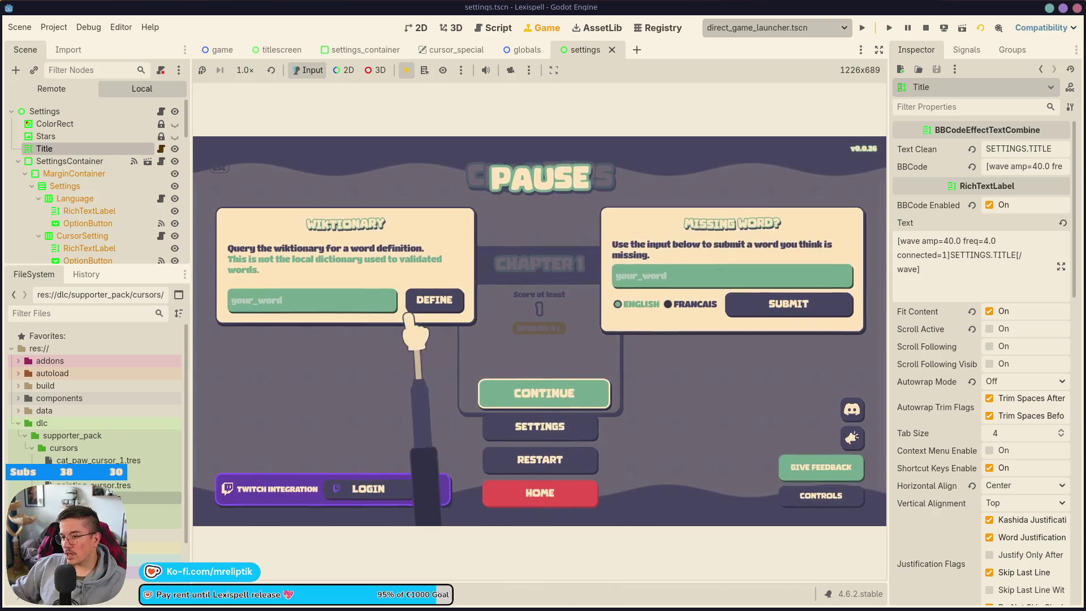
Step: Cycle the Cursor setting through Cat paw and Wand back to Pointing hand, then continue
left_click(557, 426)
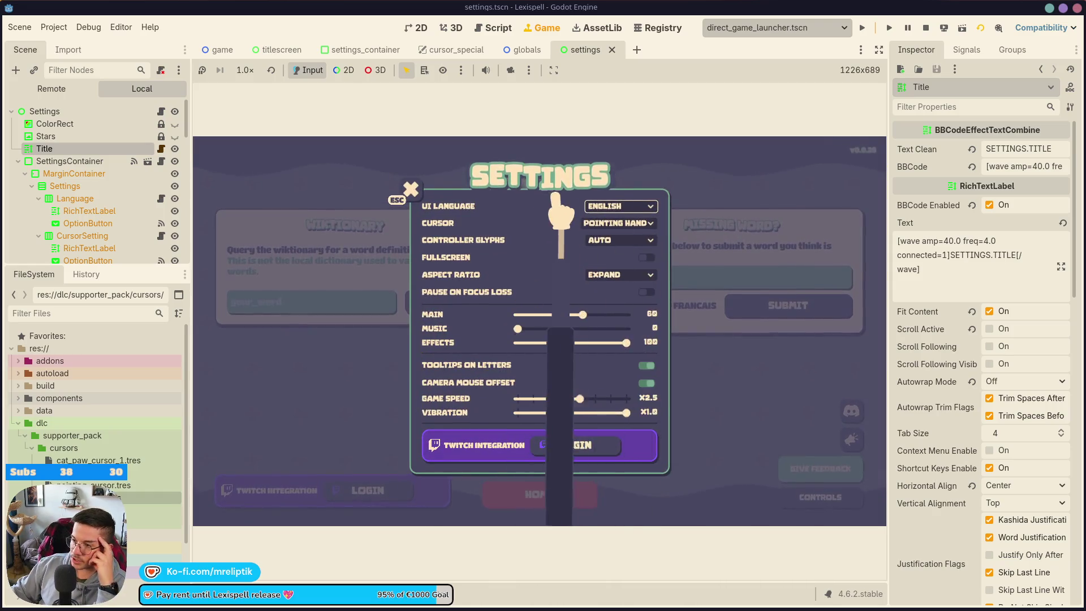
left_click(617, 224)
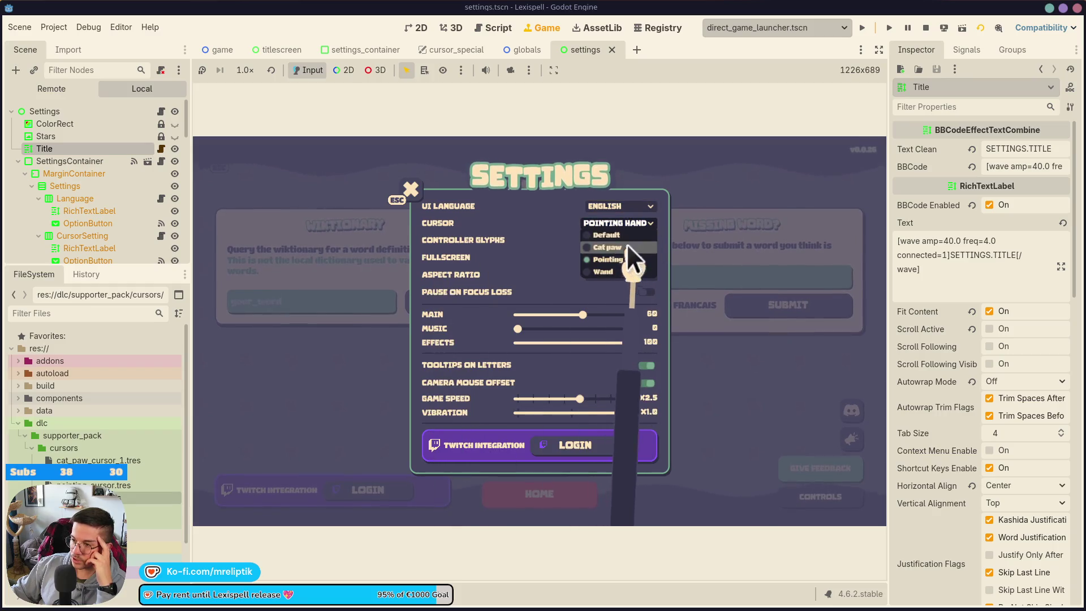
left_click(611, 271)
left_click(616, 224)
left_click(617, 249)
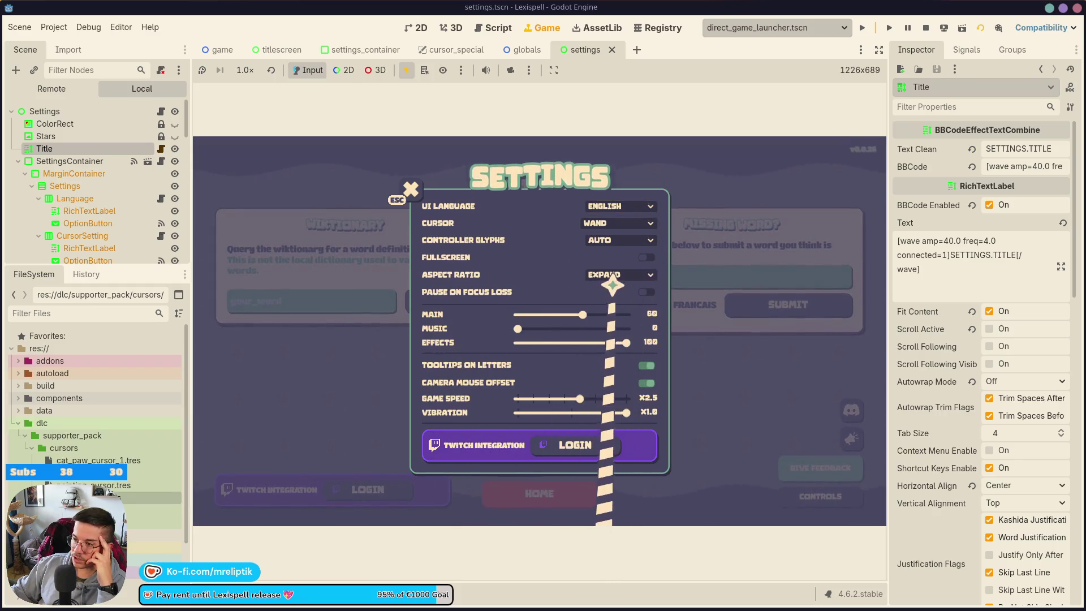
left_click(617, 224)
left_click(615, 240)
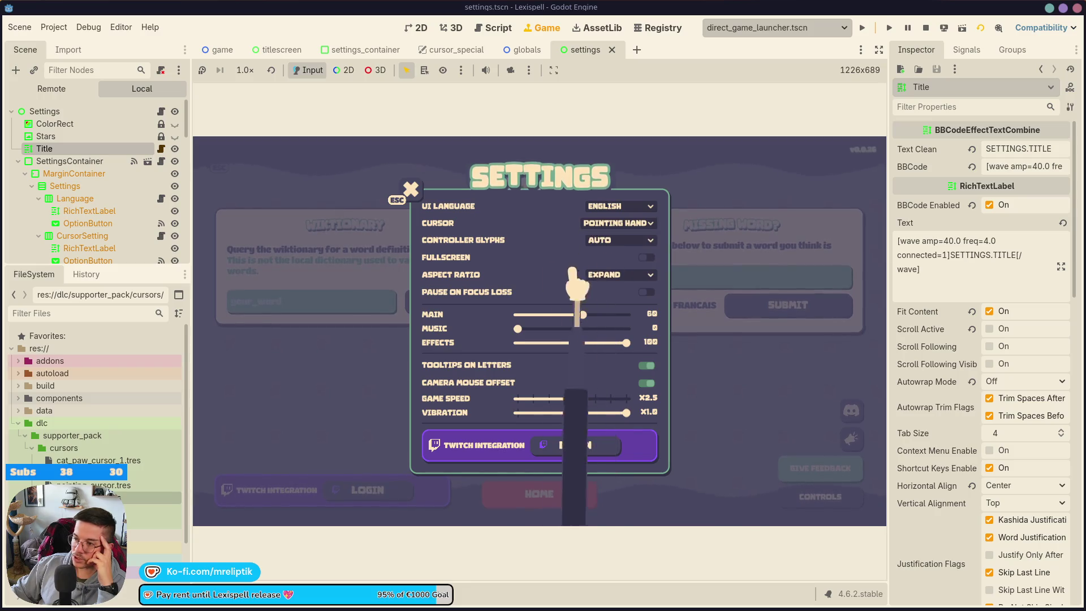
left_click(412, 190)
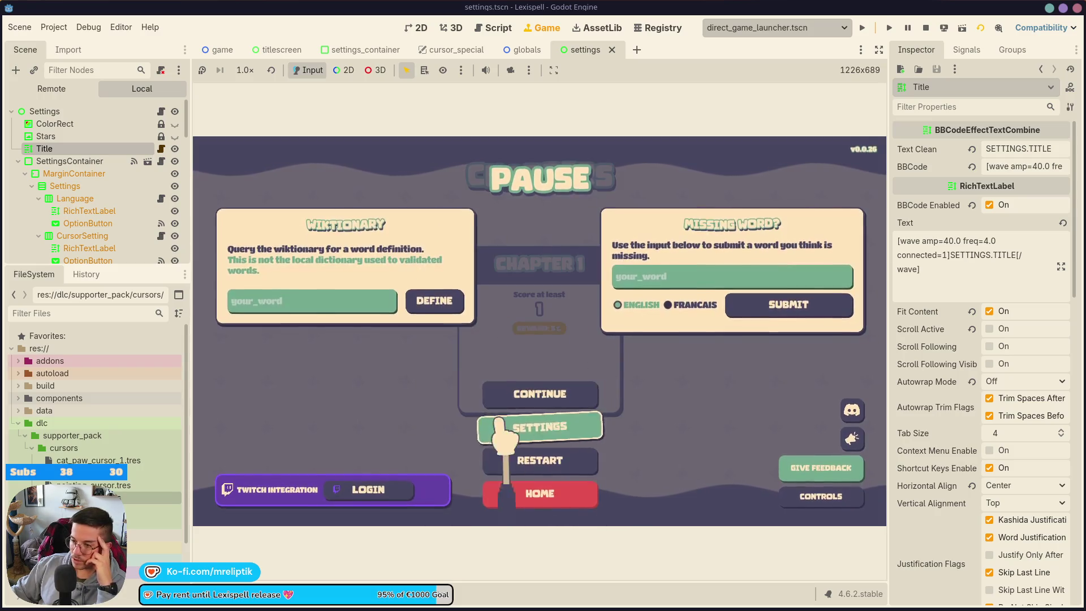
left_click(543, 394)
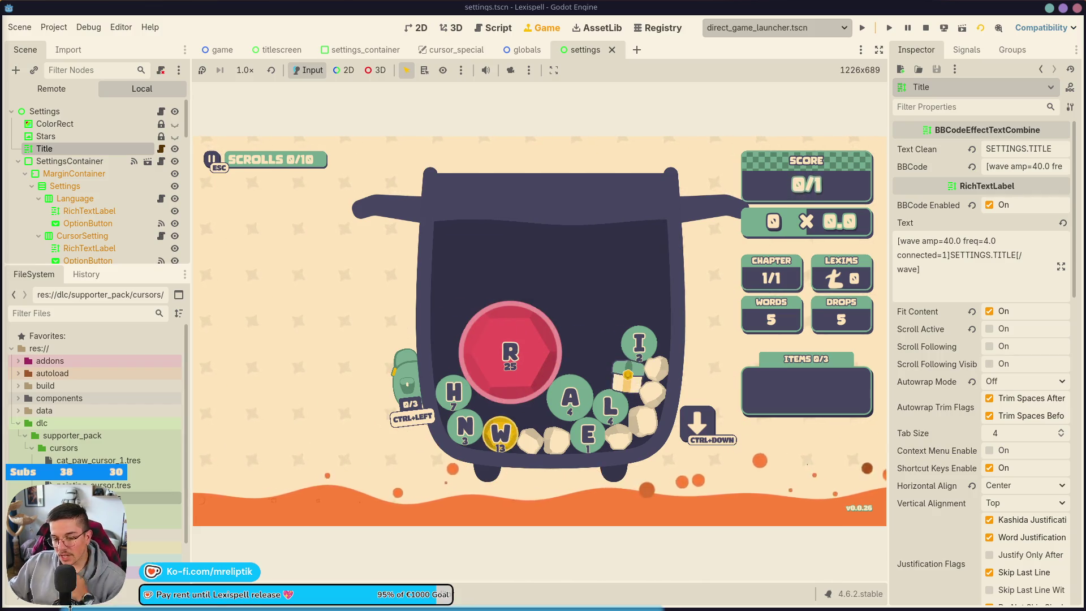
Step: Launch Discord from the application launcher by searching 'disc'
key("super")
type("disc")
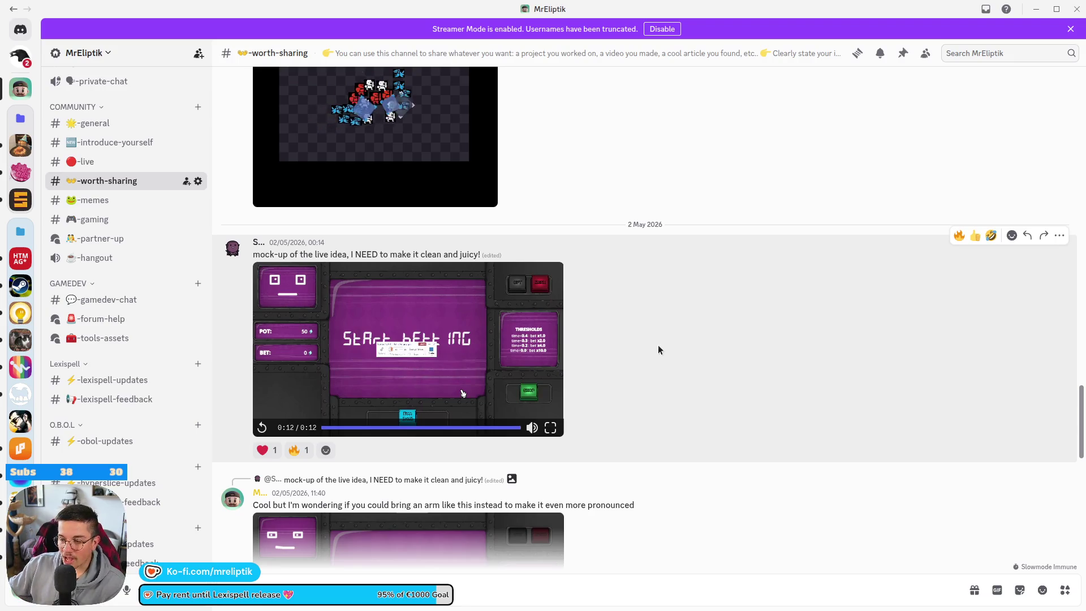
Step: Scroll down #worth-sharing and open the arm mock-up video in the media viewer
scroll(760, 257, "down", 3)
scroll(678, 311, "down", 3)
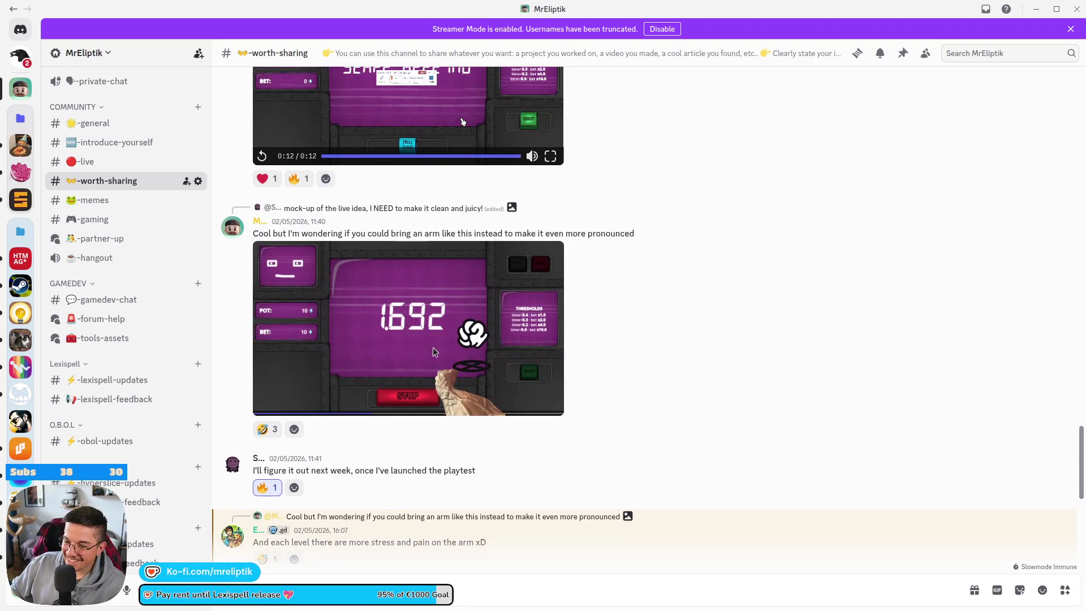
left_click(457, 355)
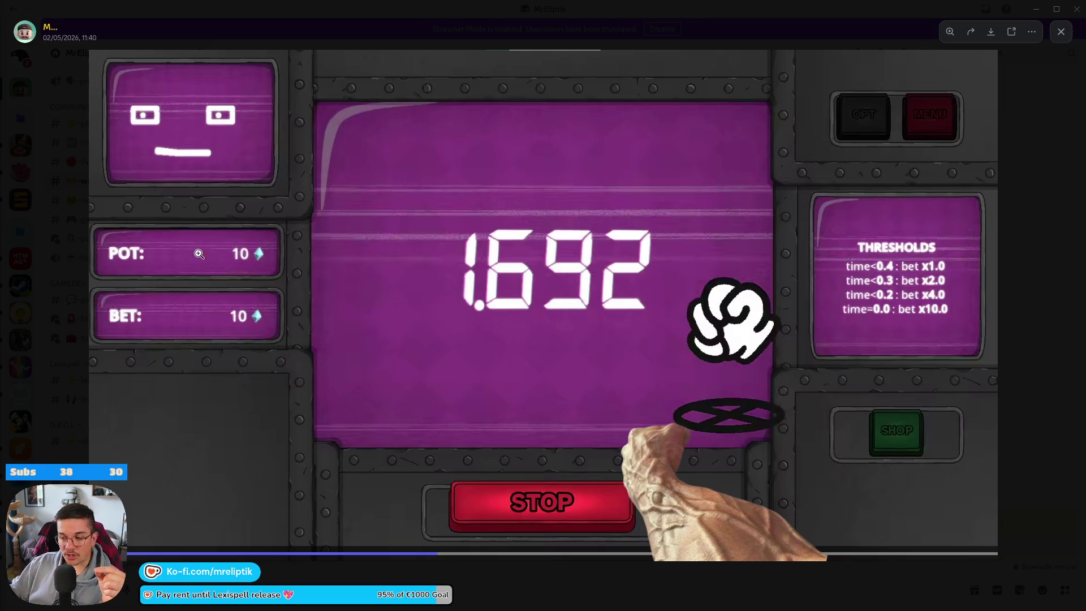
Step: Close Discord's enlarged game screenshot and hide the window to reveal the desktop
left_click(296, 37)
key("super+d")
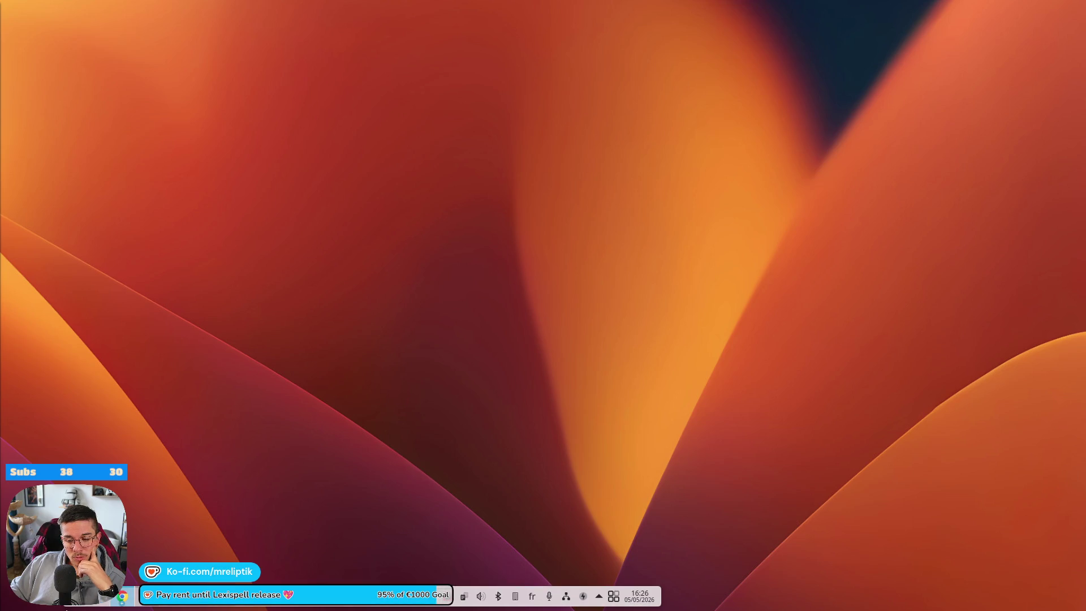
Step: Restore the Godot editor and run the current scene to show Lexispell's title screen
left_click(66, 596)
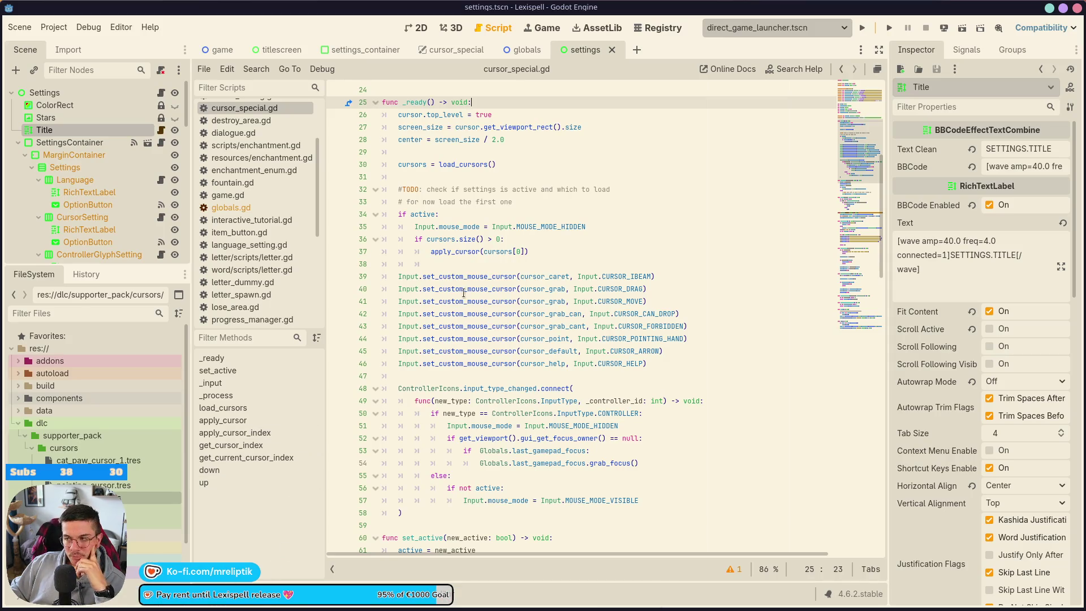
left_click(888, 29)
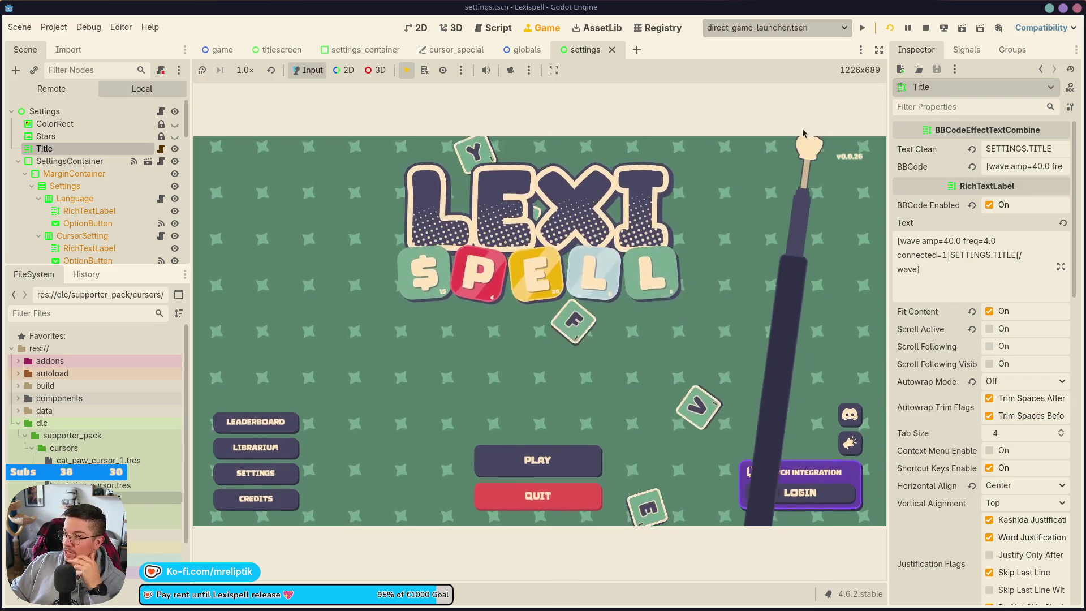
Step: Stop the running game and view the cursor_special.gd diff in VS Code's Source Control
left_click(928, 30)
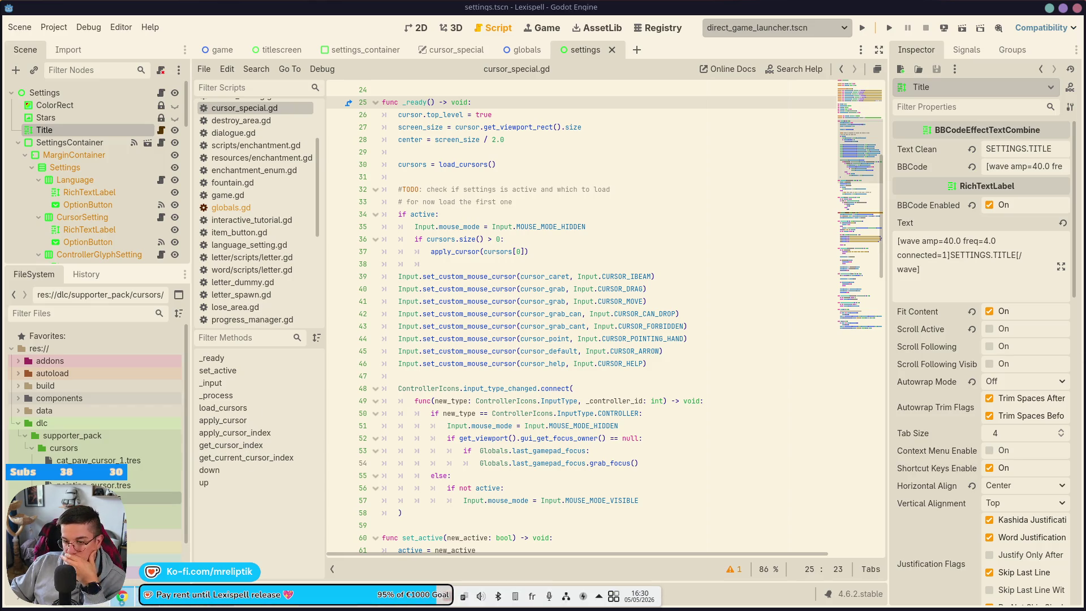
key("alt+Tab")
left_click(73, 123)
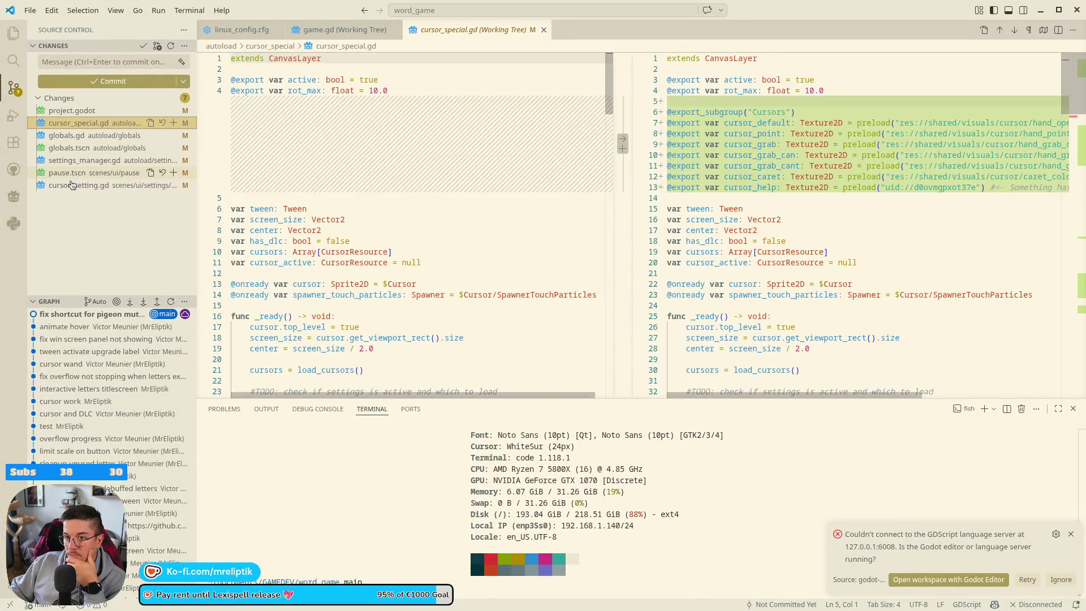
Step: Review the diffs of cursor_setting.gd, pause.tscn and settings_manager.gd, staging cursor_setting.gd and settings_manager.gd
left_click(64, 185)
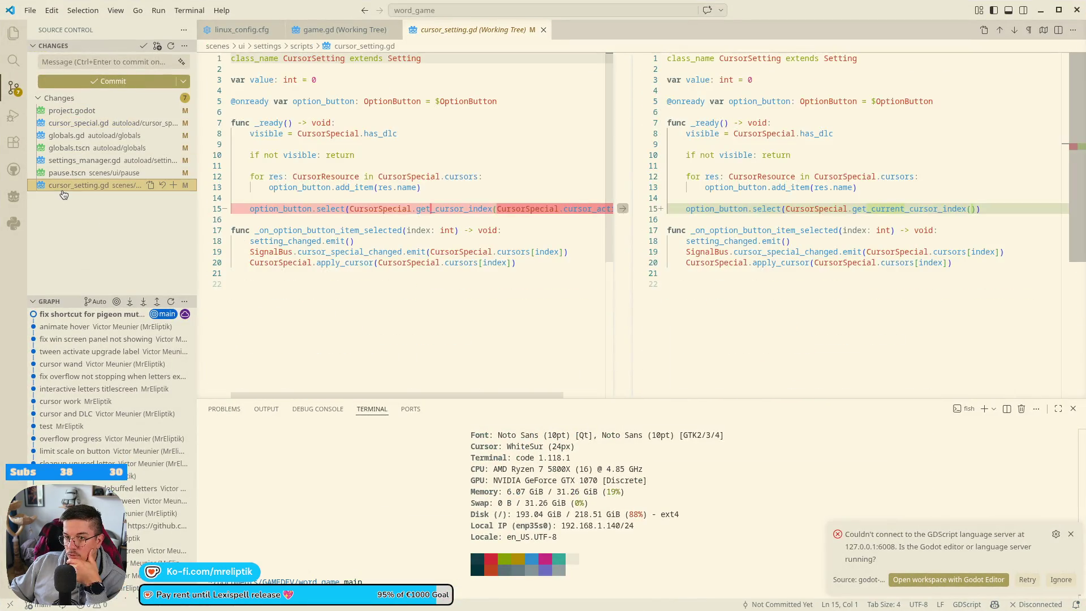
left_click(173, 185)
left_click(71, 200)
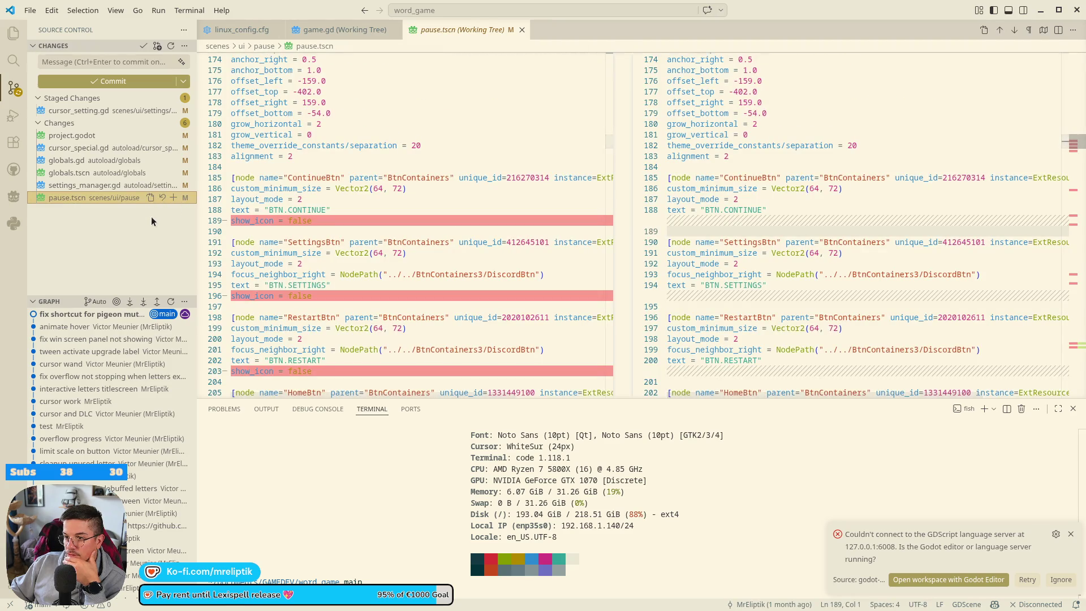
left_click(113, 185)
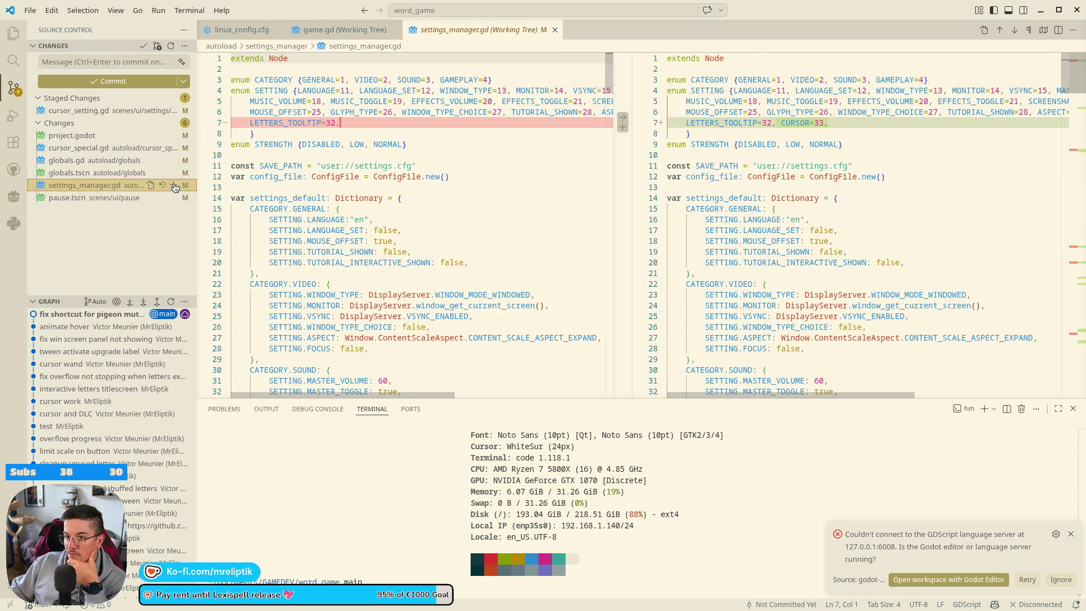
left_click(173, 185)
left_click(76, 185)
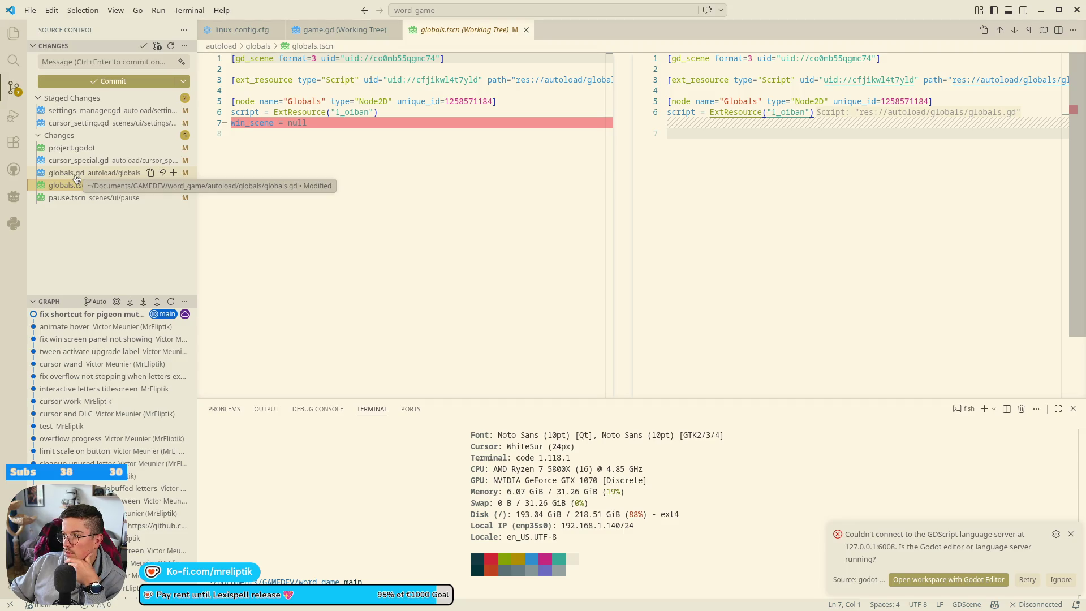
Step: Stage globals.gd, cursor_special.gd, project.godot, globals.tscn and pause.tscn
left_click(77, 175)
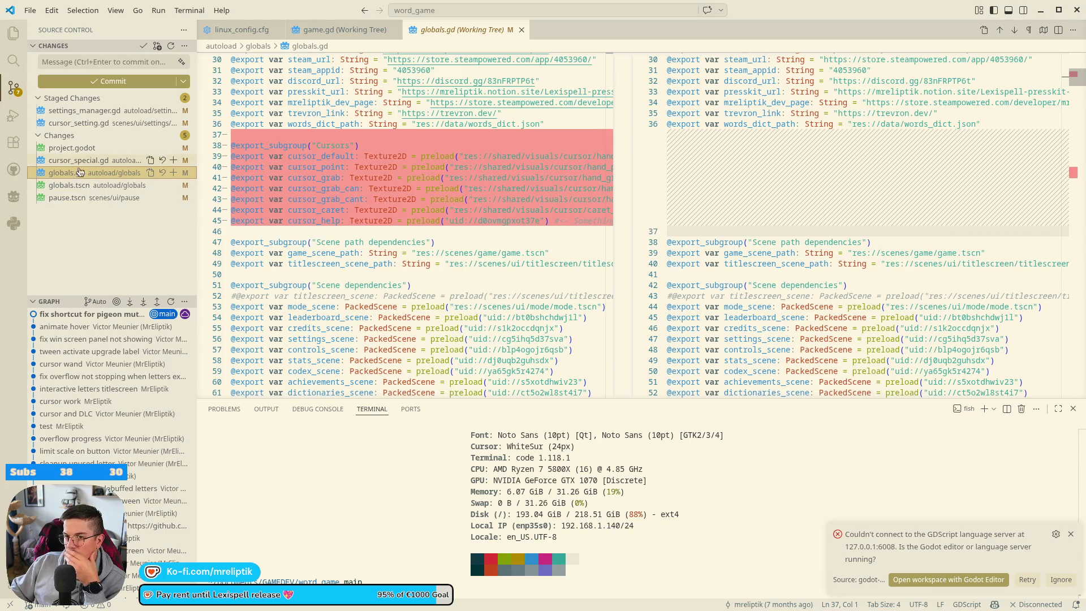
left_click(173, 173)
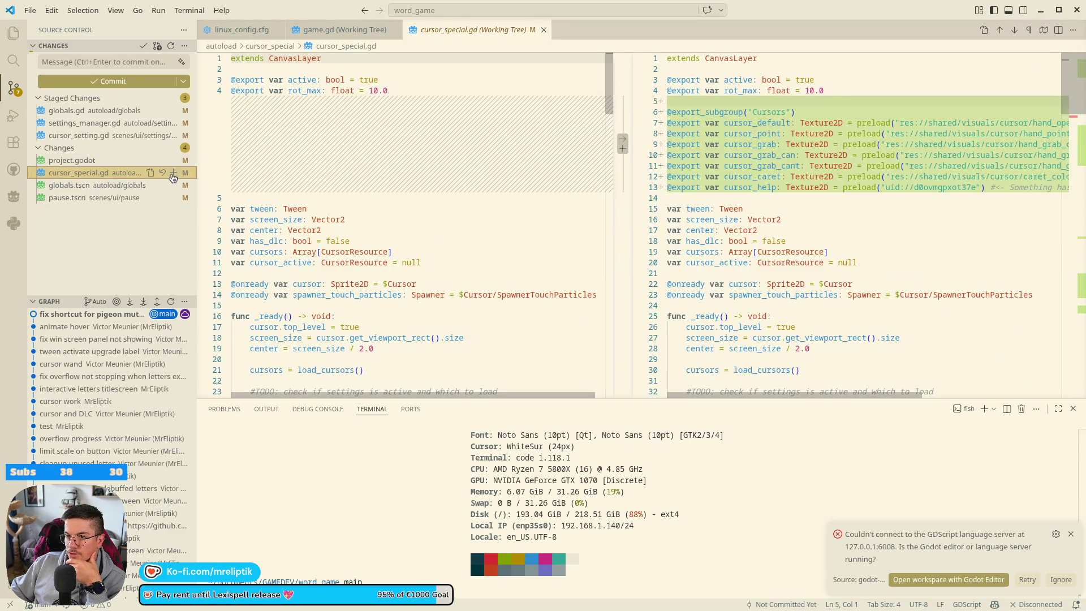
left_click(173, 177)
left_click(173, 173)
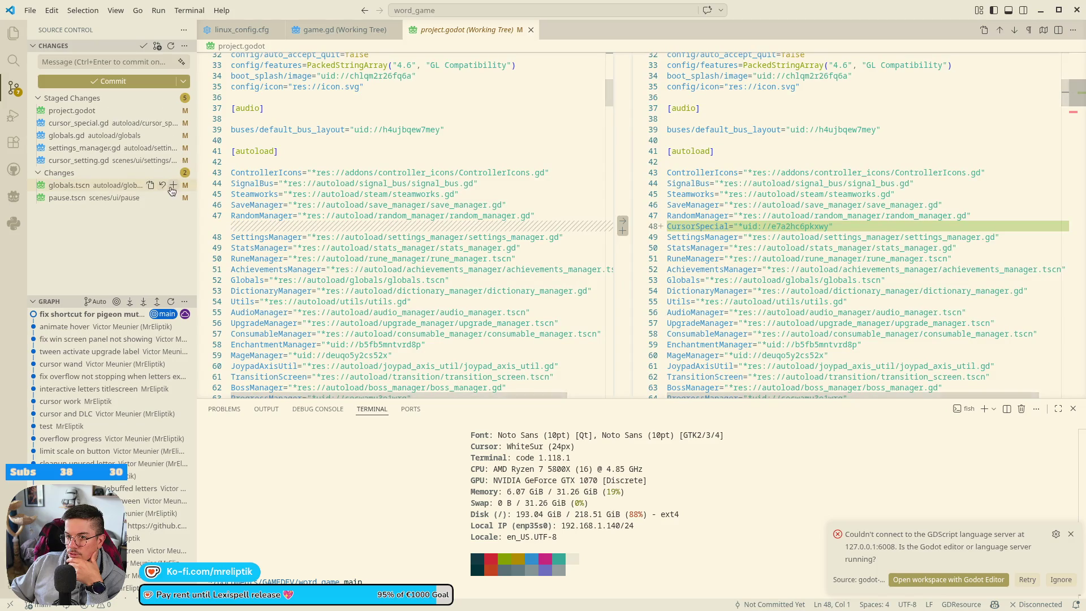
left_click(174, 185)
left_click(173, 197)
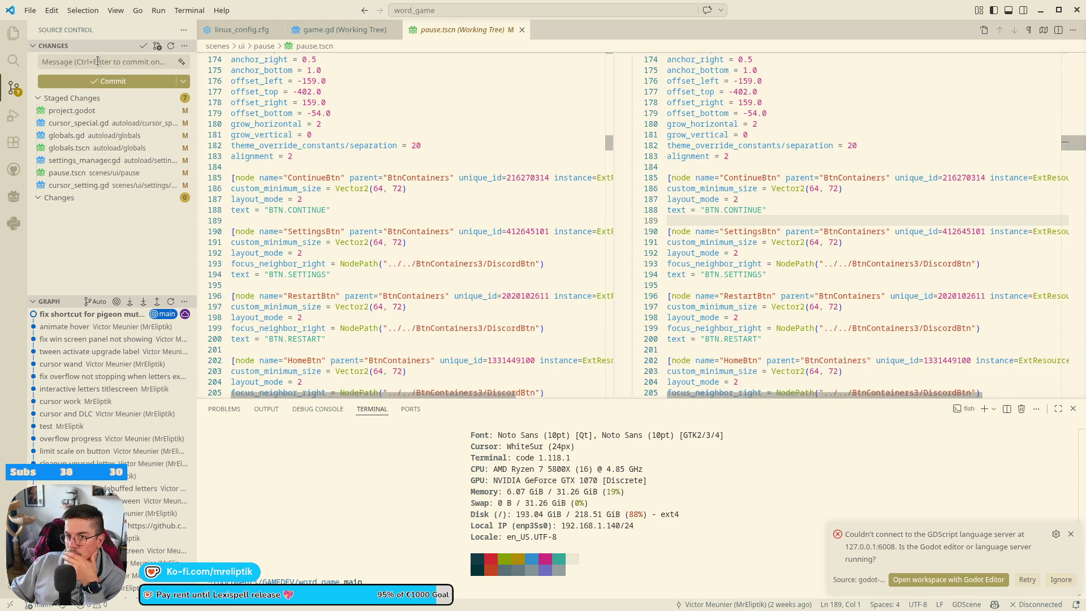
Step: Commit the staged files as 'save cursor to save file', sync to the remote, and minimize VS Code
left_click(97, 61)
type("s")
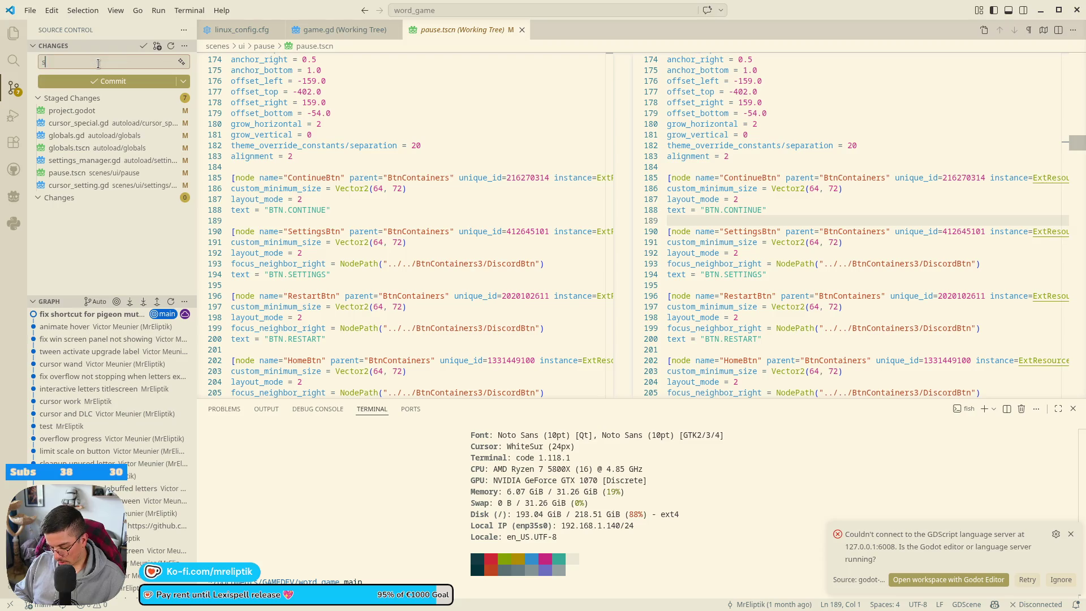
type("ave cursor to s")
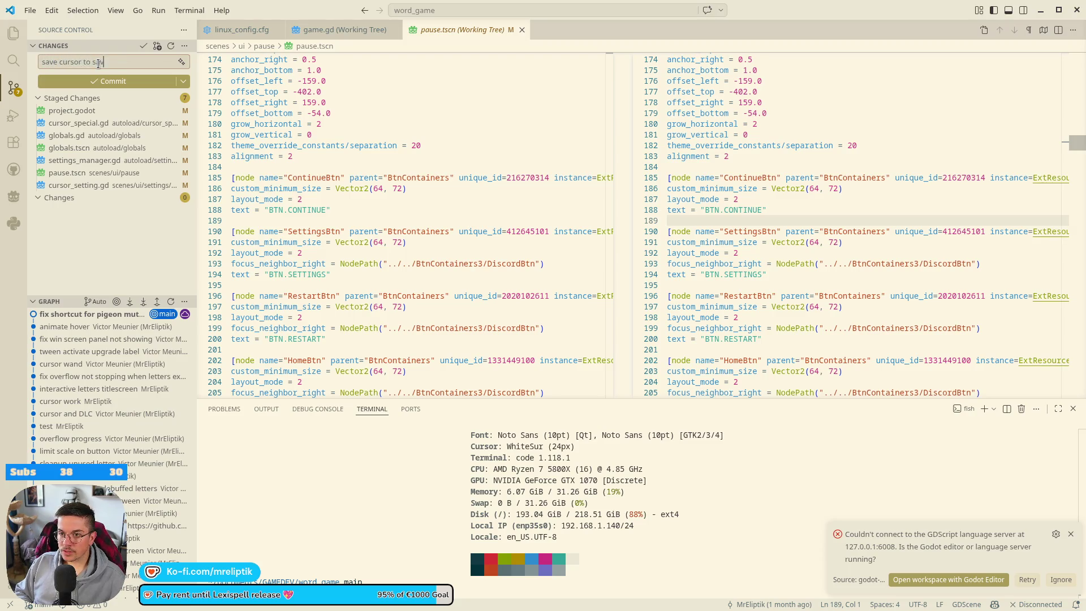
type("ave file")
left_click(136, 83)
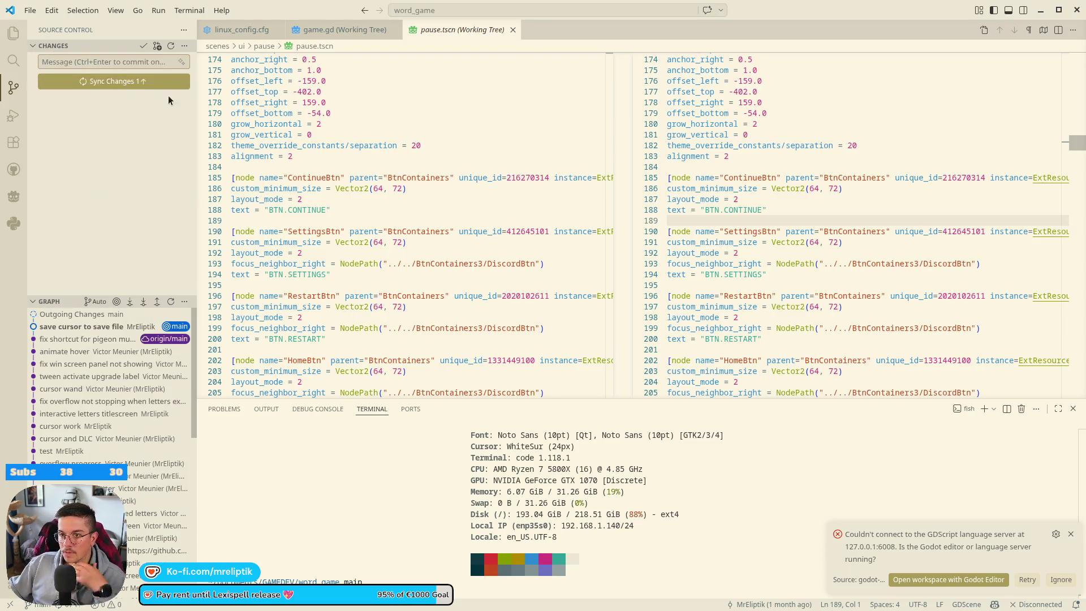
left_click(136, 85)
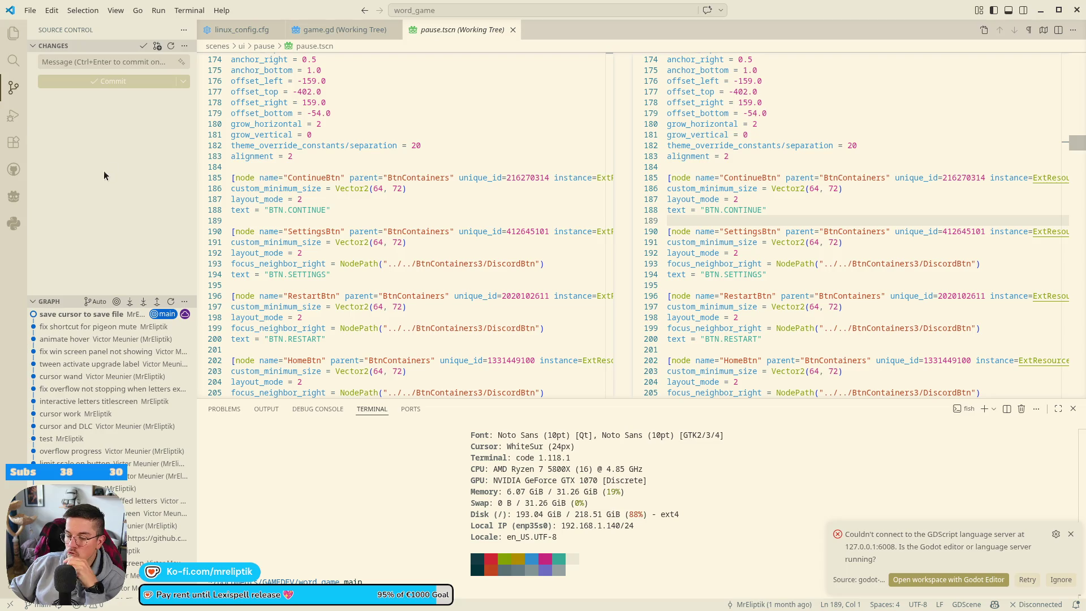
left_click(1040, 11)
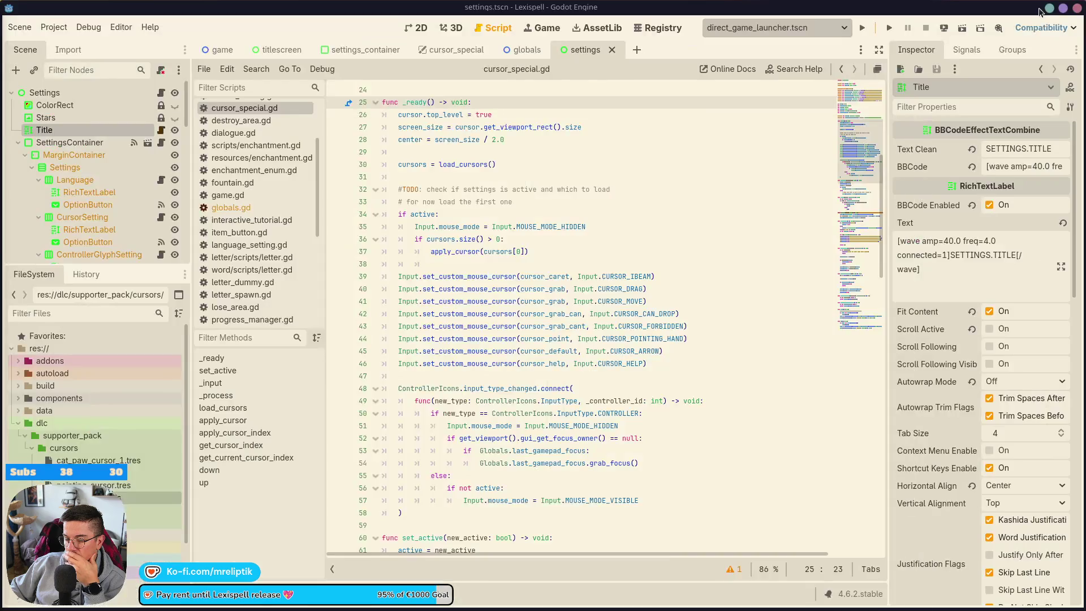
left_click(641, 246)
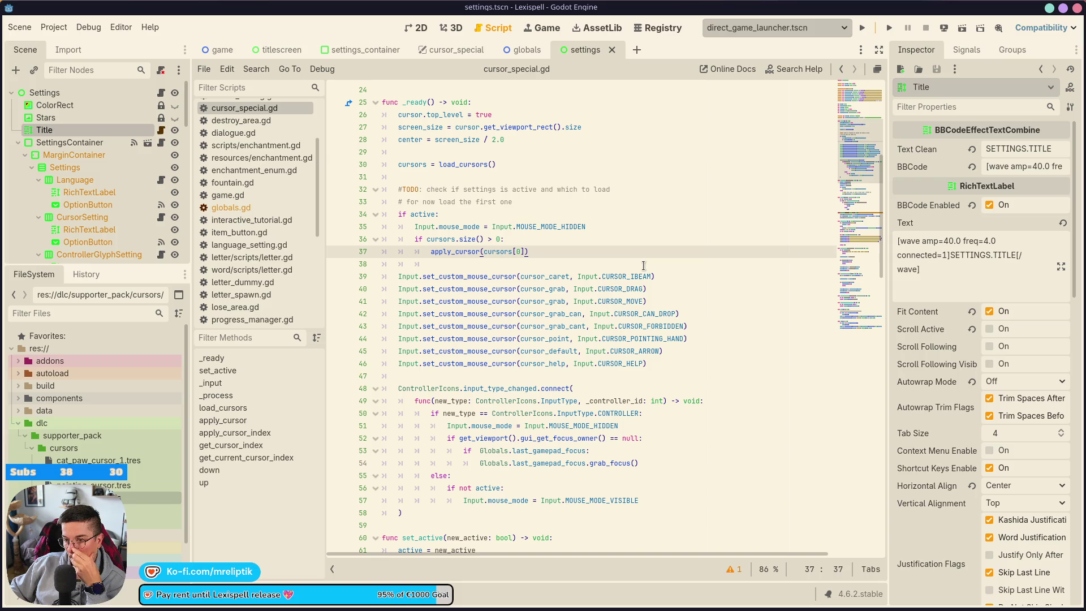
scroll(643, 266, "down", 3)
left_click(18, 143)
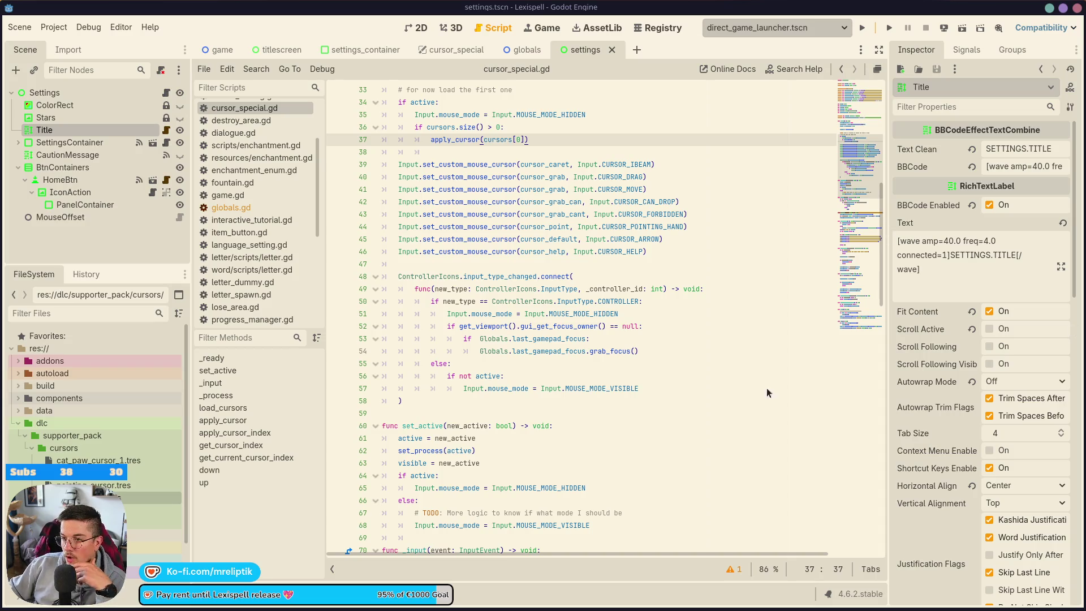
left_click(659, 375)
scroll(578, 318, "up", 5)
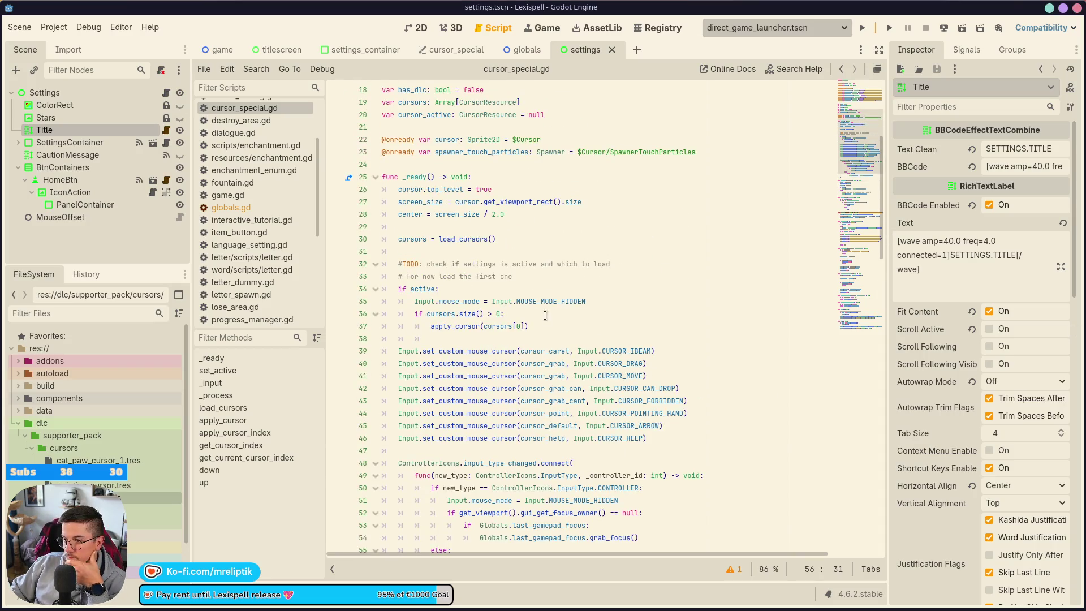
scroll(578, 318, "down", 3)
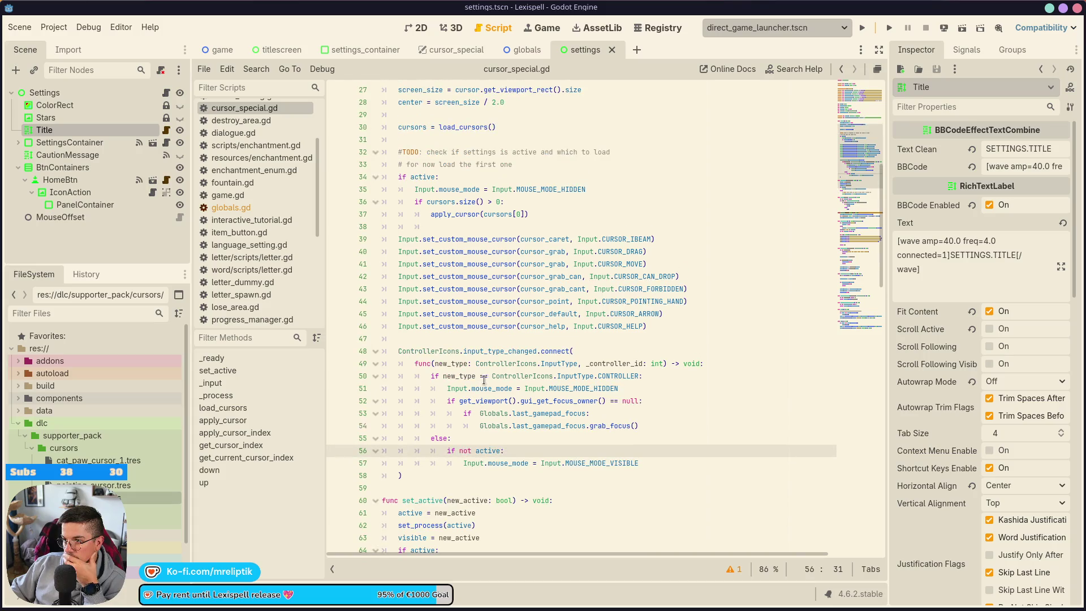
scroll(483, 340, "up", 2)
left_click(488, 202)
scroll(527, 317, "down", 6)
scroll(527, 317, "down", 4)
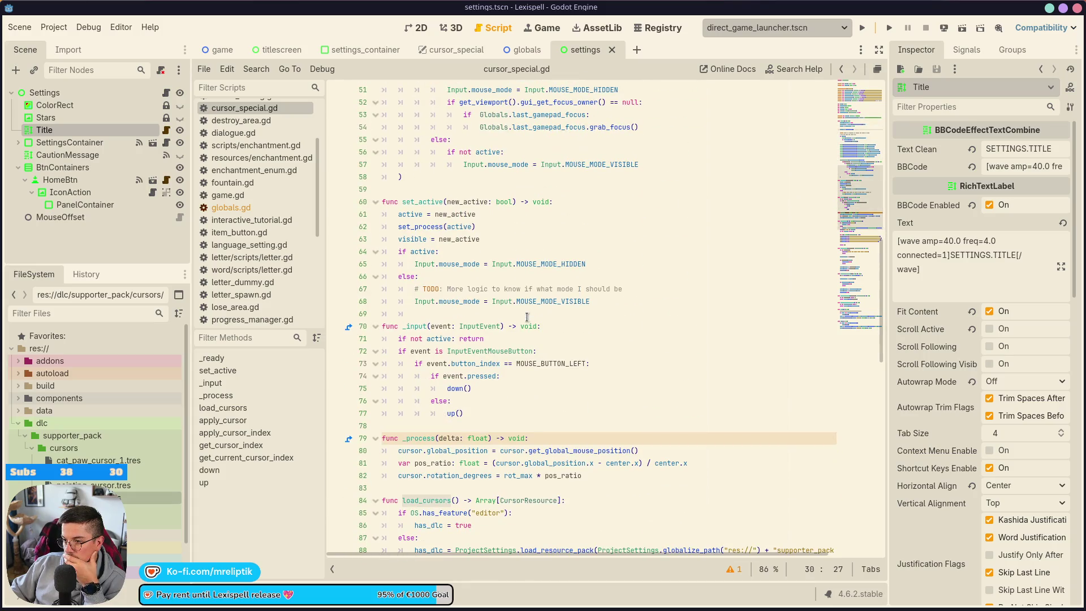
scroll(526, 317, "up", 10)
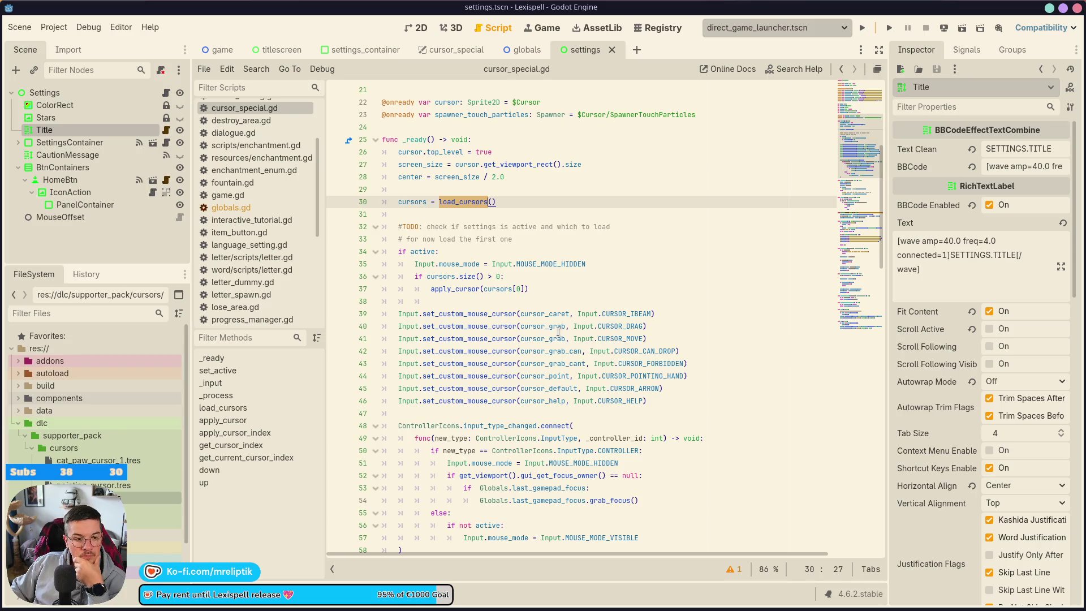
mouse_move(558, 328)
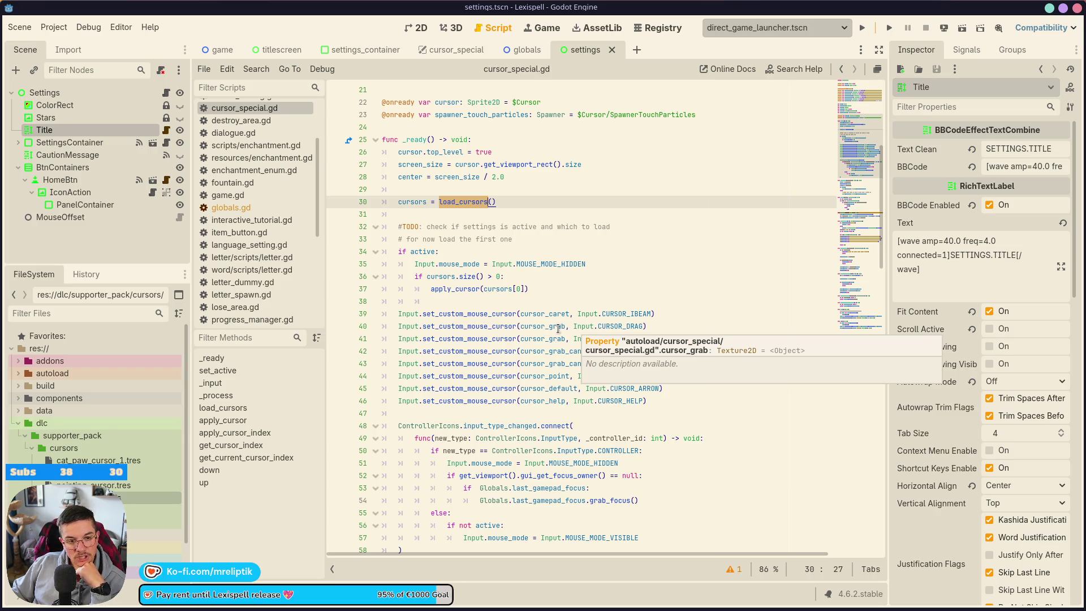
mouse_move(461, 610)
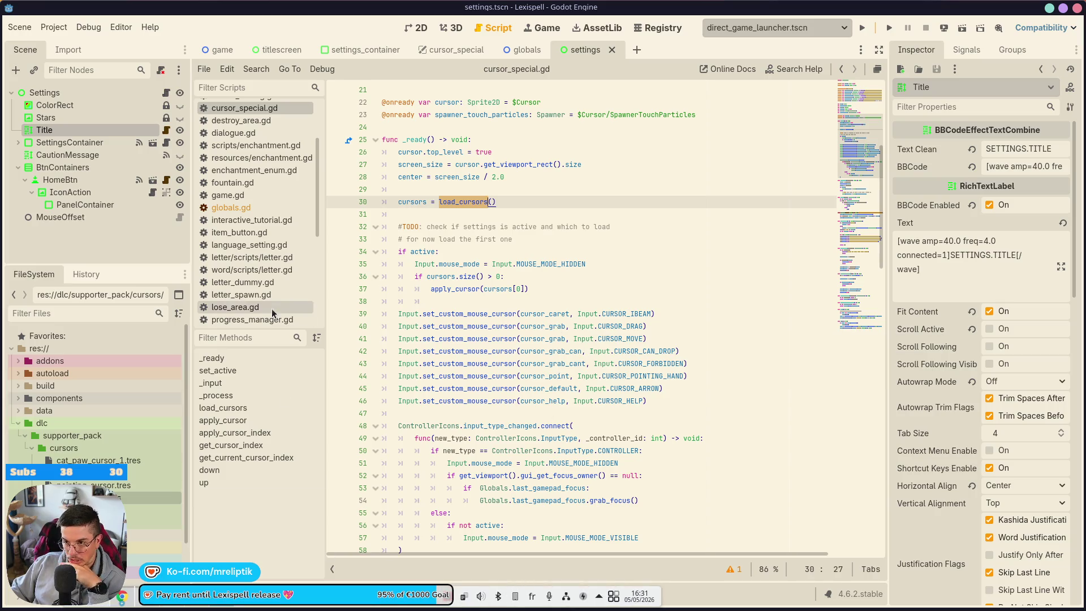
left_click(157, 252)
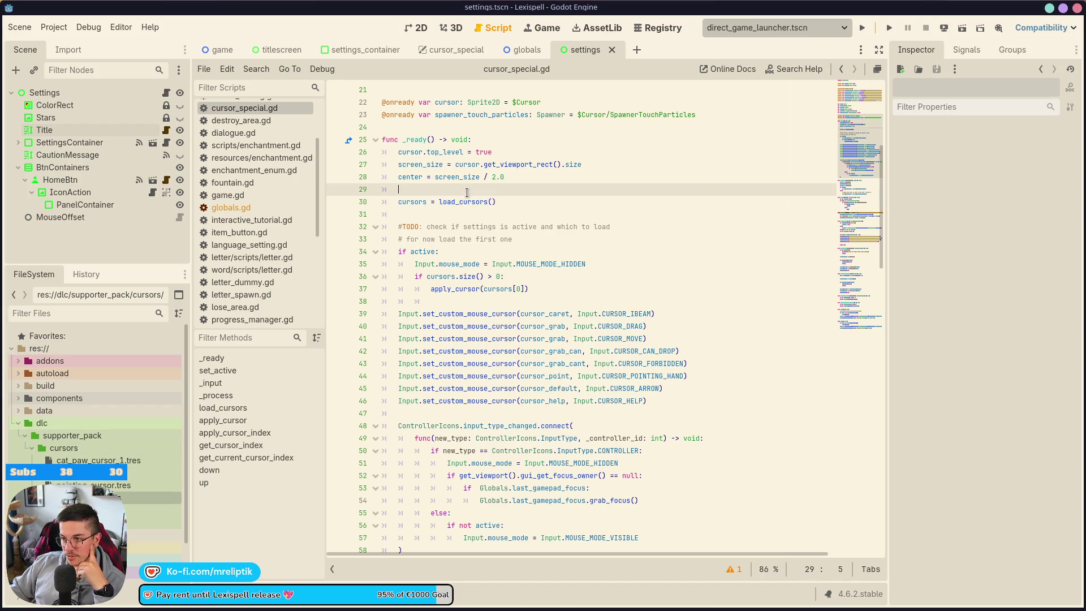
Step: Scroll down cursor_special.gd to the load_cursors function
scroll(510, 372, "down", 3)
scroll(510, 372, "down", 10)
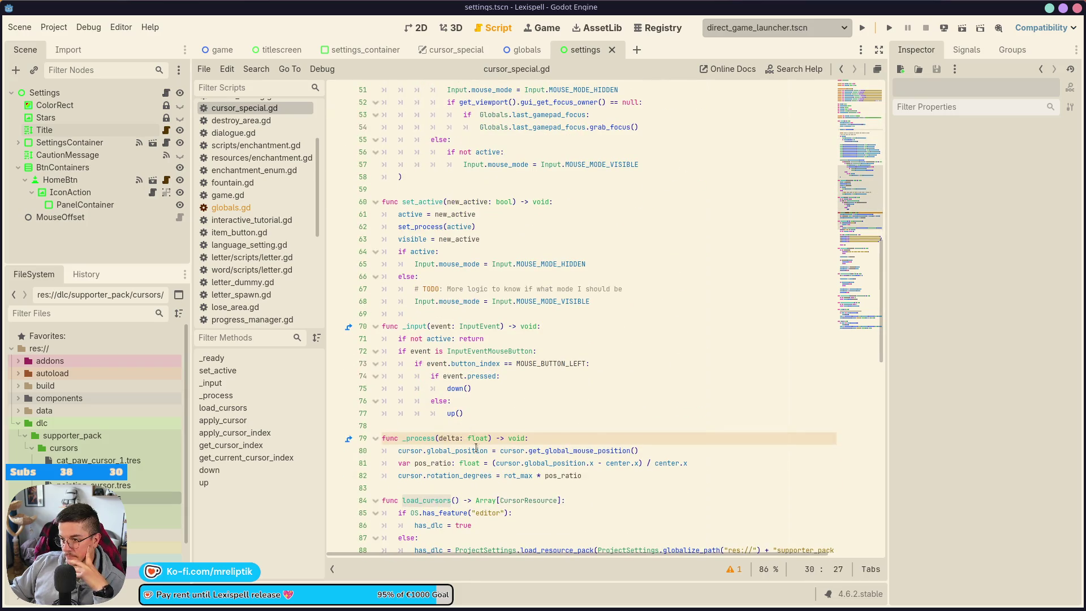
scroll(468, 497, "down", 2)
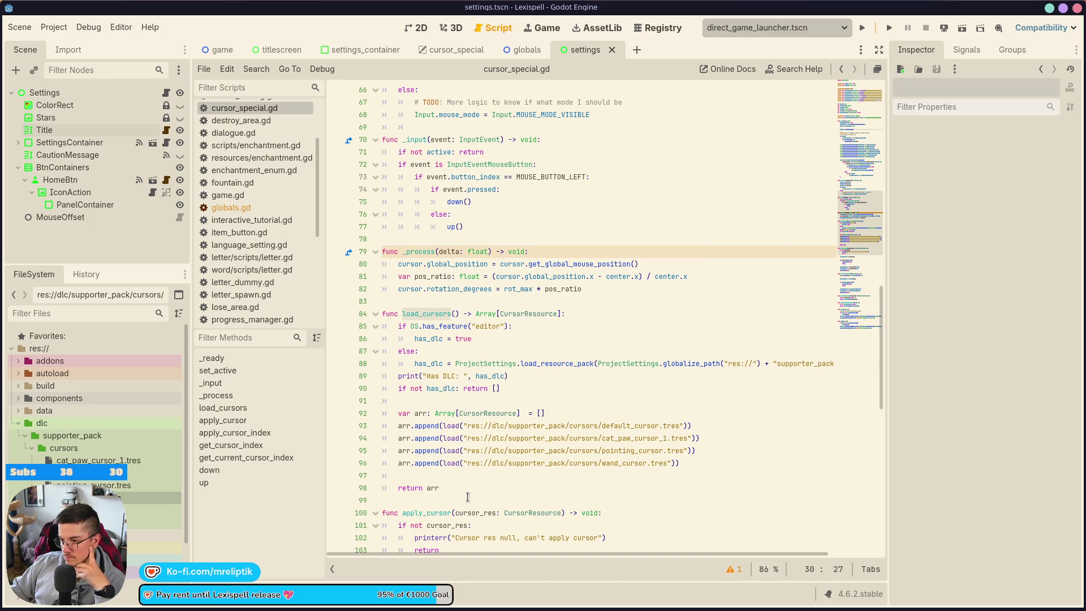
left_click(505, 425)
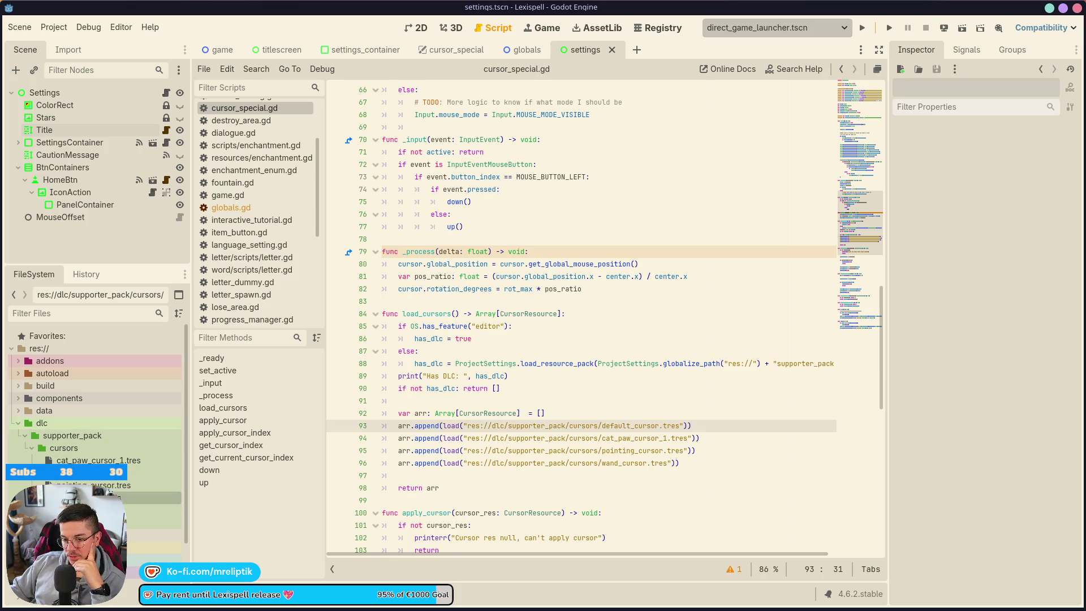
scroll(93, 396, "down", 3)
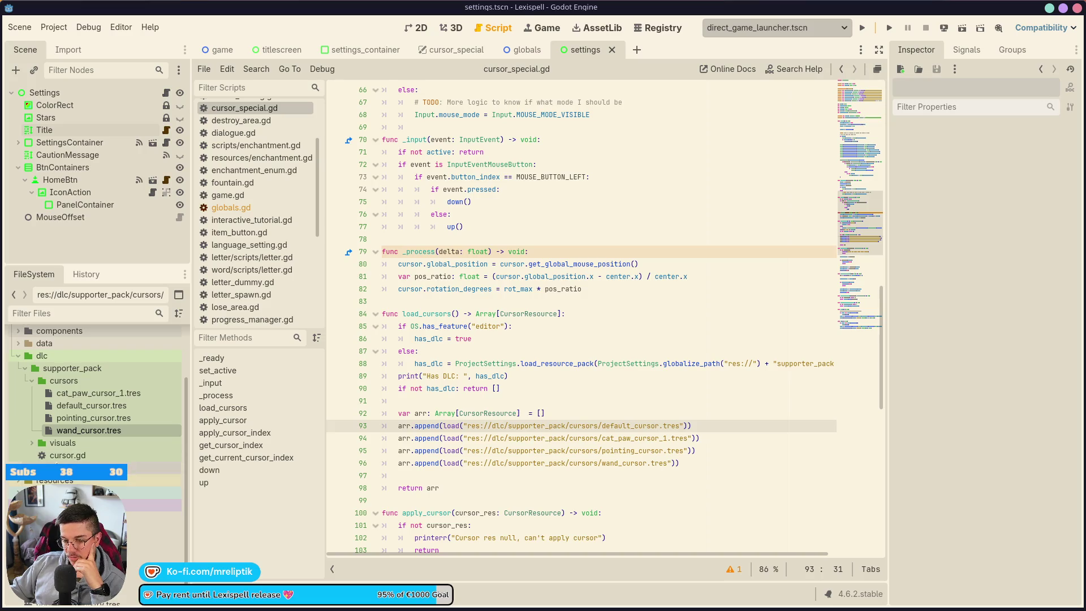
scroll(22, 428, "up", 4)
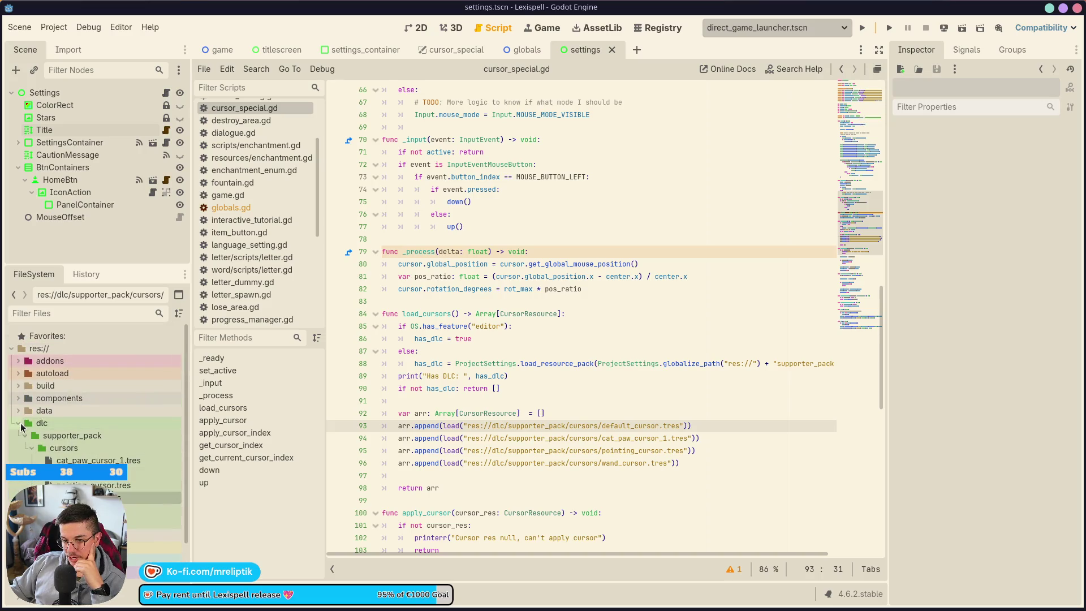
left_click(21, 425)
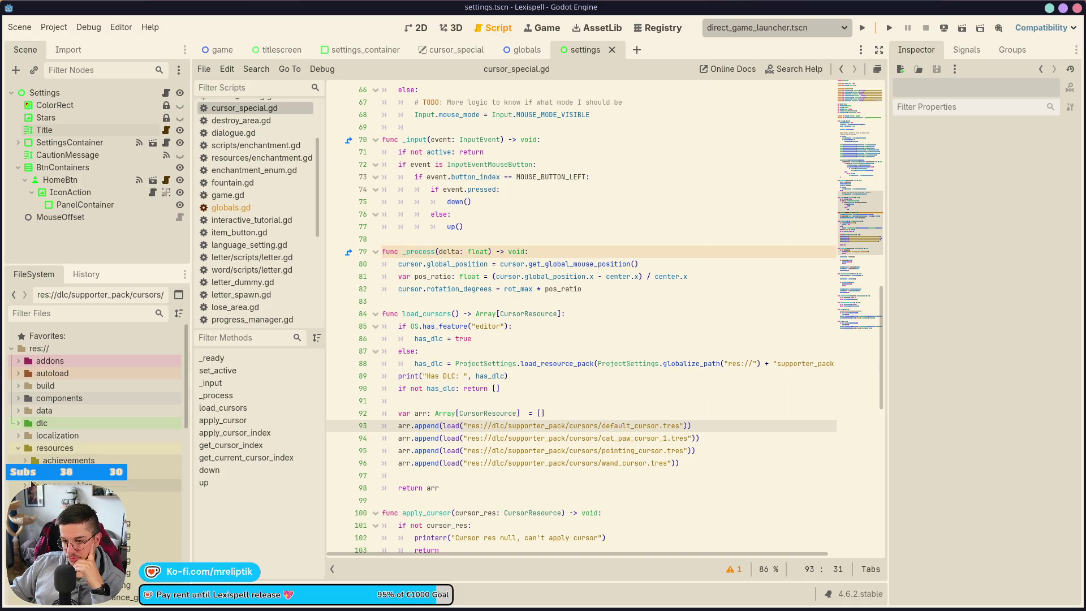
right_click(56, 448)
Step: Create a new 'cursors' folder inside resources
mouse_move(109, 410)
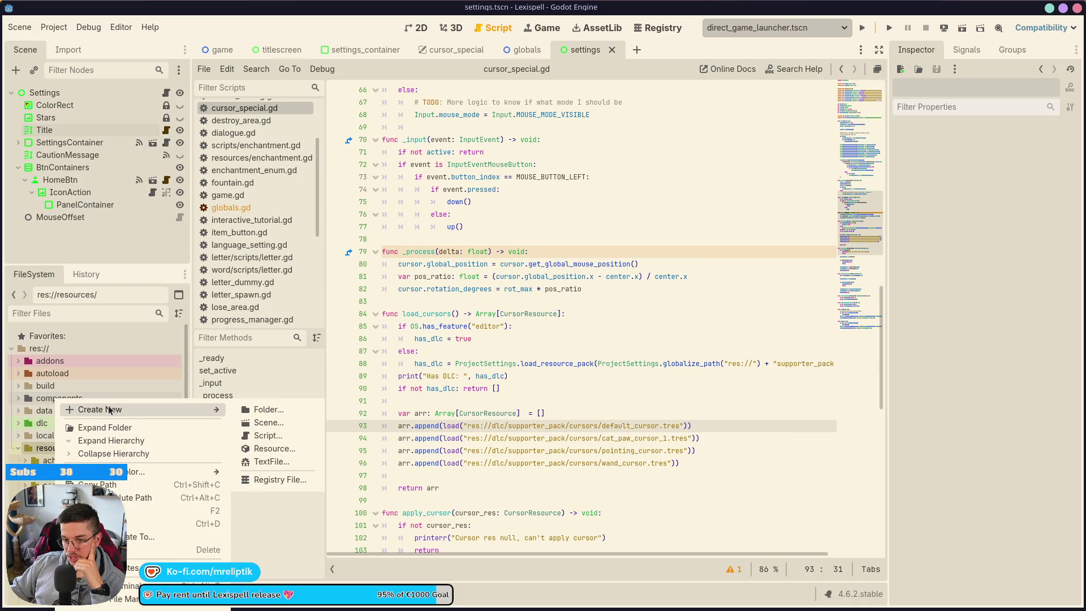
left_click(278, 414)
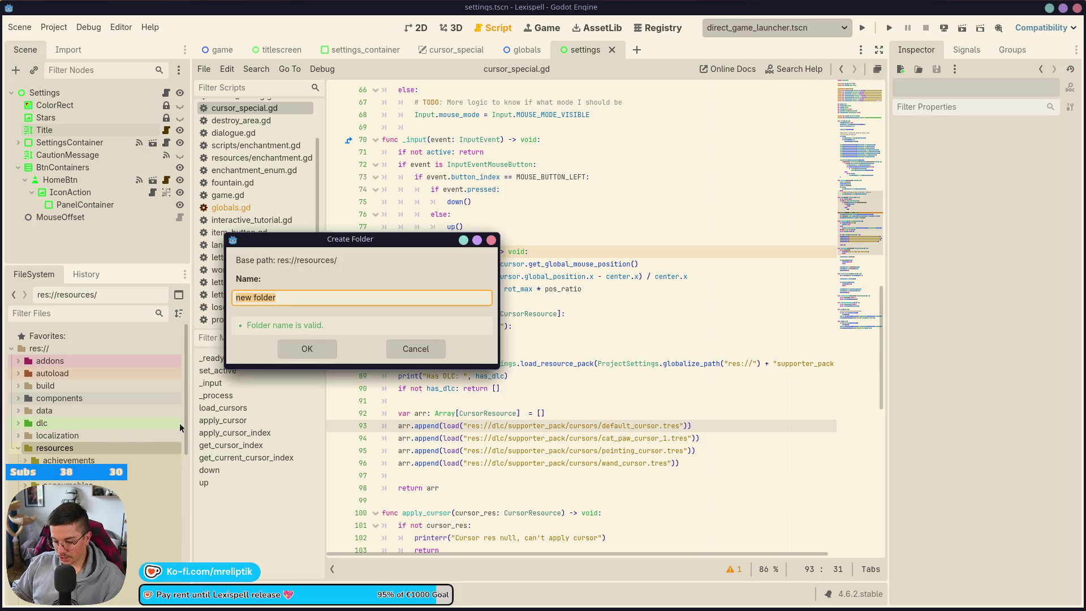
type("cursors")
key("Return")
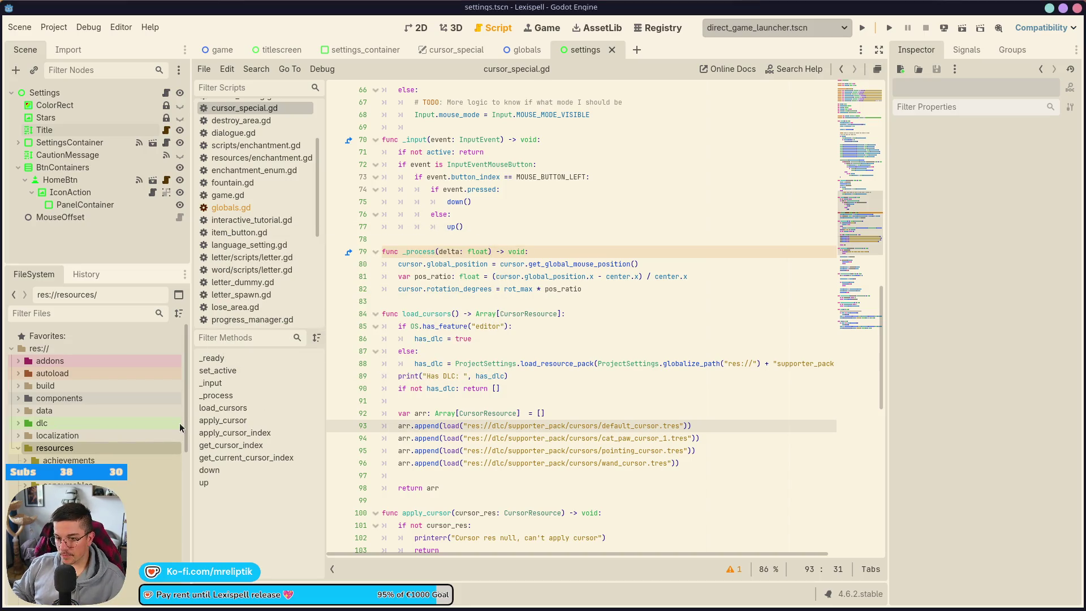
Step: Move default_cursor.tres into resources/cursors
left_click(18, 423)
scroll(82, 430, "down", 3)
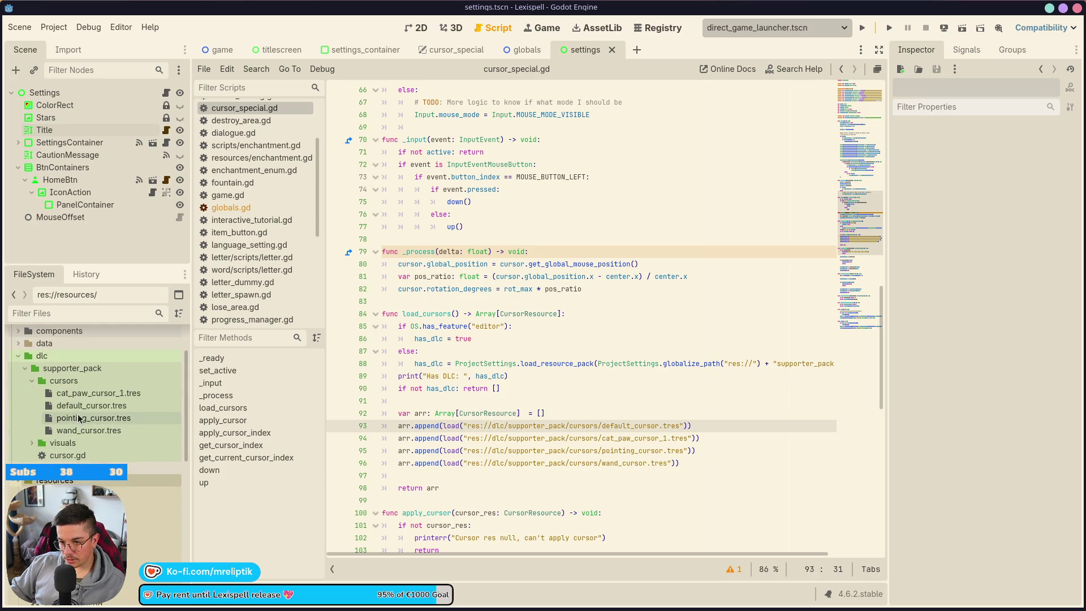
mouse_move(79, 405)
left_mouse_down()
mouse_move(113, 479)
mouse_move(116, 527)
left_mouse_up()
left_click(314, 320)
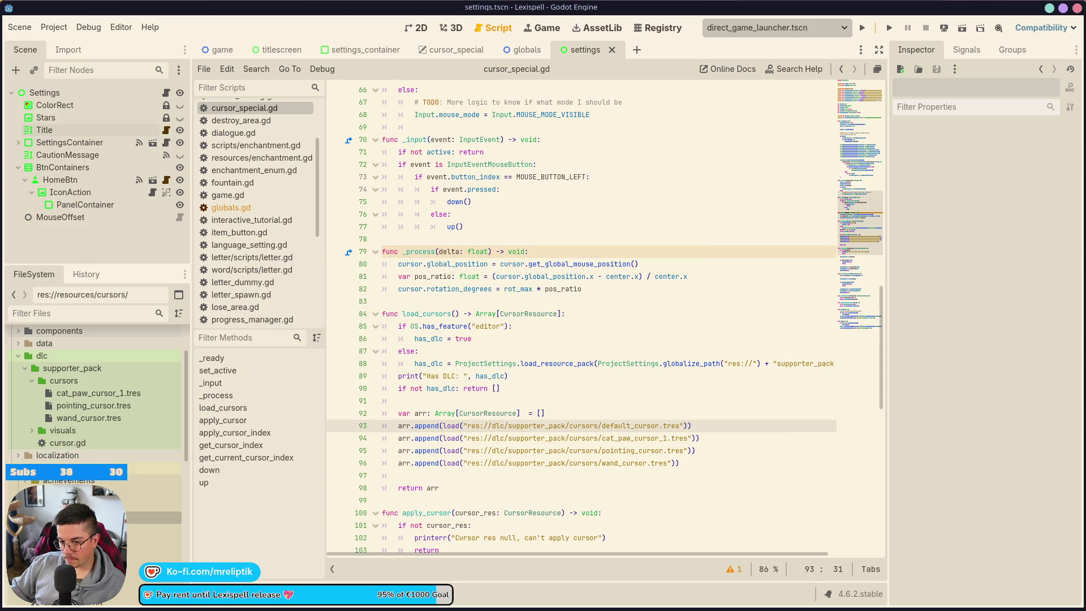
Step: Replace line 93's load() path with default_cursor.tres's new location and save the script
left_click(604, 425)
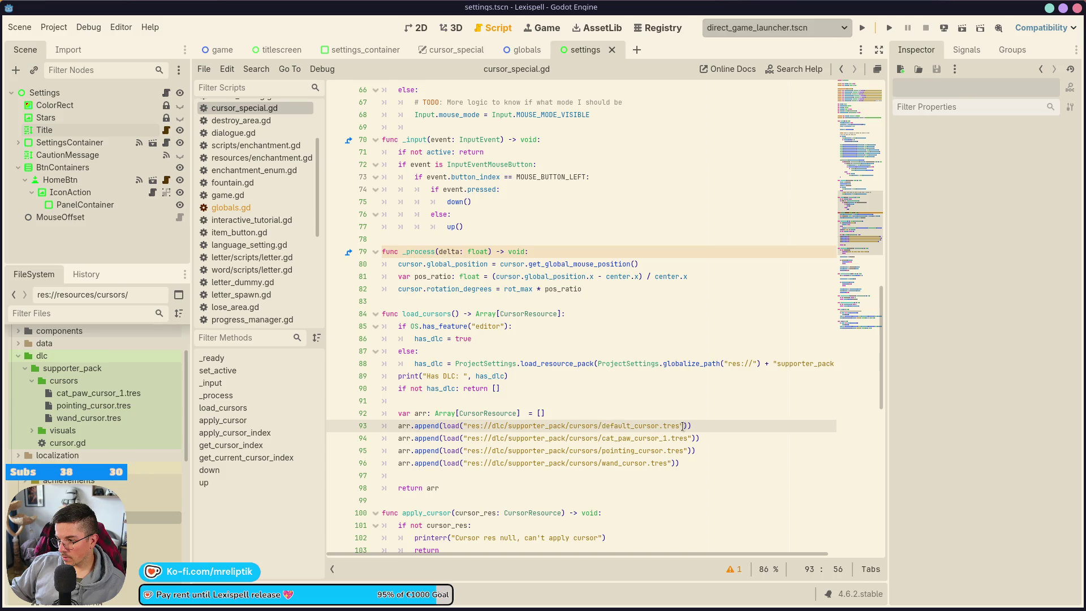
left_click_drag(688, 425, 462, 426)
key("BackSpace")
mouse_move(153, 530)
left_mouse_down()
mouse_move(155, 543)
mouse_move(461, 450)
mouse_move(462, 428)
left_mouse_up()
key("ctrl+s")
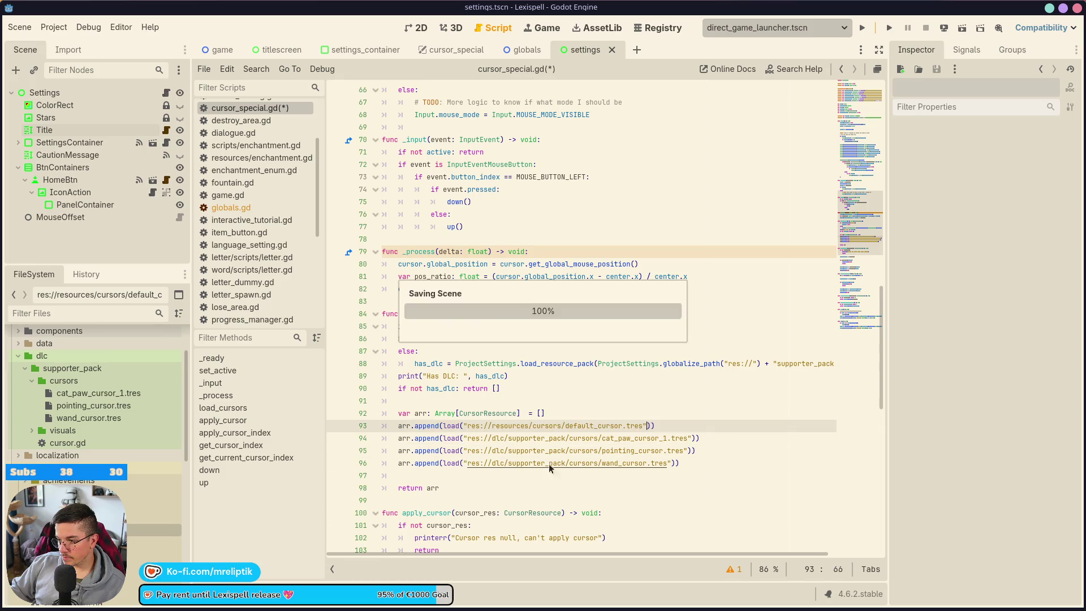
left_click(663, 425)
Step: Move the arr declaration and default cursor append above the 'if not has_dlc' check
mouse_move(640, 425)
left_mouse_down()
mouse_move(383, 425)
mouse_move(397, 416)
left_mouse_up()
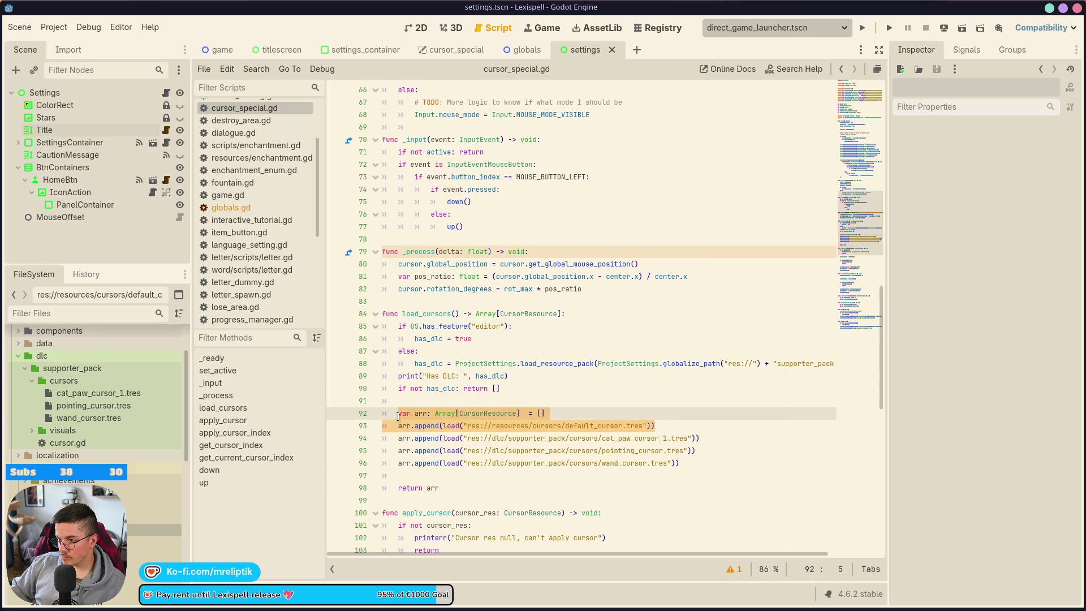
key("ctrl+x")
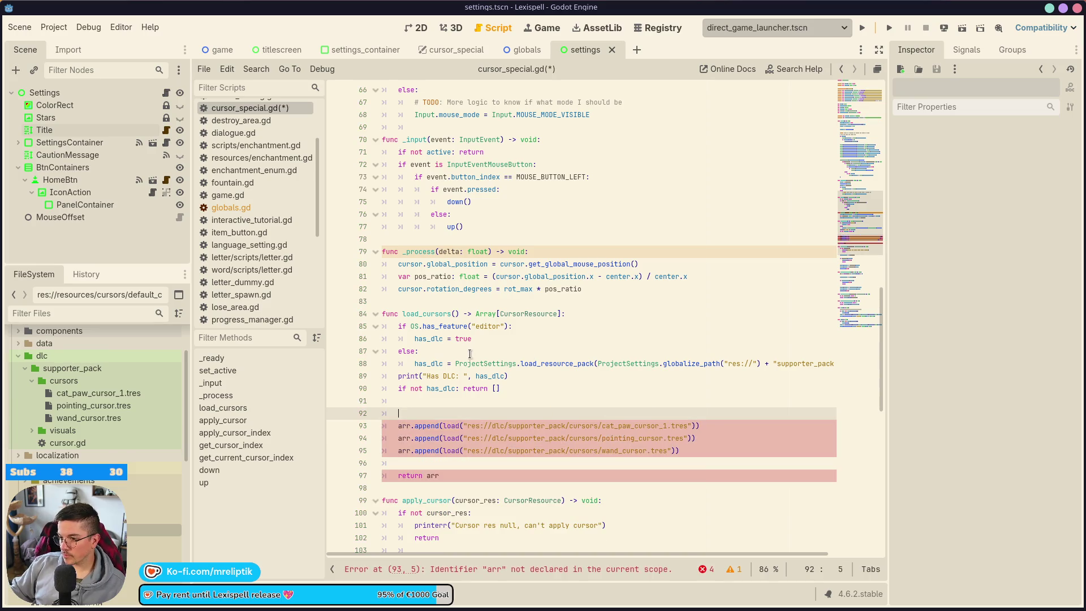
left_click(542, 387)
left_click(553, 375)
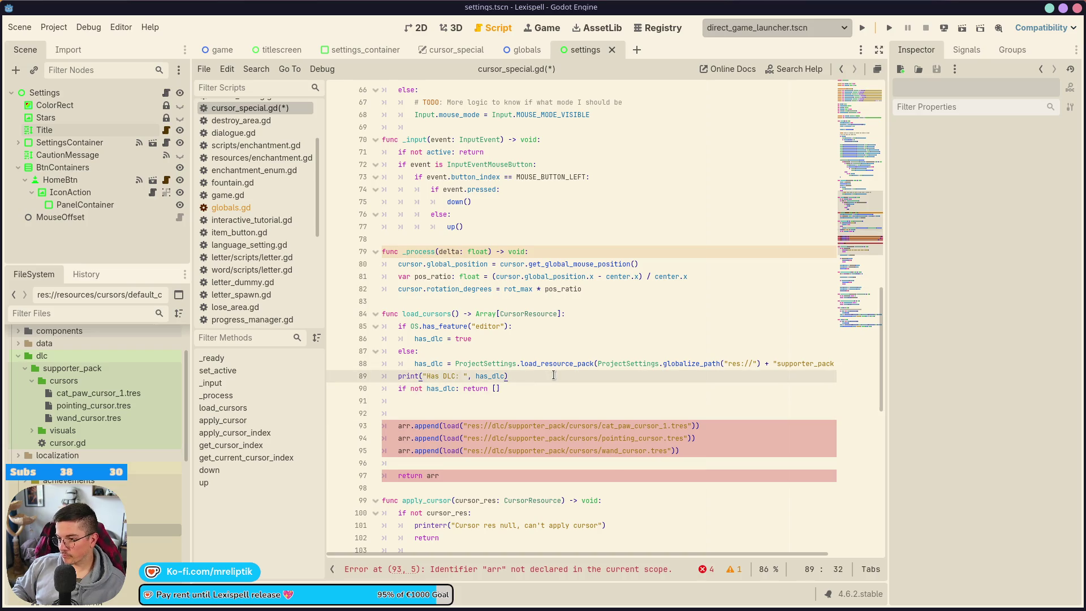
key("Return")
key("Return")
key("Return")
key("Up")
key("ctrl+v")
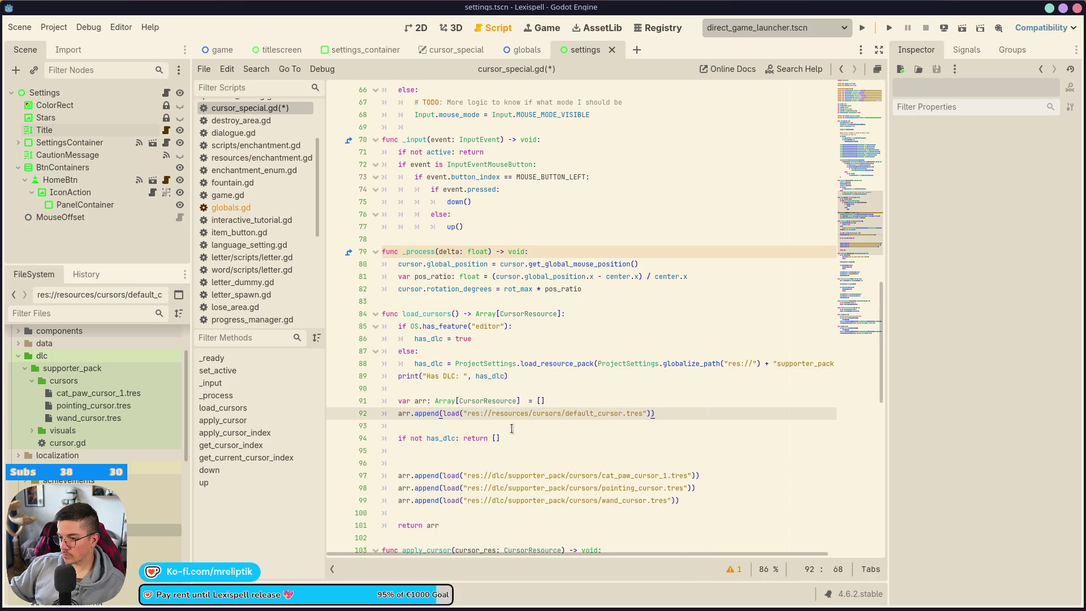
left_click(501, 439)
key("ctrl+s")
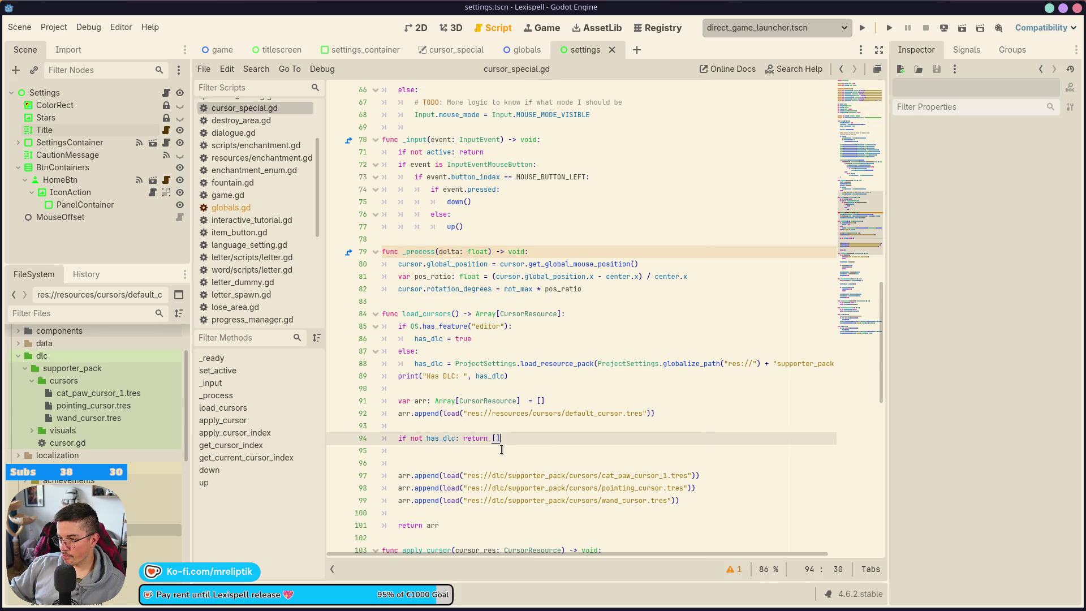
Step: Change 'return []' to 'return arr', tidy the blank lines, and save
key("BackSpace")
key("BackSpace")
type("arr")
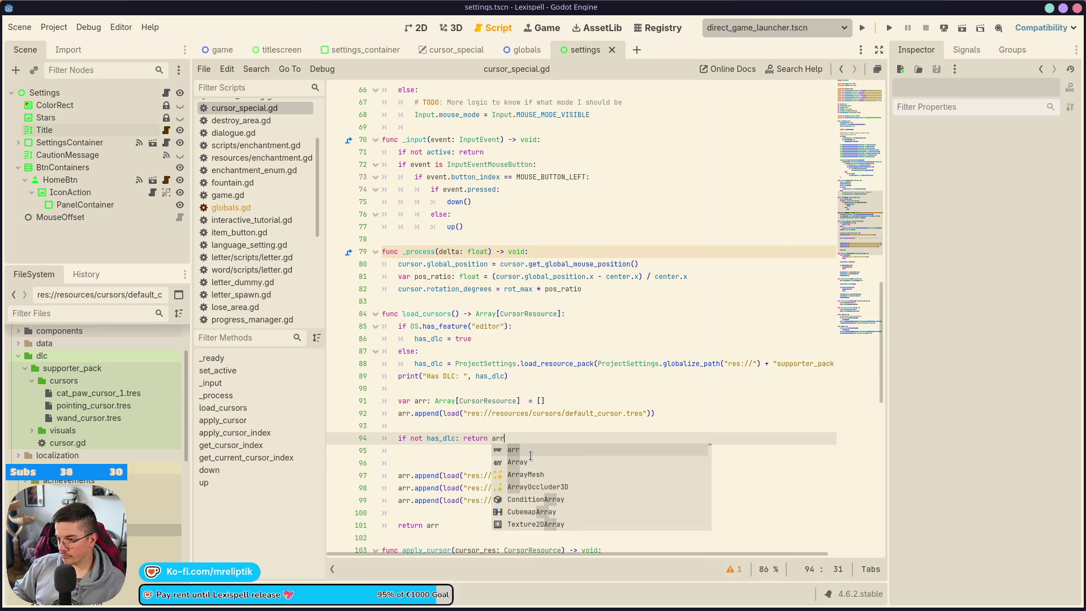
left_click(441, 453)
key("ctrl+shift+k")
key("ctrl+shift+k")
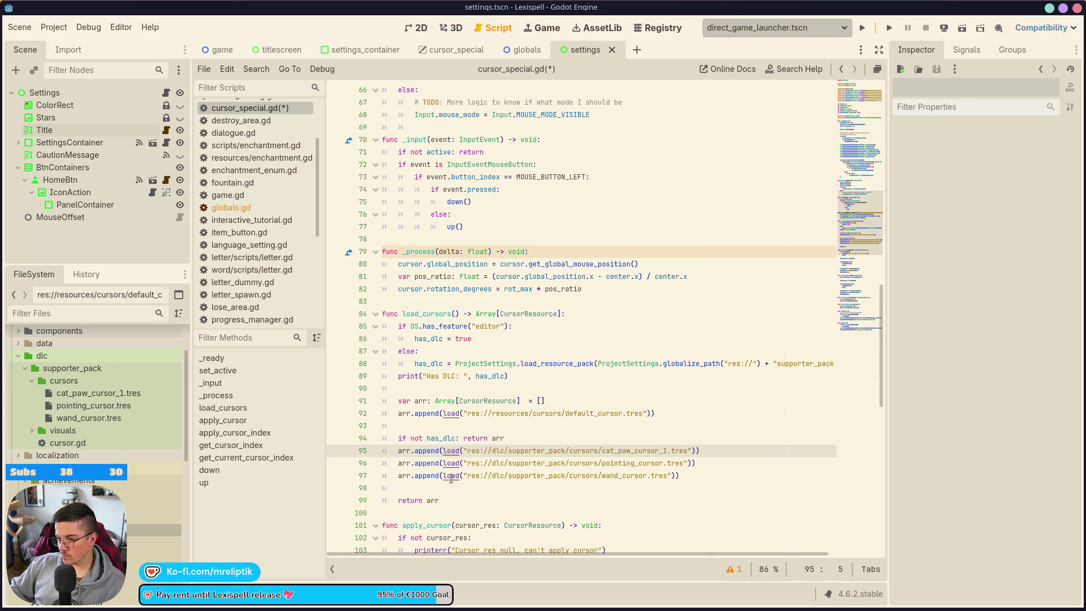
key("Return")
key("Up")
key("ctrl+s")
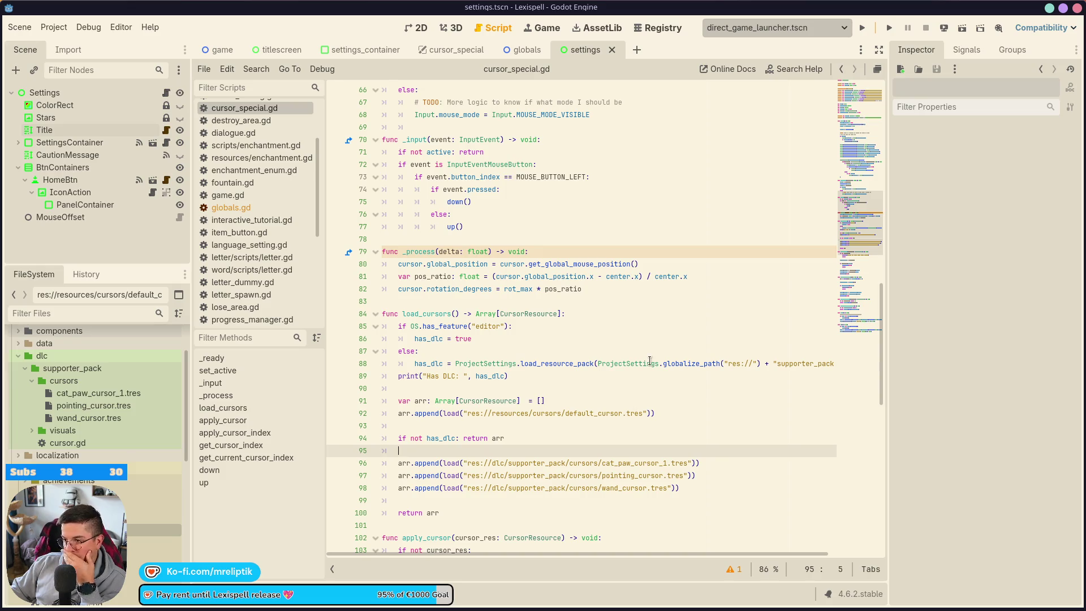
left_click(553, 423)
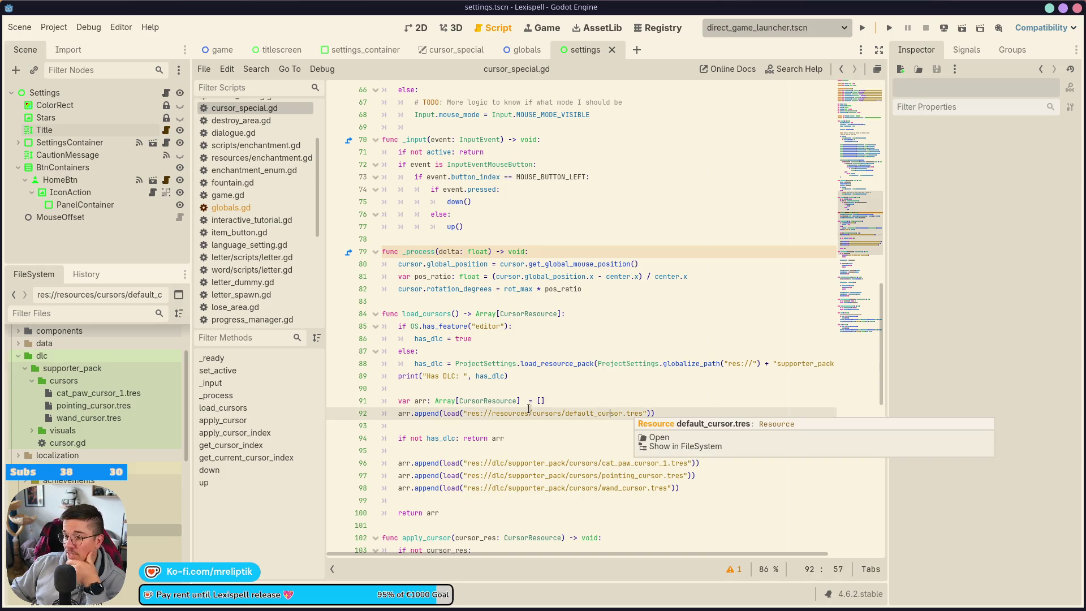
double_click(591, 413)
scroll(417, 356, "up", 3)
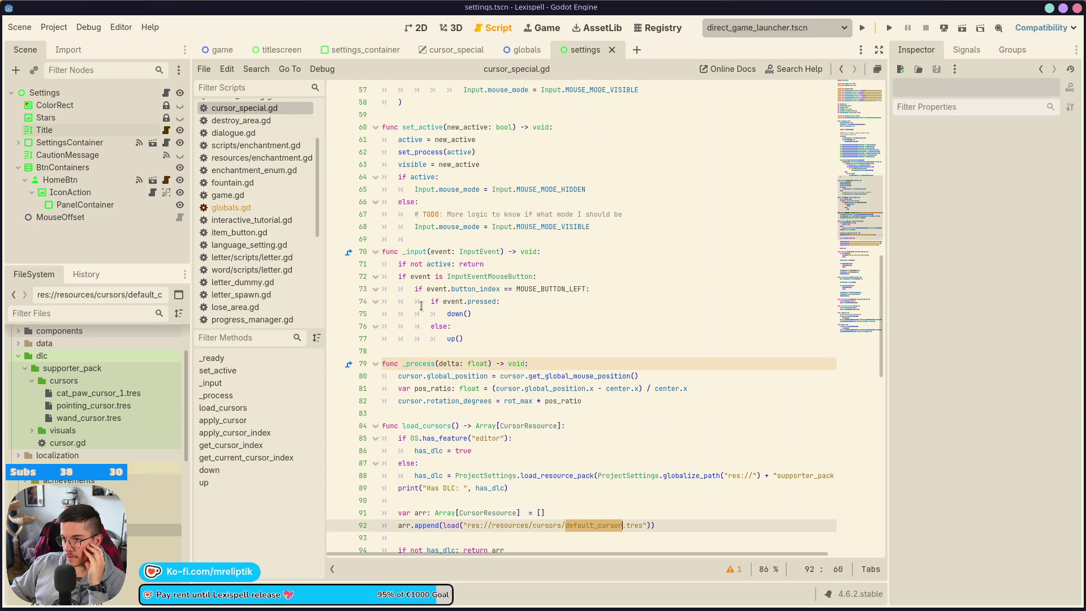
scroll(444, 248, "down", 11)
double_click(431, 241)
scroll(459, 345, "down", 2)
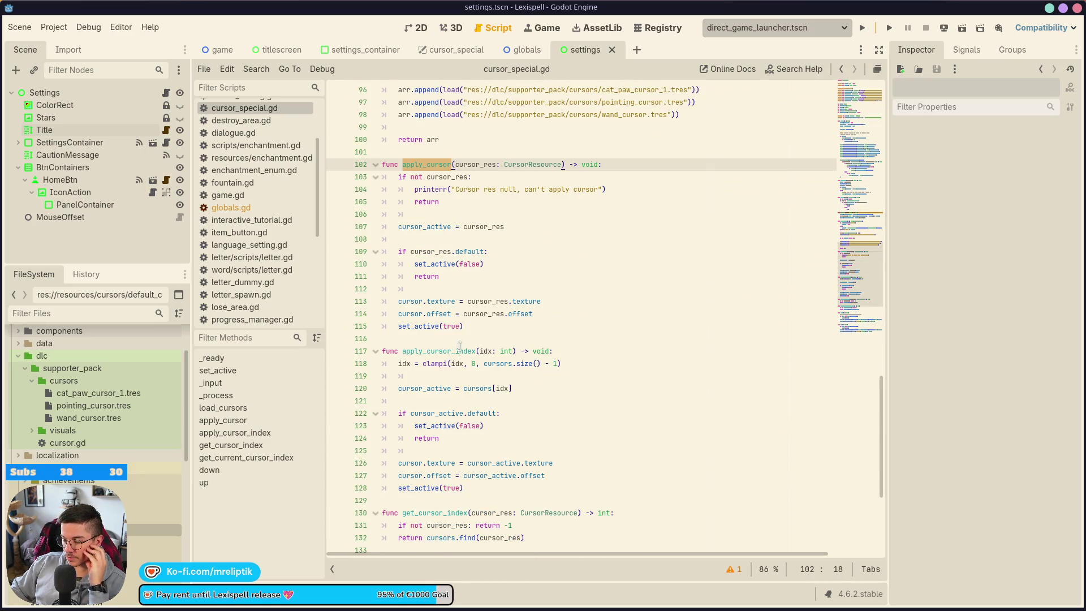
double_click(447, 226)
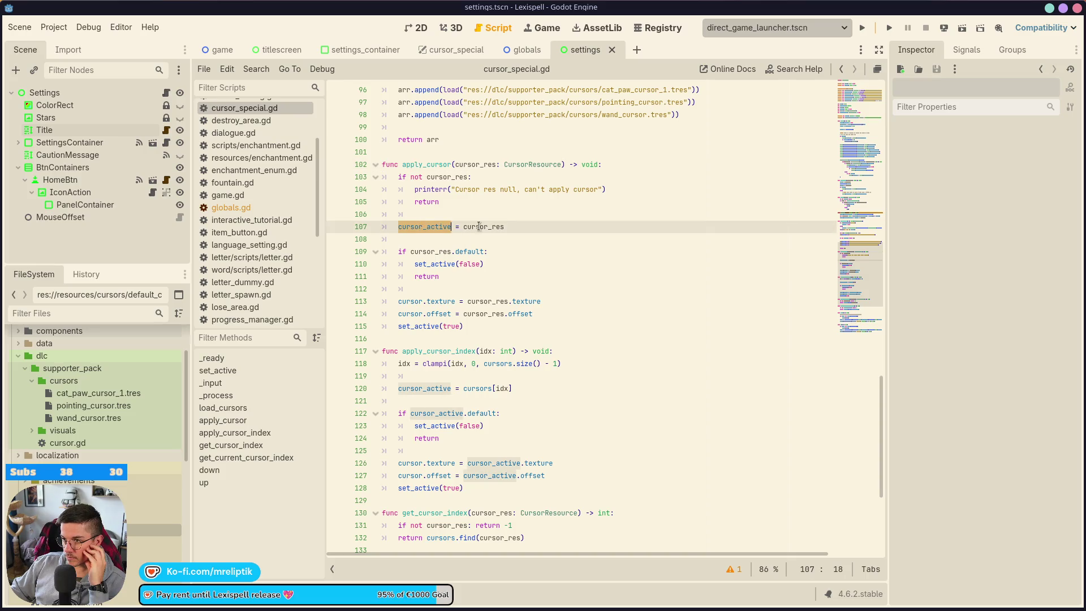
double_click(485, 226)
double_click(476, 165)
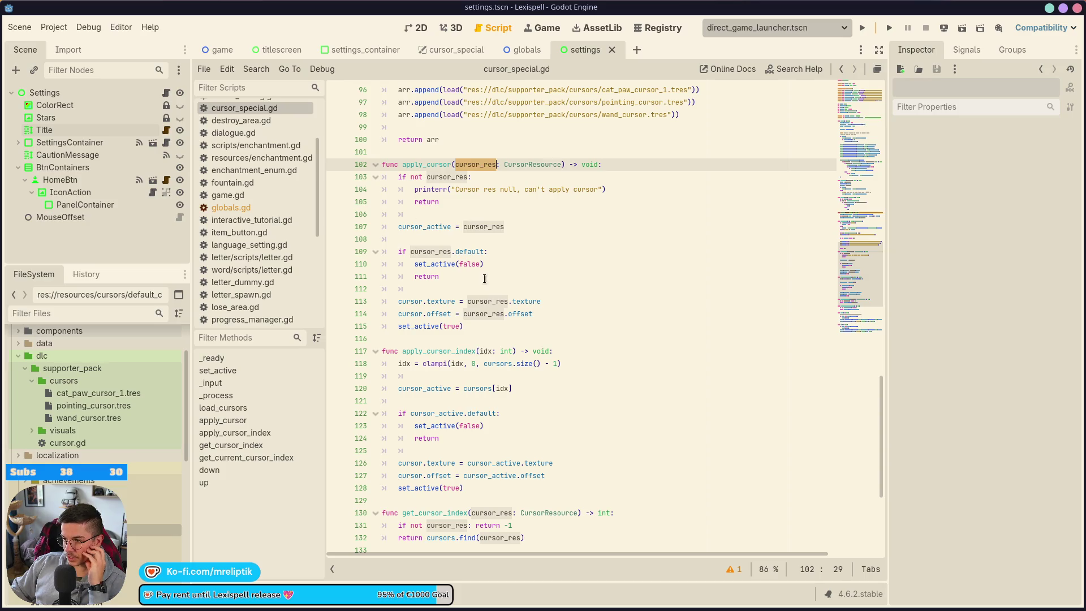
double_click(446, 351)
scroll(450, 351, "down", 2)
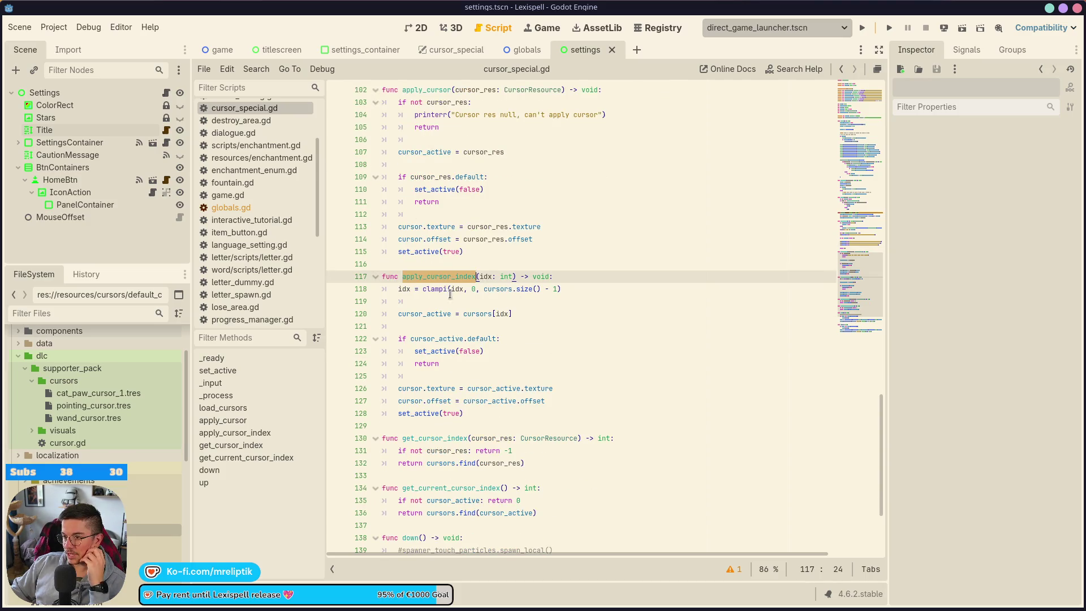
double_click(496, 293)
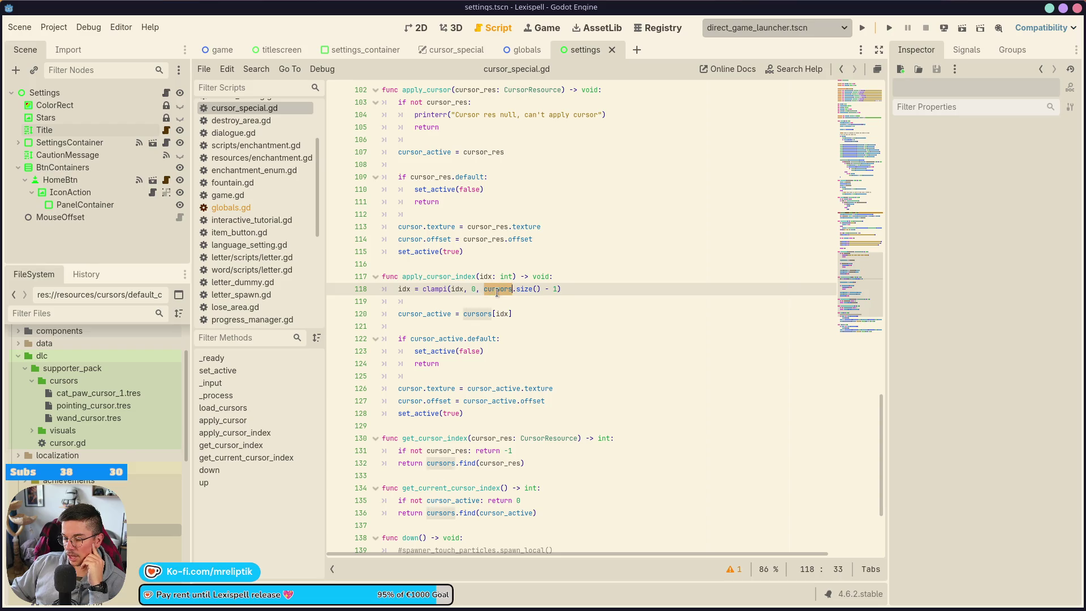
left_click(571, 288)
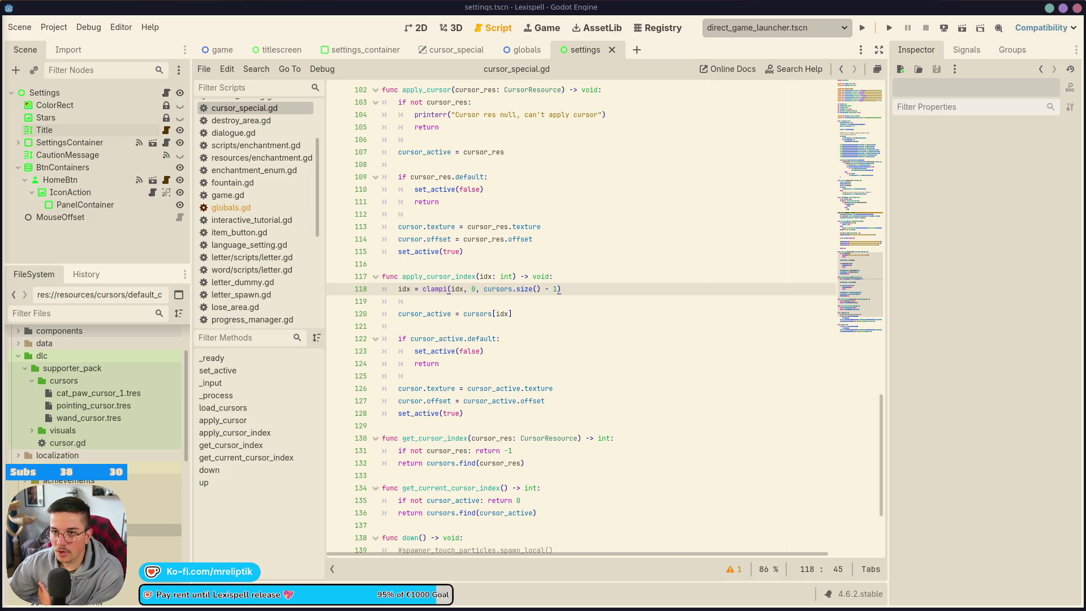
left_click(503, 320)
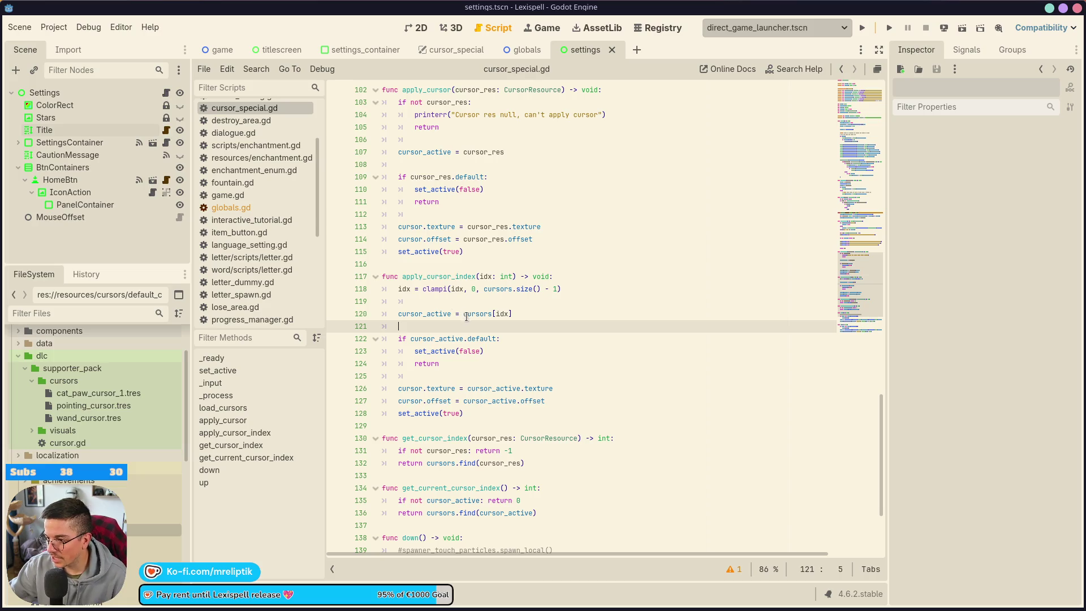
Step: Highlight the cursors references and select the Linux STEAM (Runnable) export preset
double_click(498, 289)
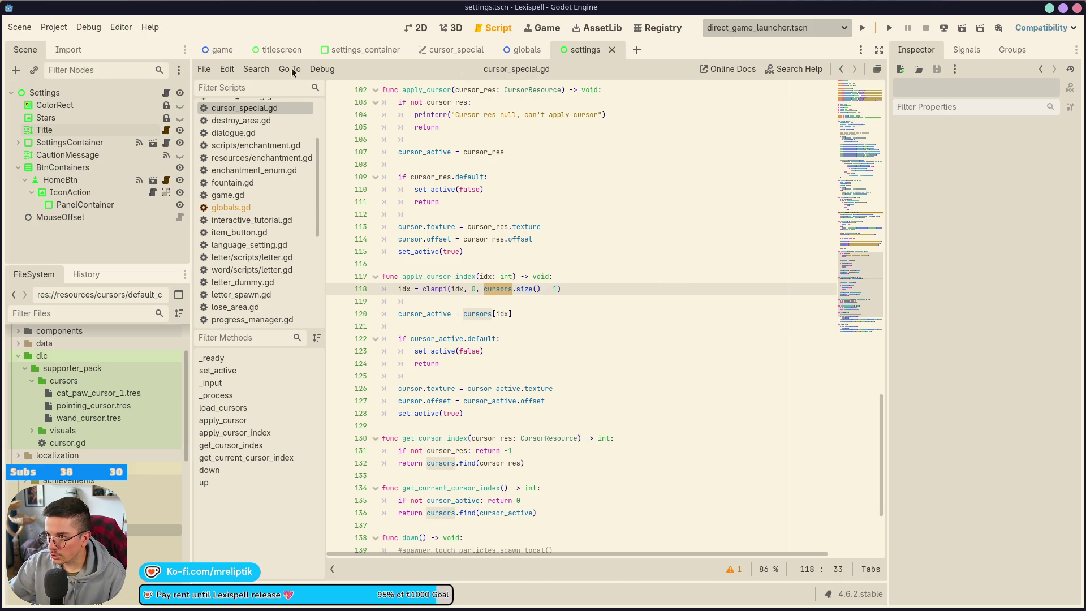
left_click(54, 27)
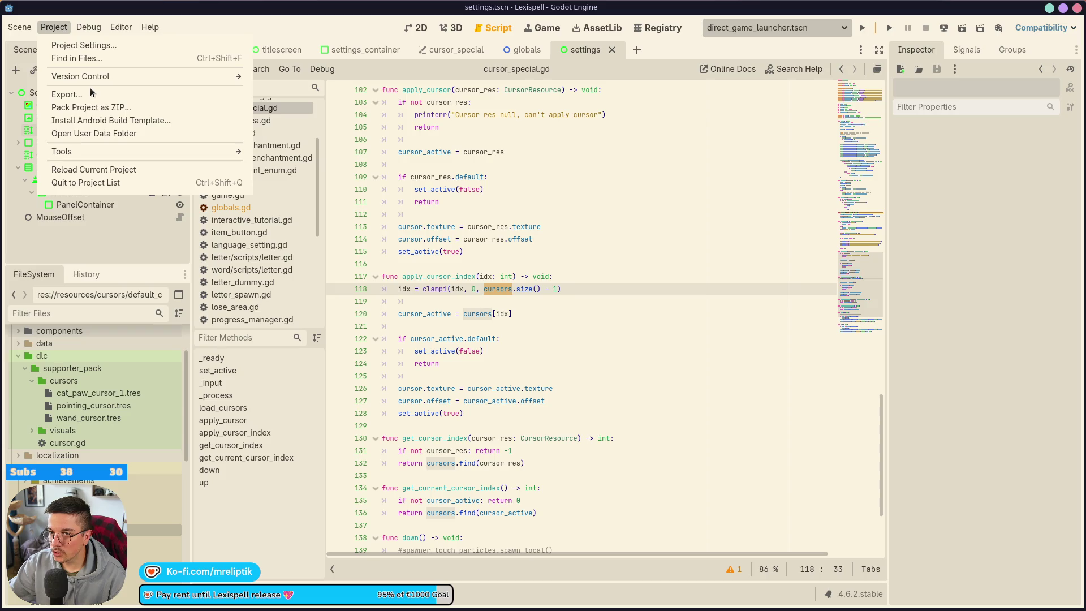
left_click(90, 92)
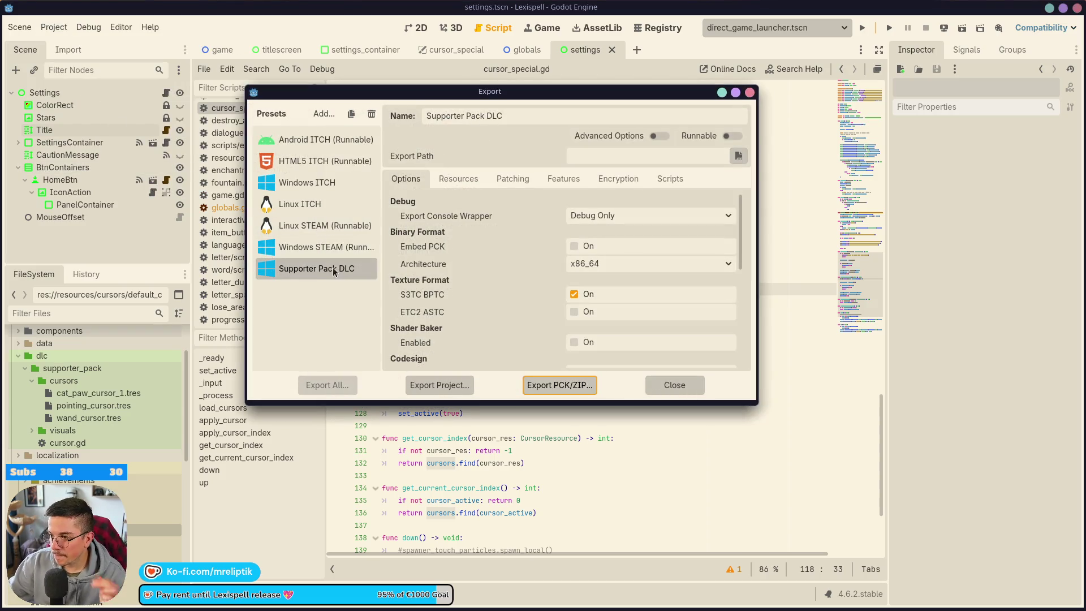
left_click(317, 225)
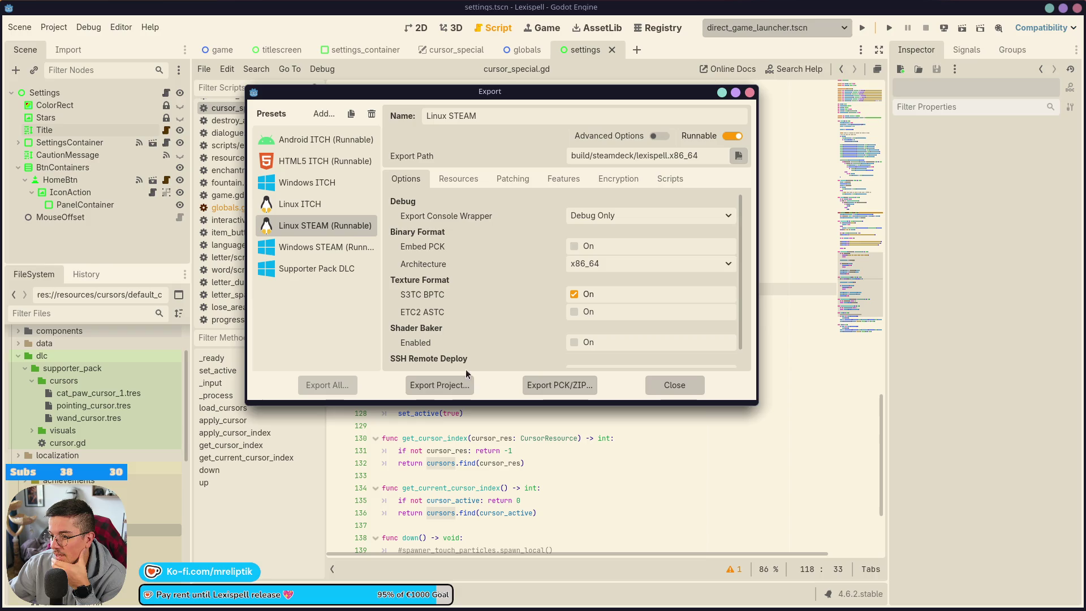
Step: Export the Linux build, overwriting build/steamdeck/lexispell.x86_64
left_click(425, 386)
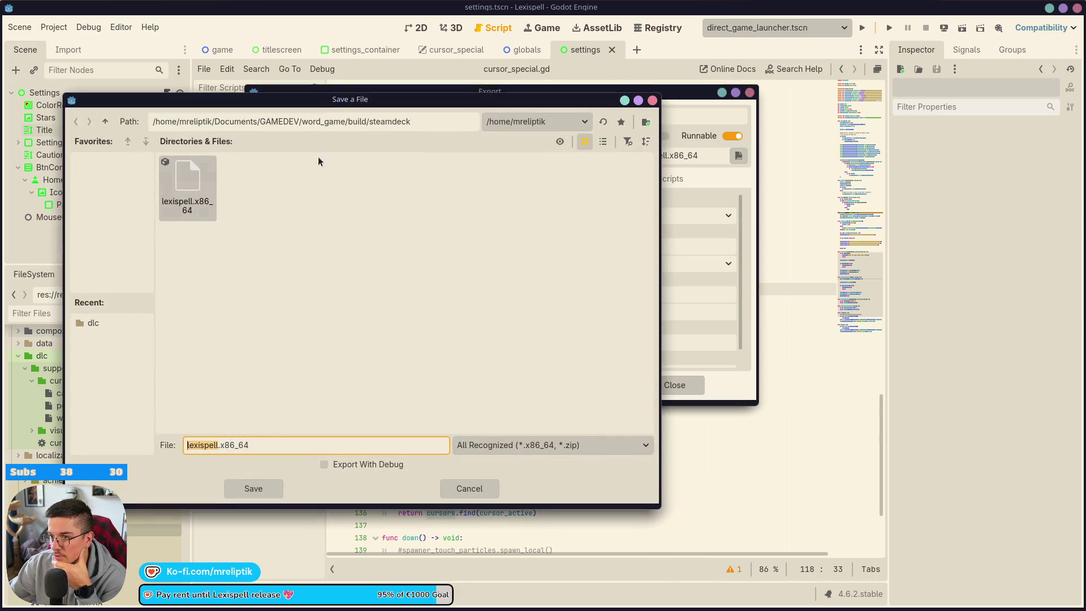
left_click(252, 489)
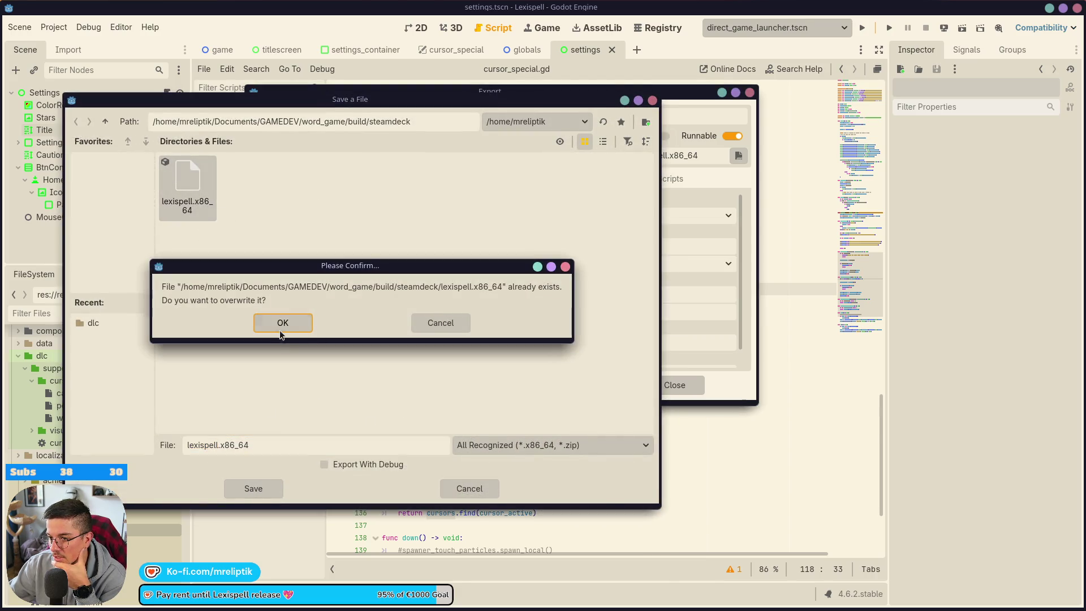
left_click(281, 332)
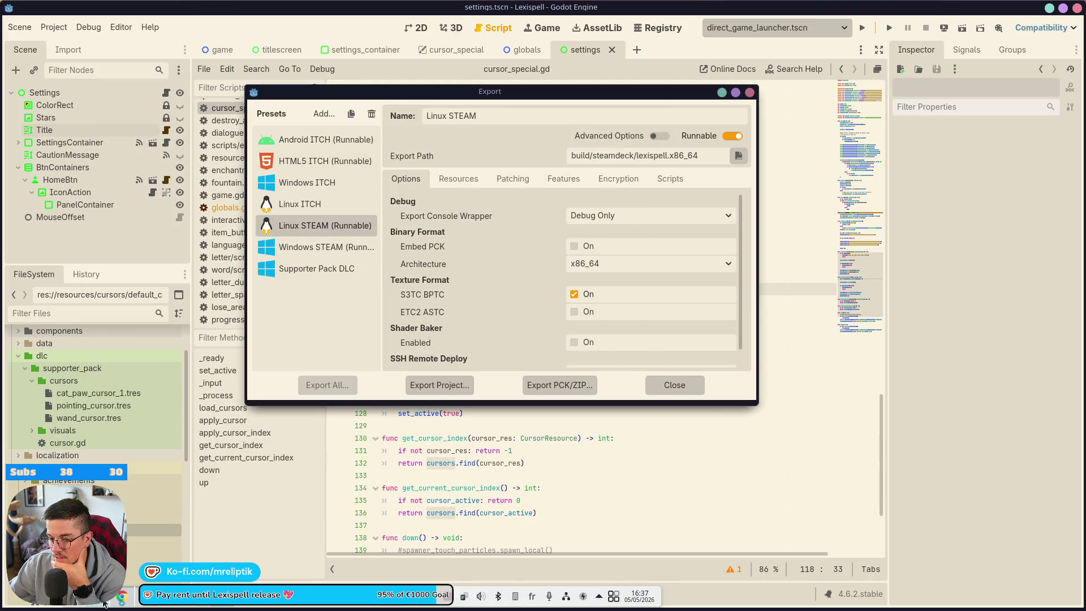
left_click(105, 604)
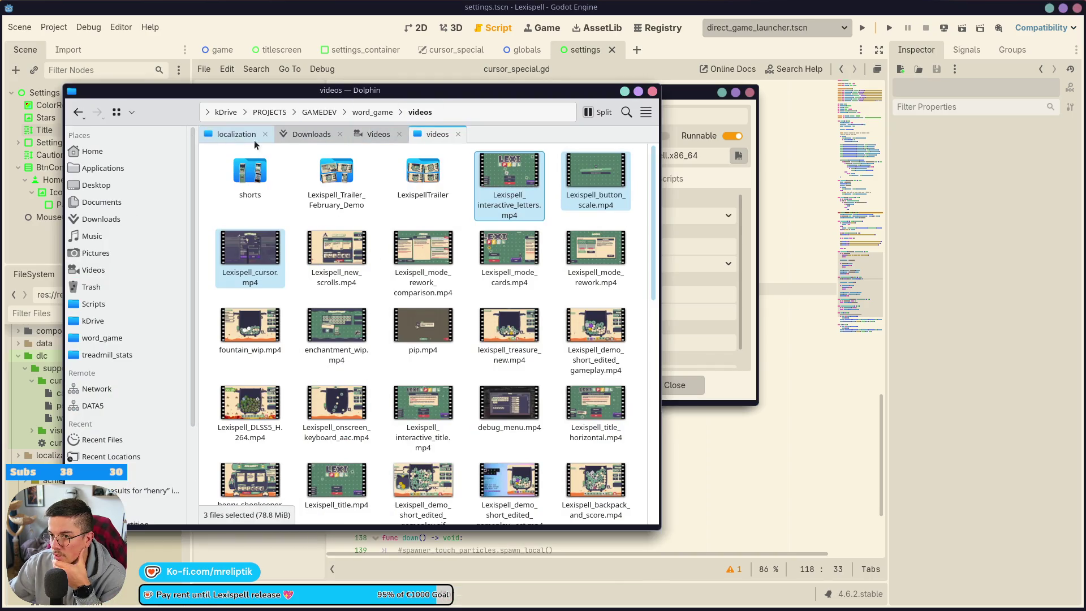
Step: Browse Dolphin to word_game/build/steamdeck and launch lexispell.x86_64
left_click(254, 138)
left_click(229, 112)
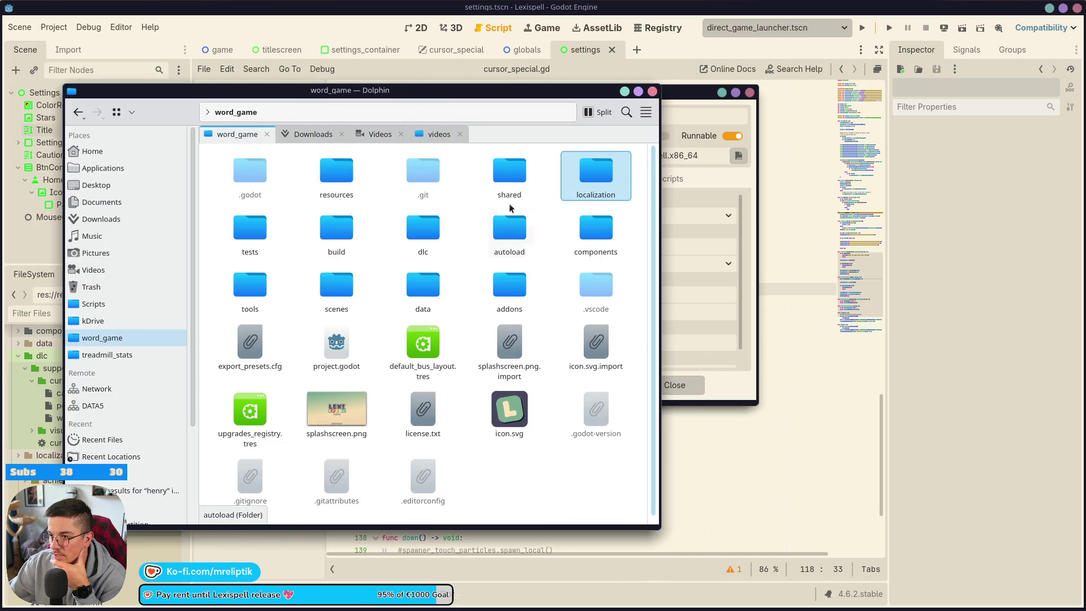
double_click(358, 226)
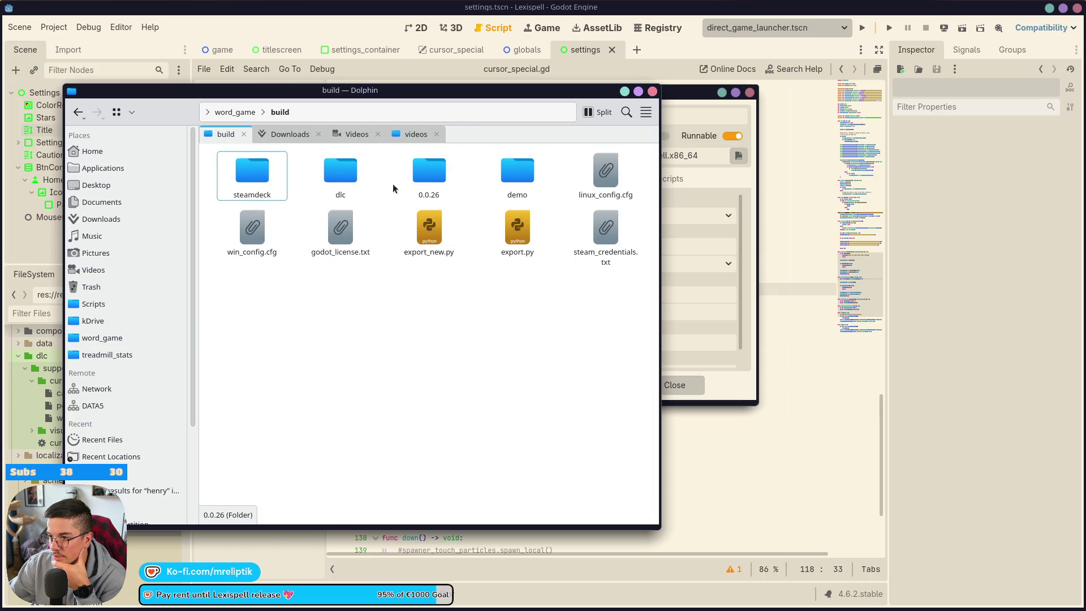
double_click(249, 187)
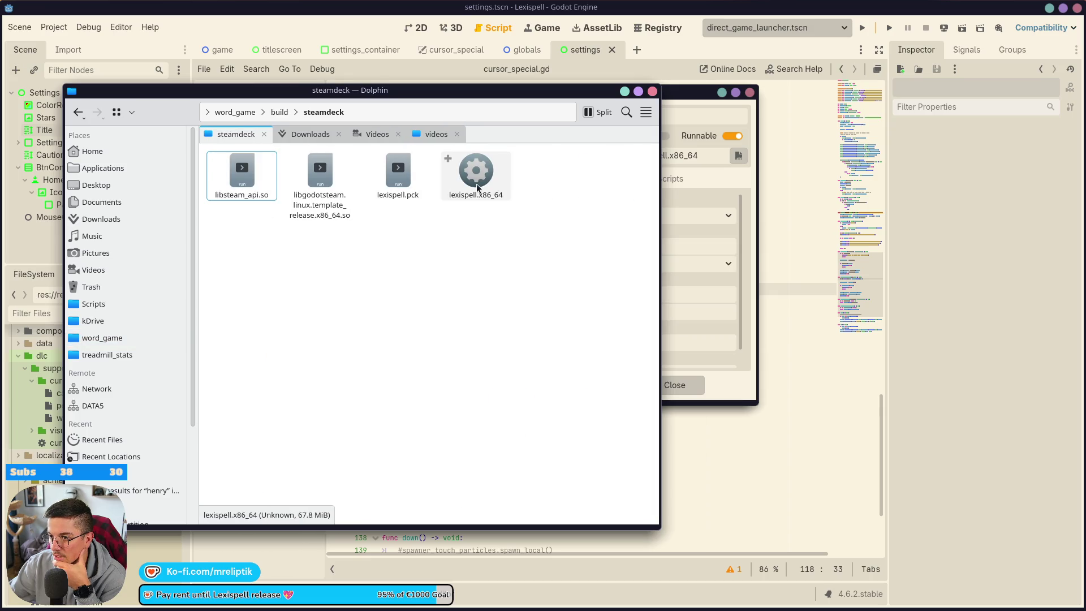
right_click(449, 277)
mouse_move(495, 398)
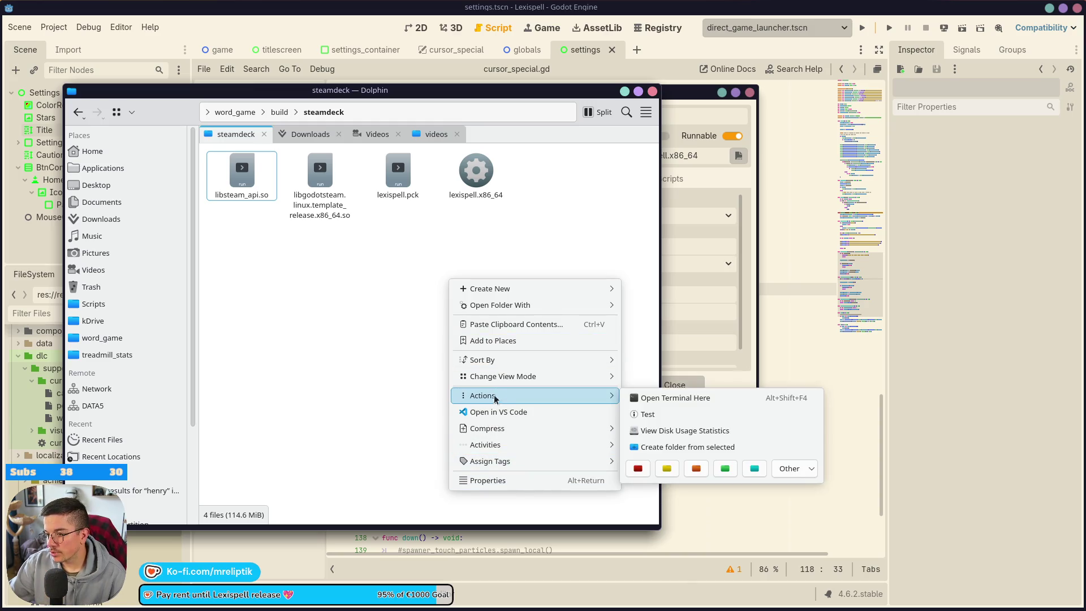
double_click(475, 170)
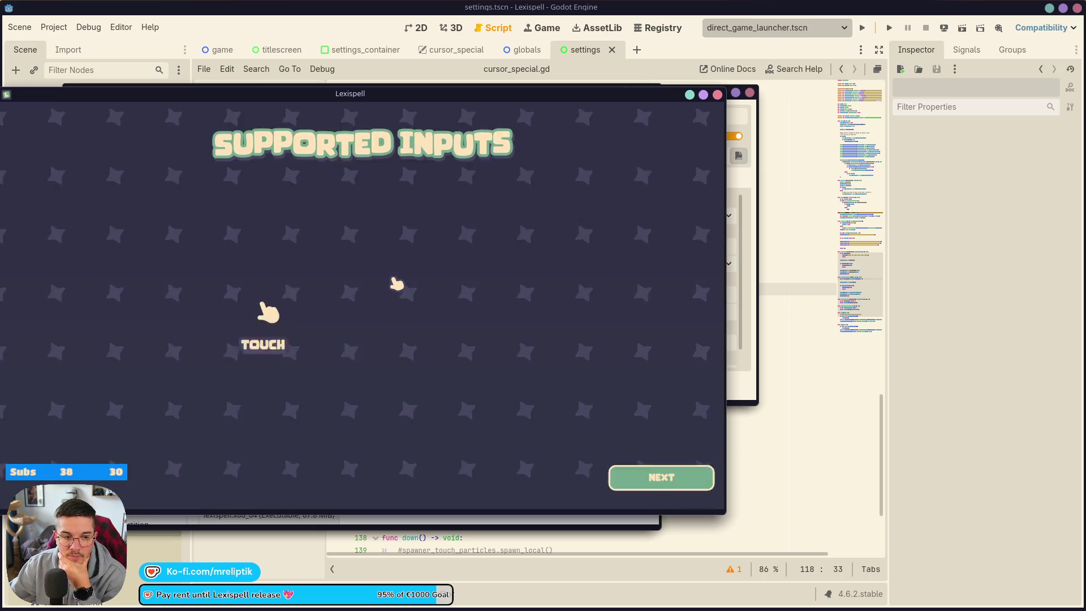
Step: Continue past the Supported Inputs screen and open the game's Settings page
left_click(650, 473)
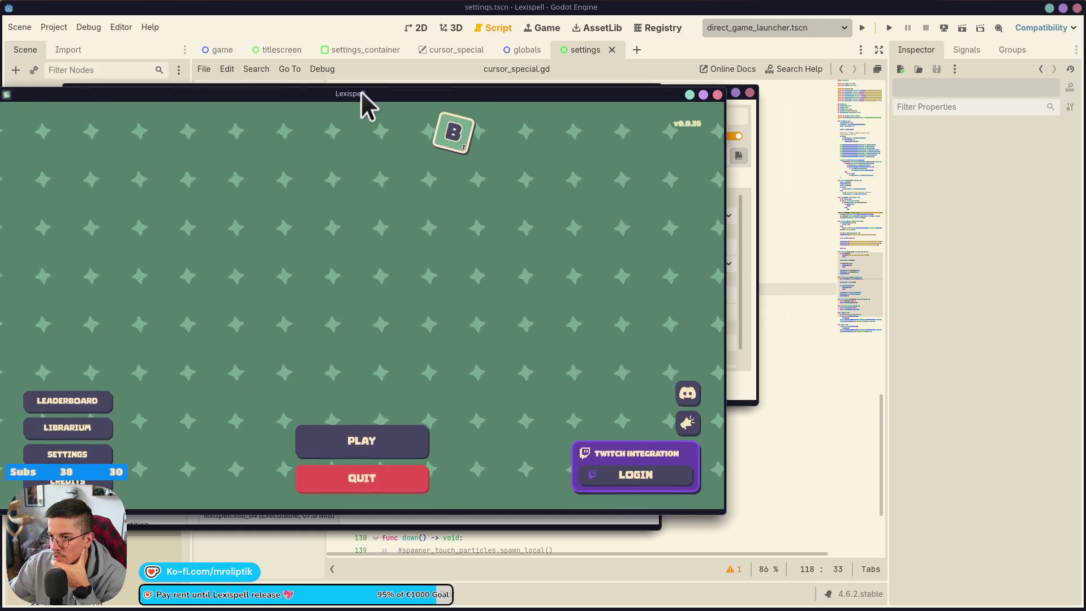
left_click_drag(361, 93, 466, 99)
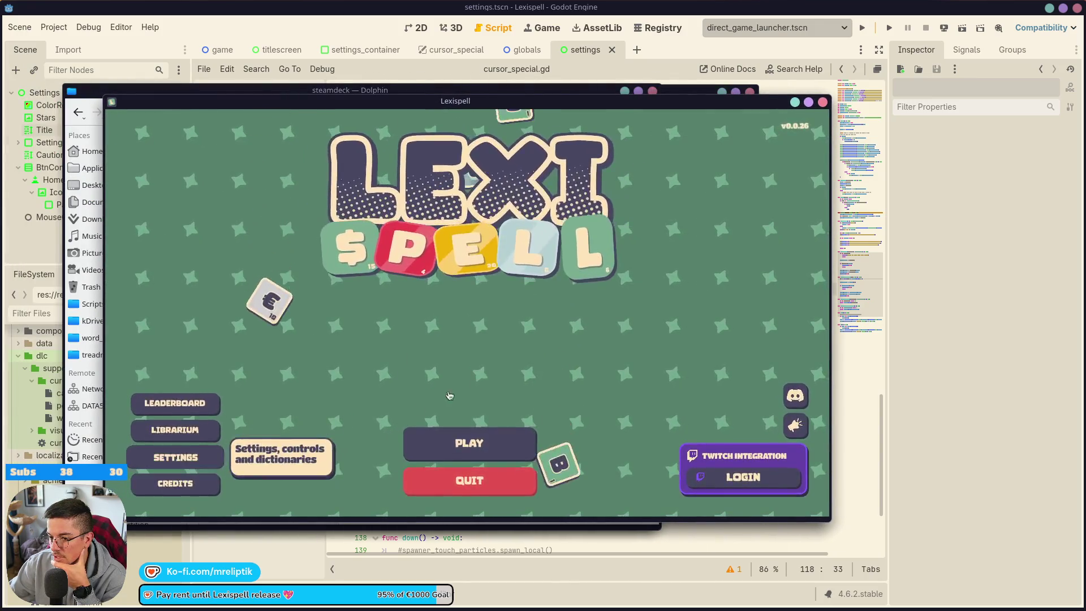
left_click(181, 458)
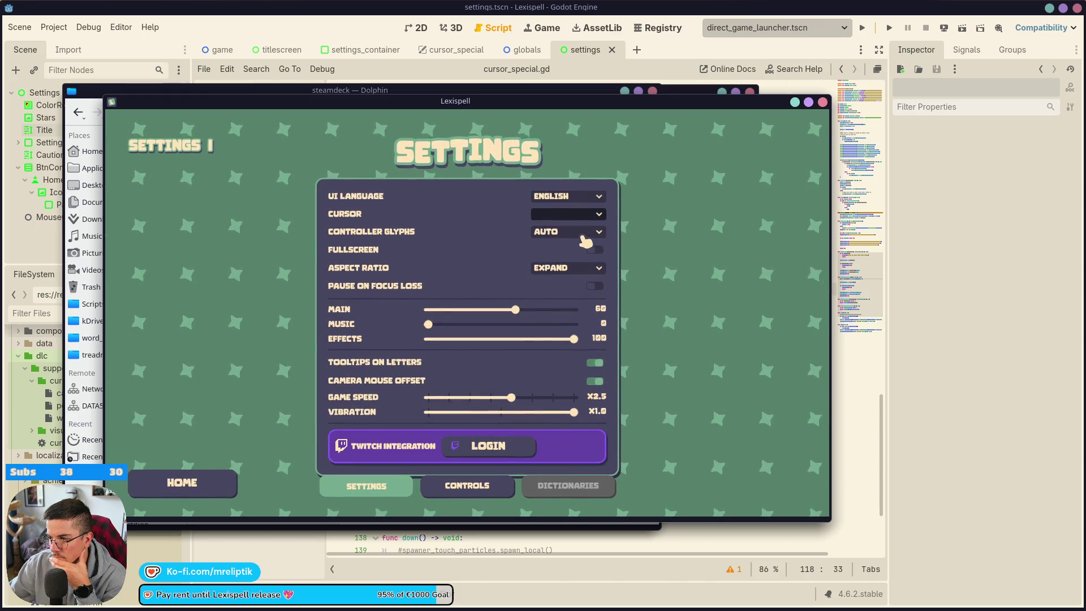
Step: Leave Controller Glyphs on AUTO, enable Camera Mouse Offset, and return to the title screen
left_click(583, 232)
left_click(583, 232)
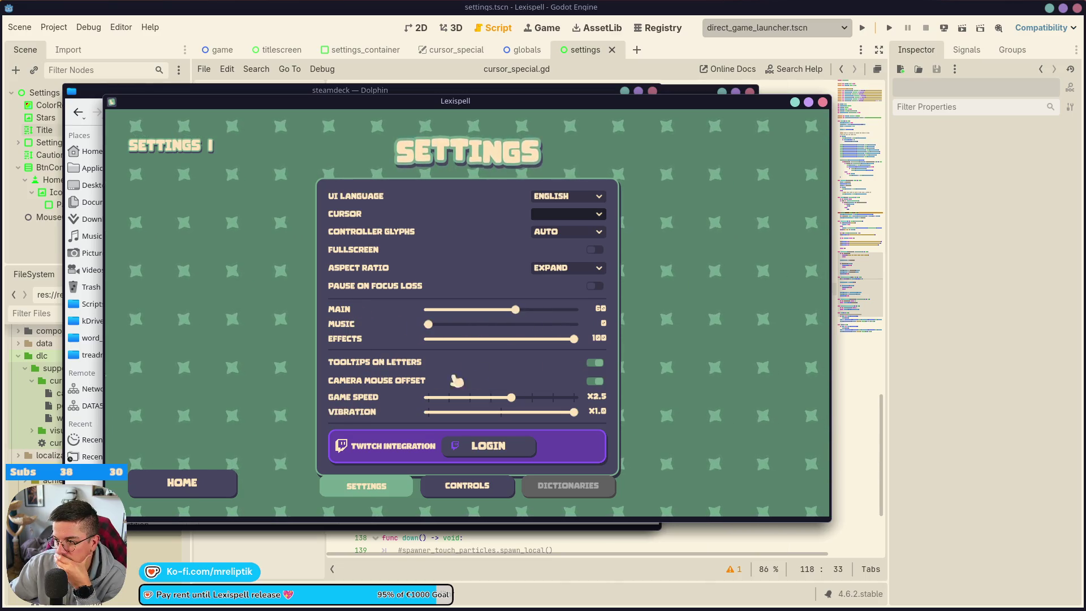
left_click(595, 378)
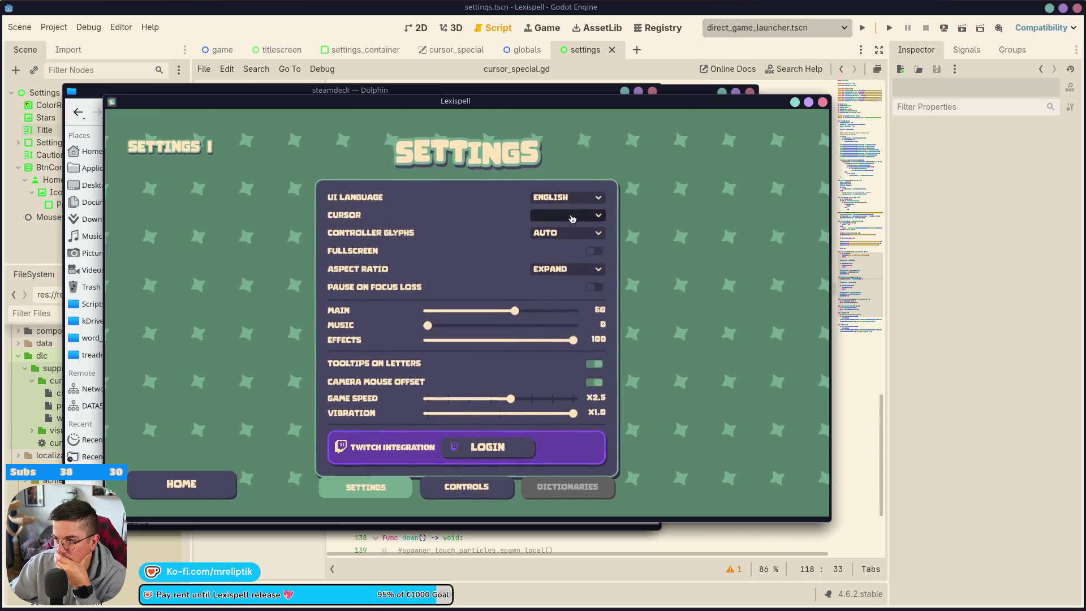
left_click(186, 488)
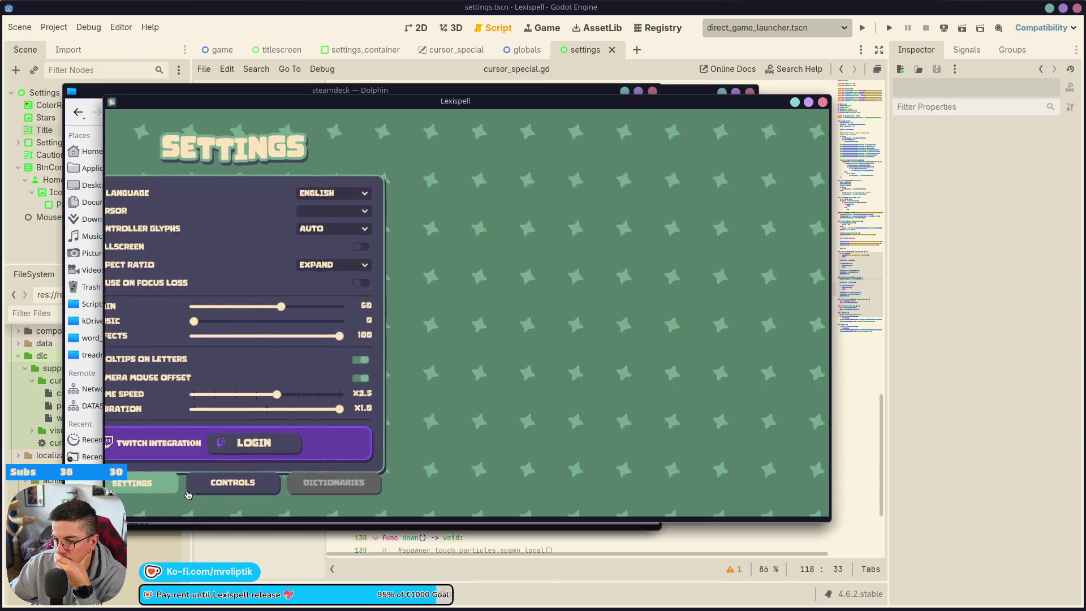
Step: Close the running game and check supporter_pack.pck in the build/dlc folder
left_click(823, 102)
left_click(283, 112)
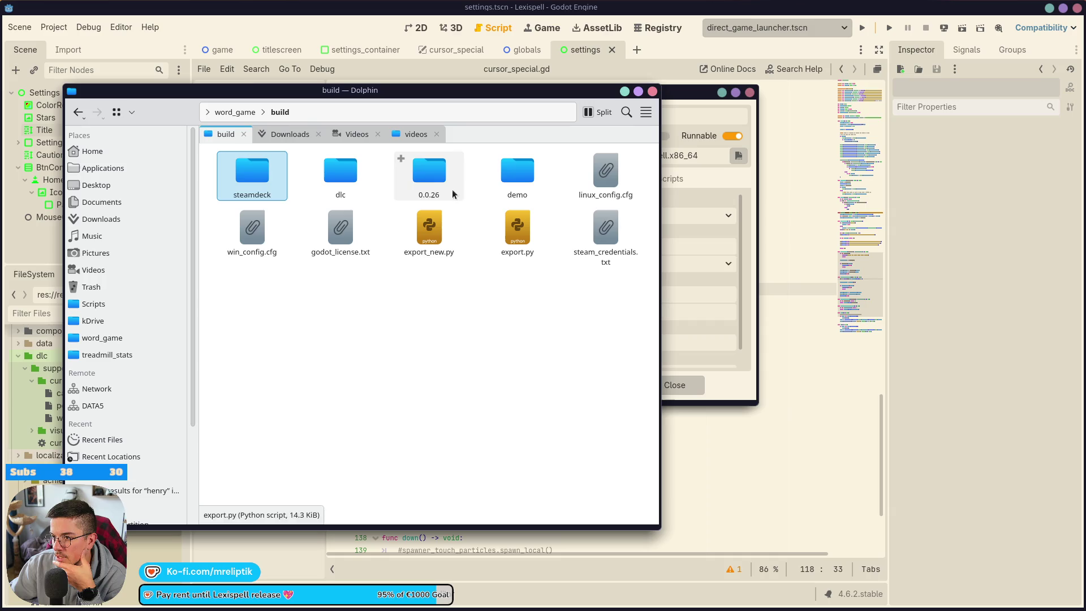
double_click(340, 172)
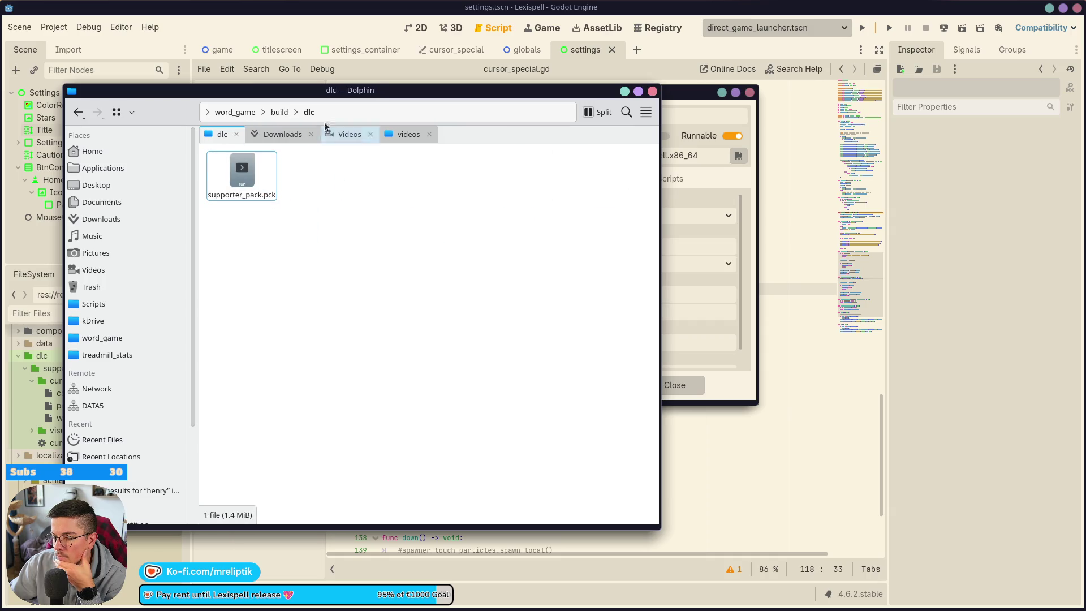
left_click(280, 112)
left_click_drag(350, 90, 96, 121)
Step: Re-export the Supporter Pack DLC preset over build/dlc/supporter_pack.pck, then close the export window
left_click(529, 128)
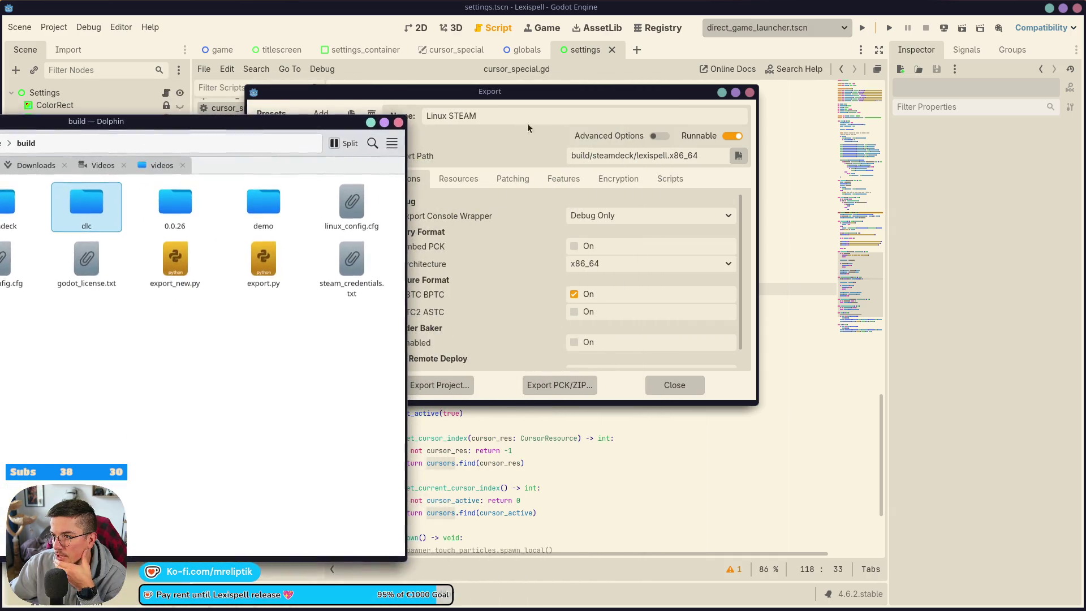
left_click(317, 268)
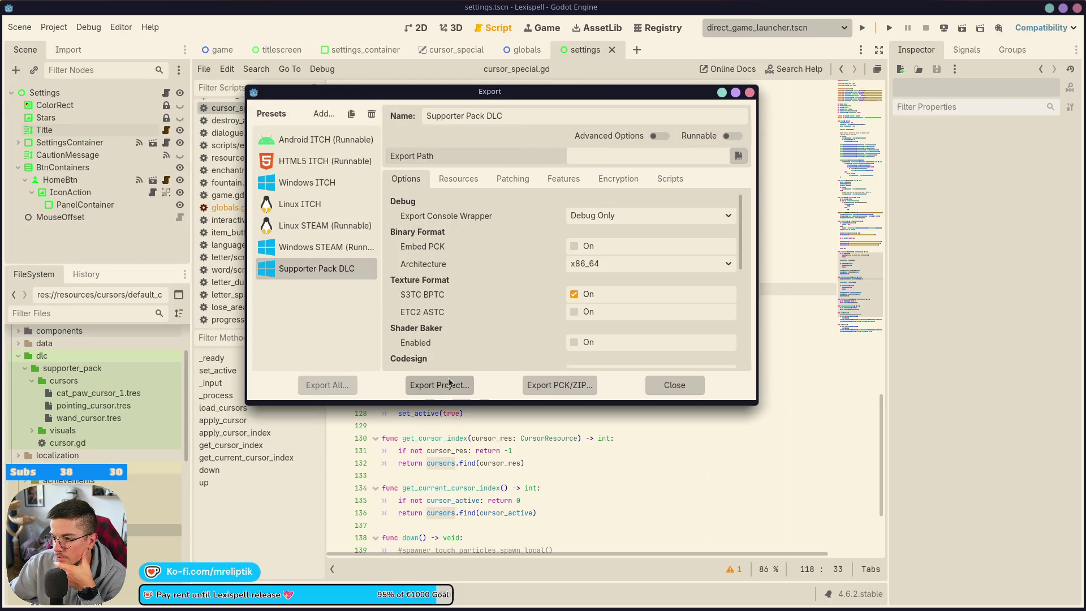
left_click(560, 384)
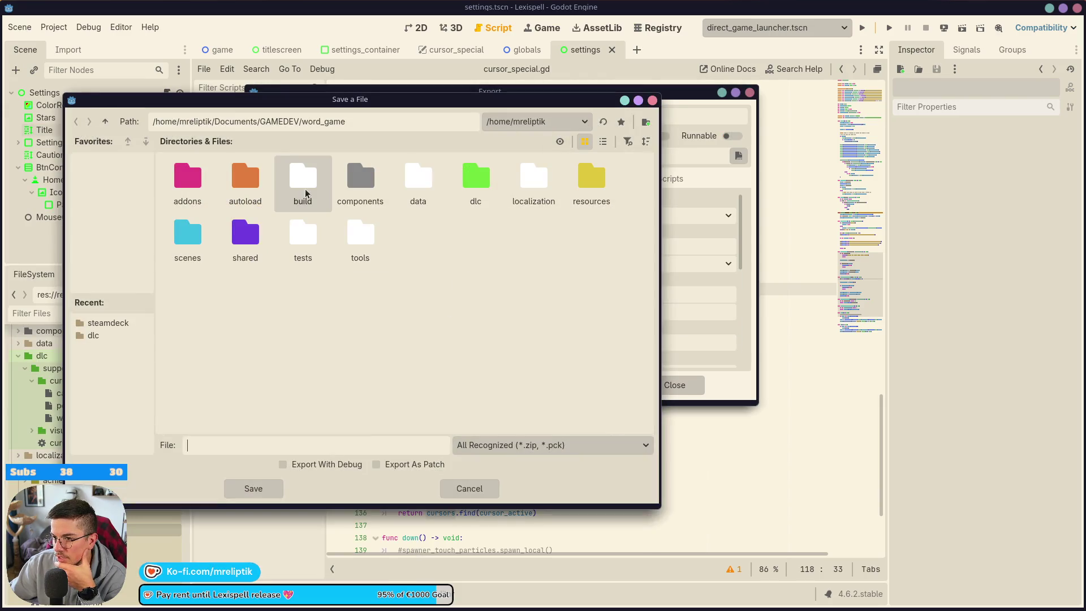
double_click(311, 181)
double_click(303, 178)
left_click(188, 187)
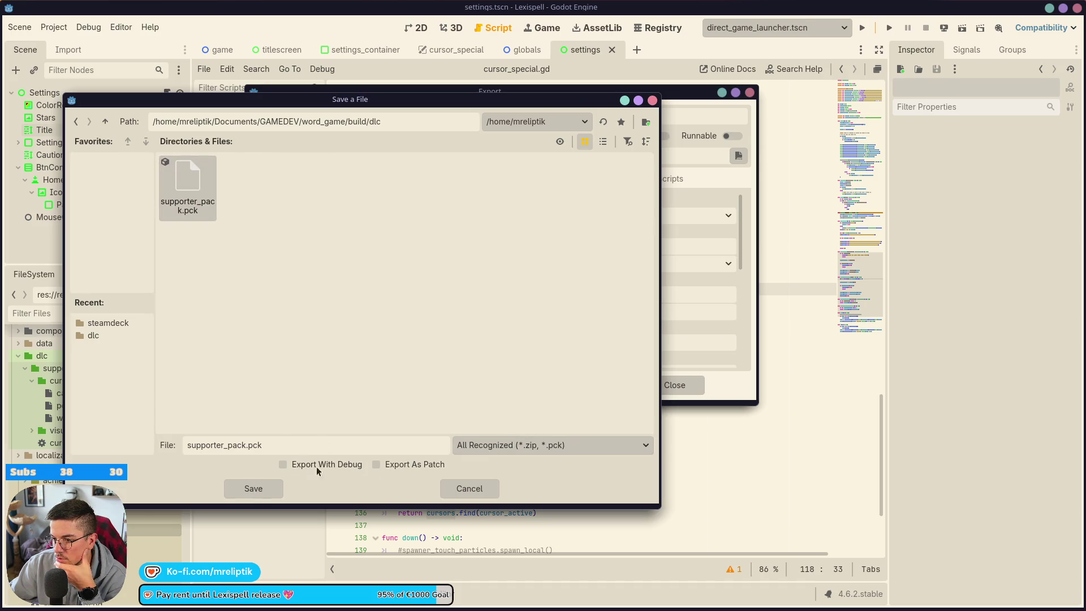
left_click(253, 488)
left_click(297, 322)
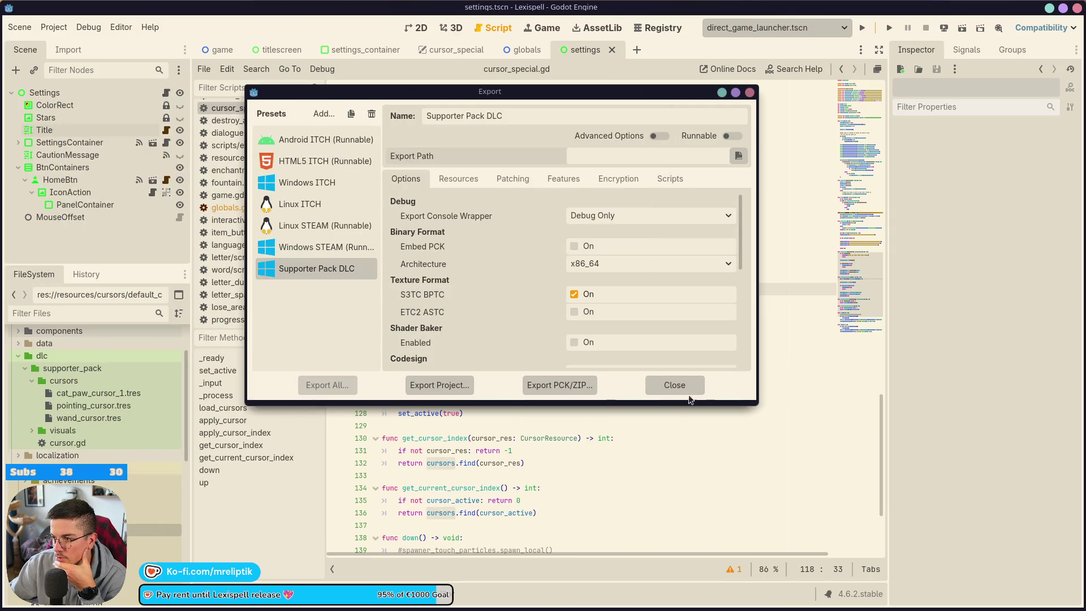
left_click(674, 385)
key("alt+Tab")
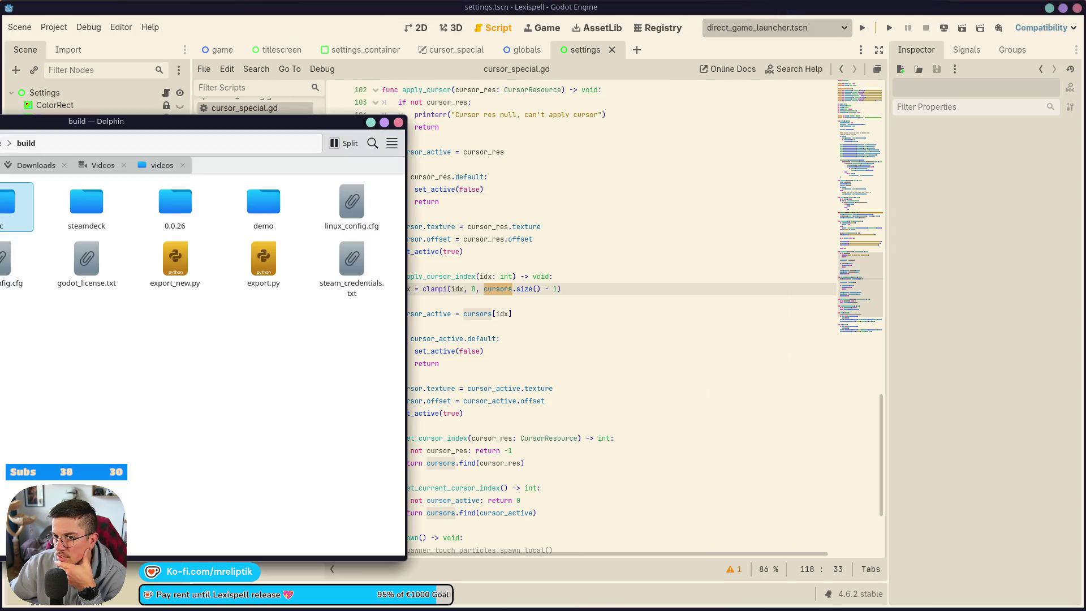
Step: Paste supporter_pack.pck from build/dlc into build/steamdeck beside lexispell.x86_64
key("super+Page_Up")
double_click(327, 12)
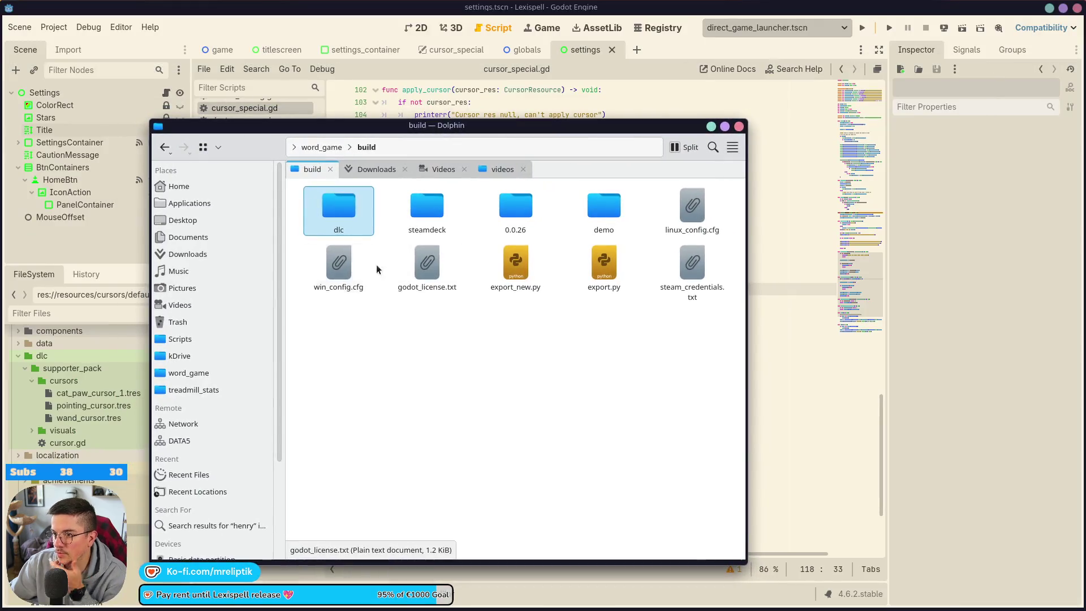
double_click(324, 209)
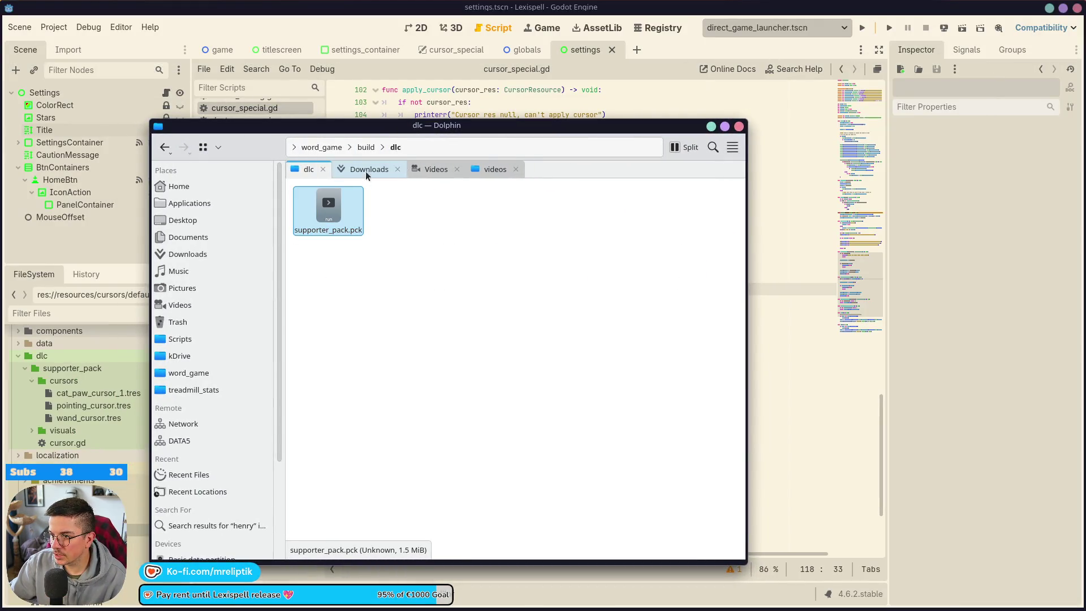
left_click(366, 147)
double_click(431, 223)
key("ctrl+v")
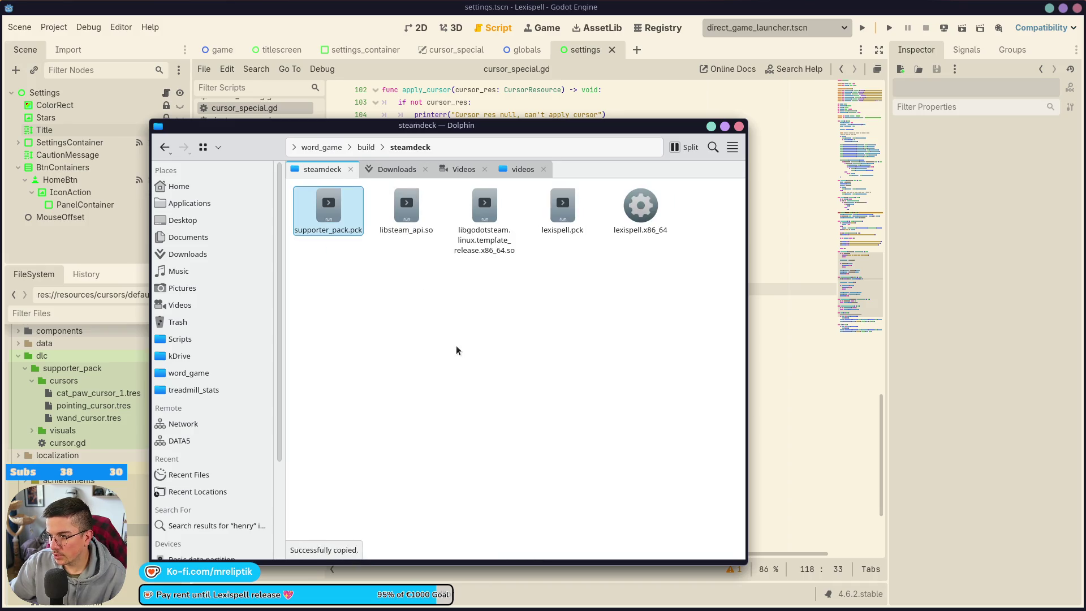
Step: Launch lexispell.x86_64, go through to Settings, then quit the game with Alt+F4
double_click(641, 209)
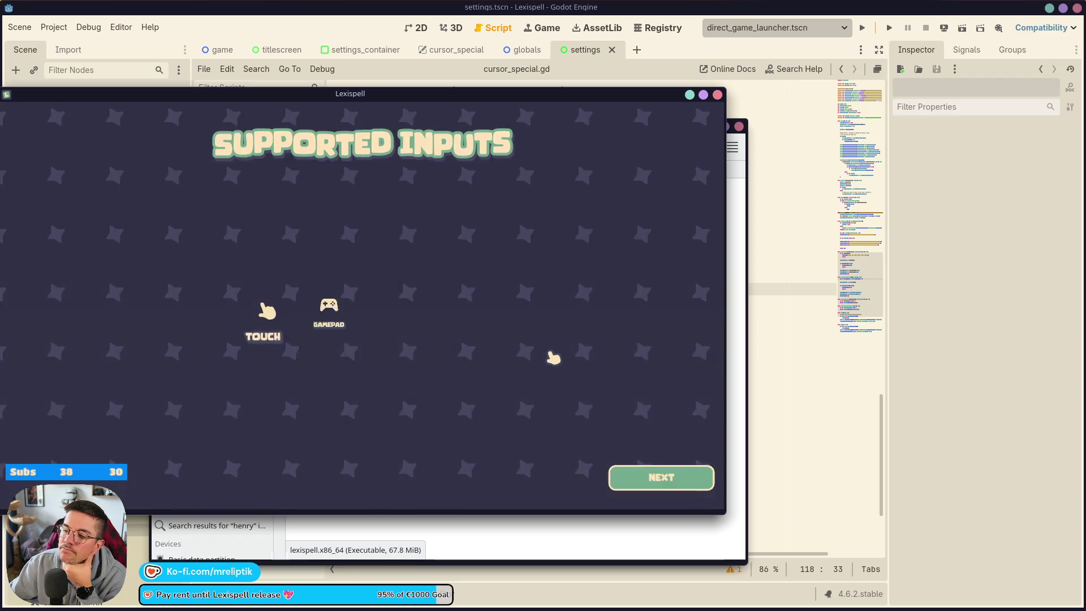
left_click(628, 477)
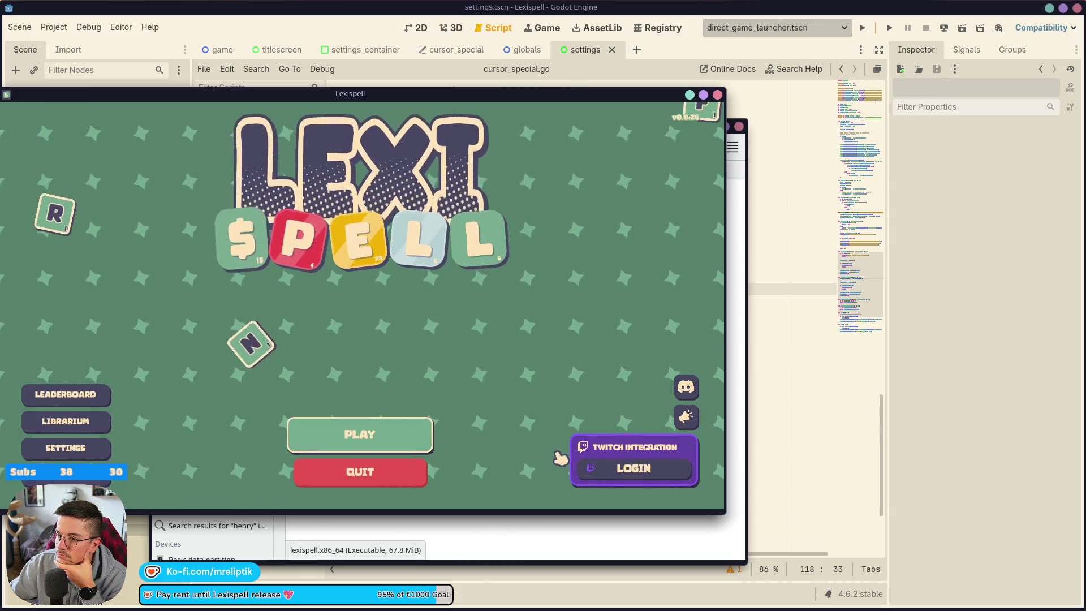
left_click(66, 449)
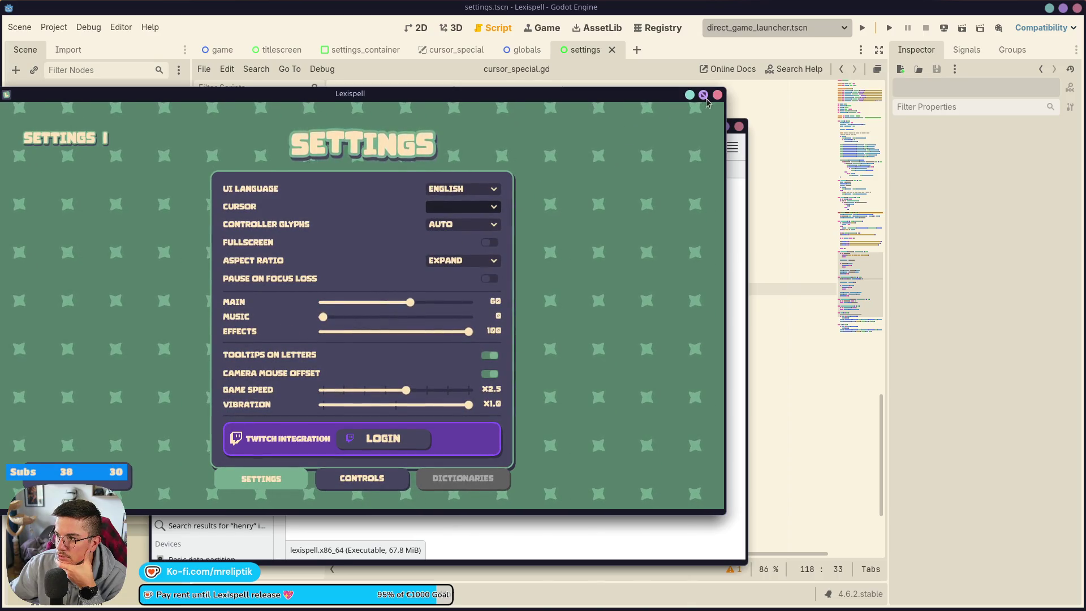
key("alt+F4")
Step: Open a terminal in build/steamdeck and run ./lexispell.x86_64 from it
right_click(457, 318)
mouse_move(505, 433)
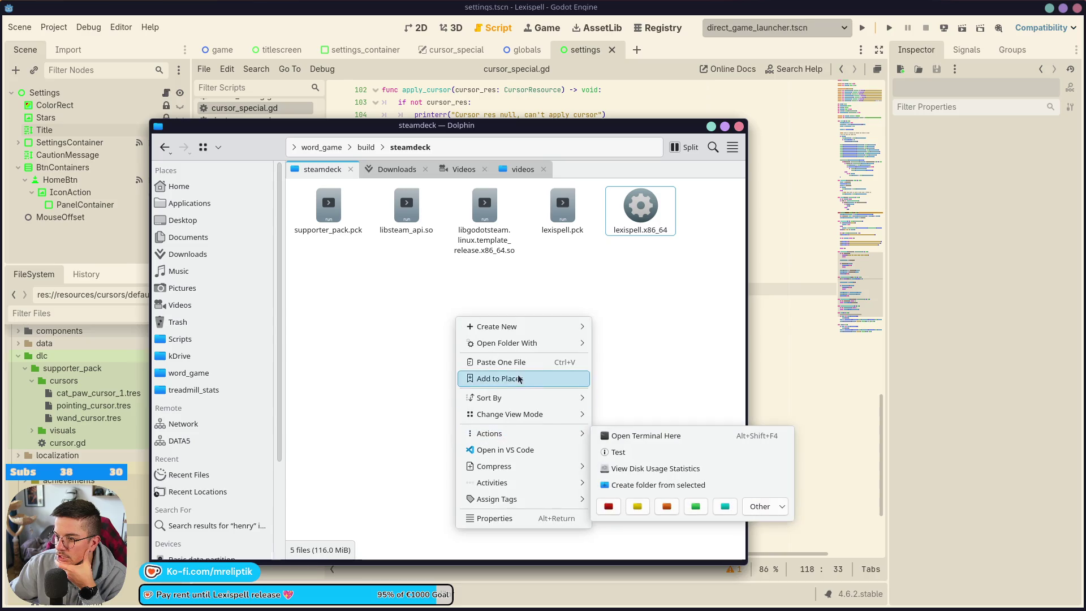
left_click(639, 435)
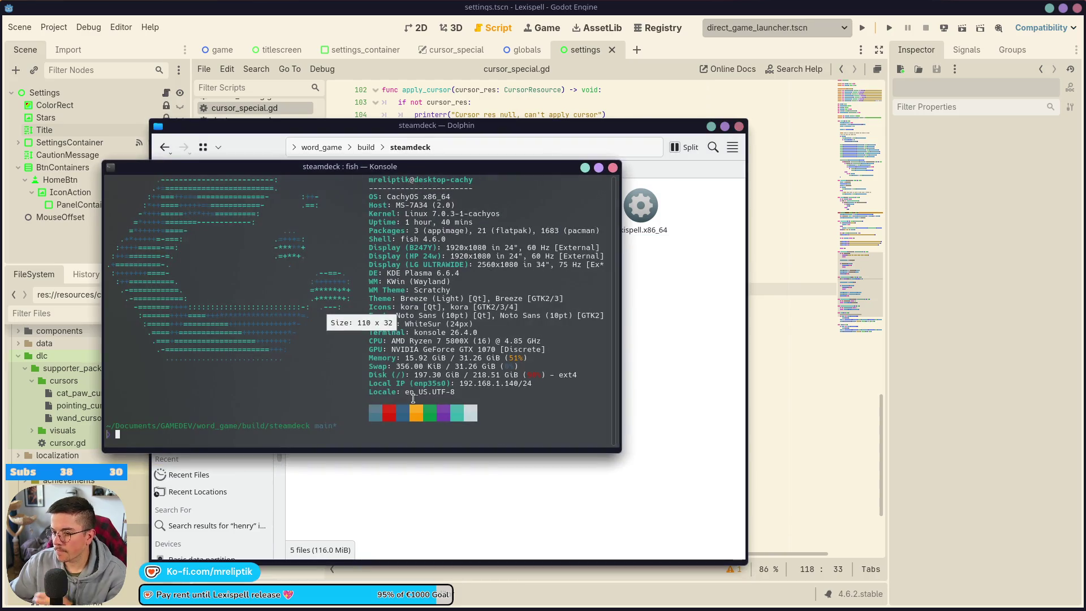
type("./le")
key("Right")
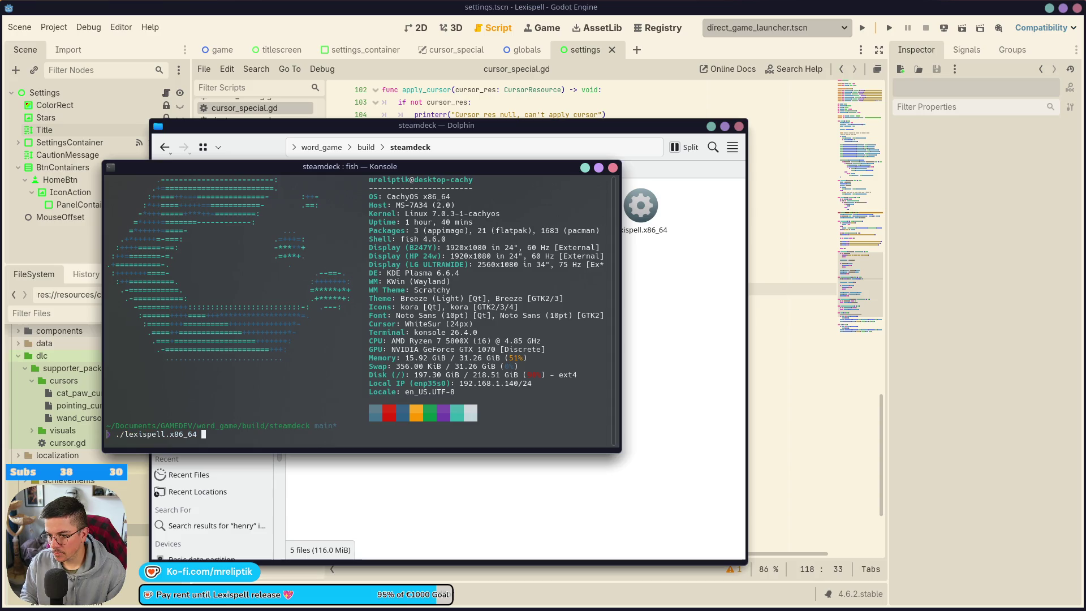
key("Return")
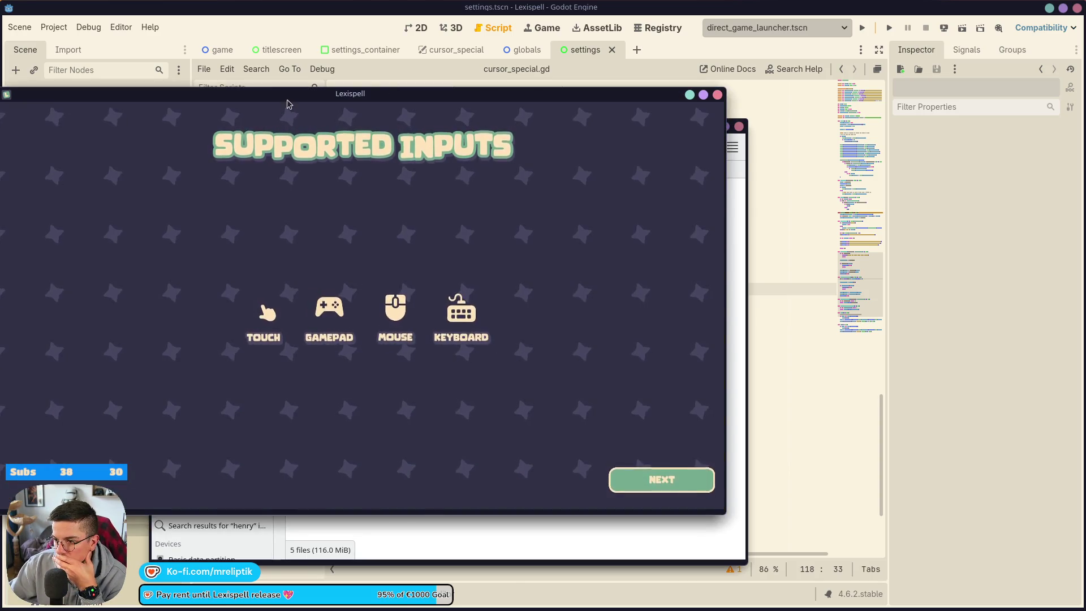
left_click_drag(287, 104, 553, 103)
Step: Scroll back through the terminal's launch log to read the CursorResource parse errors
left_click(206, 335)
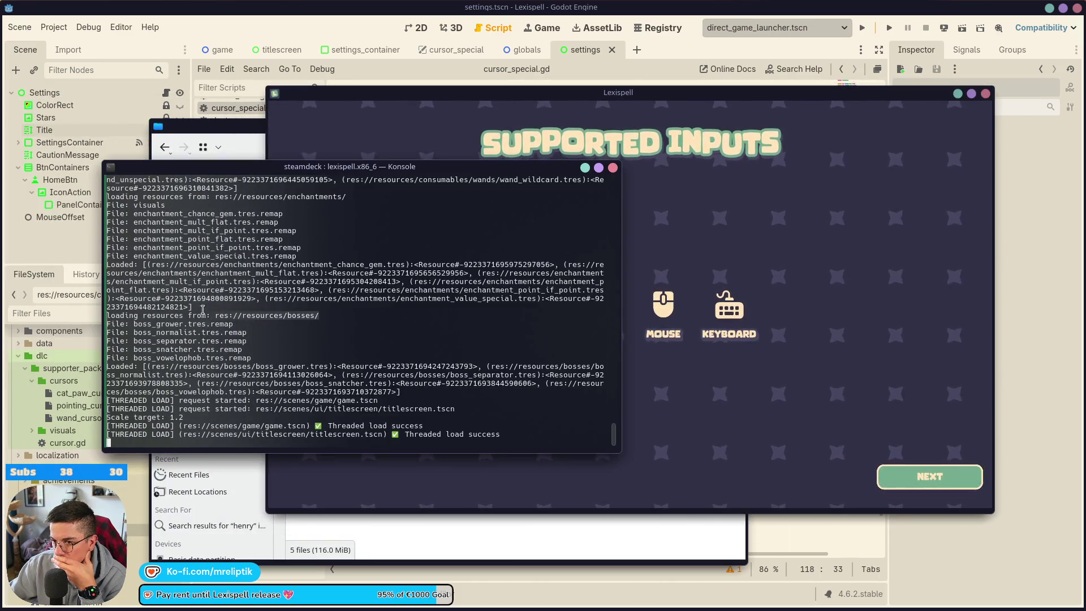
scroll(169, 370, "up", 6)
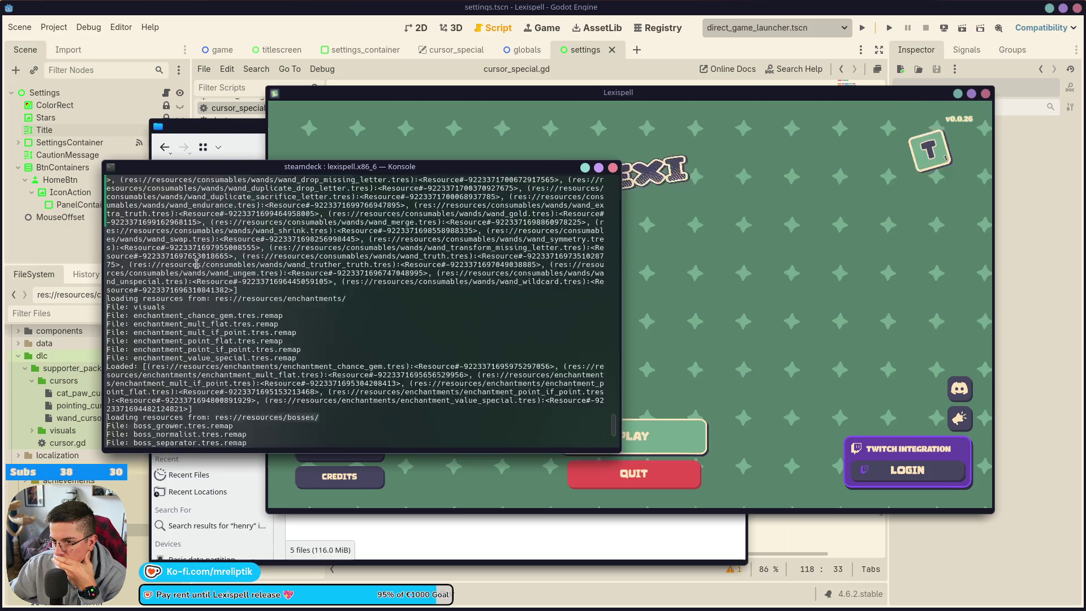
scroll(170, 369, "up", 10)
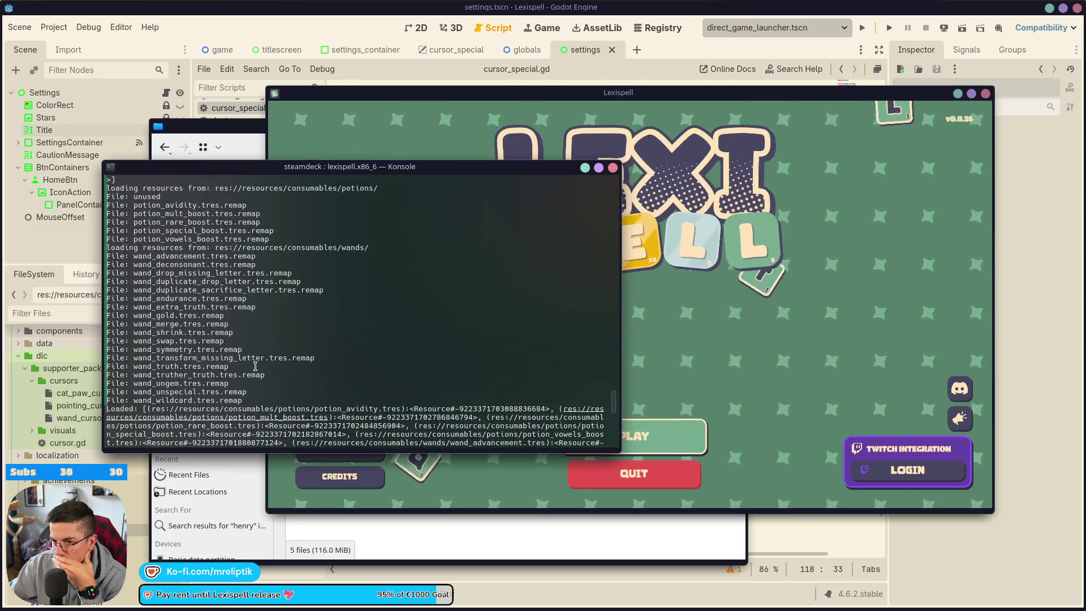
scroll(268, 351, "up", 15)
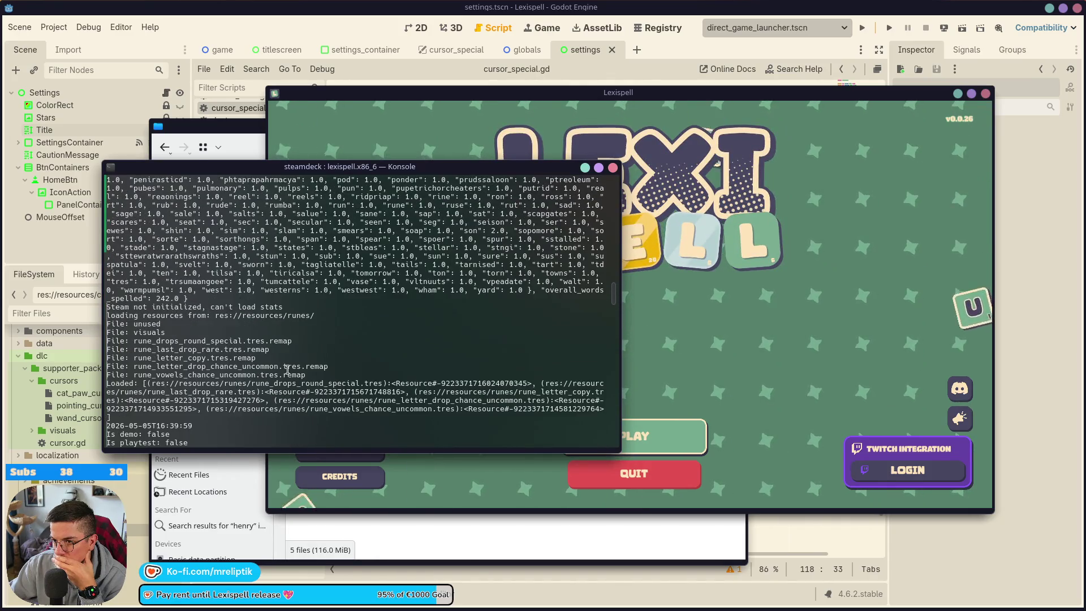
scroll(294, 368, "up", 3)
scroll(299, 370, "up", 15)
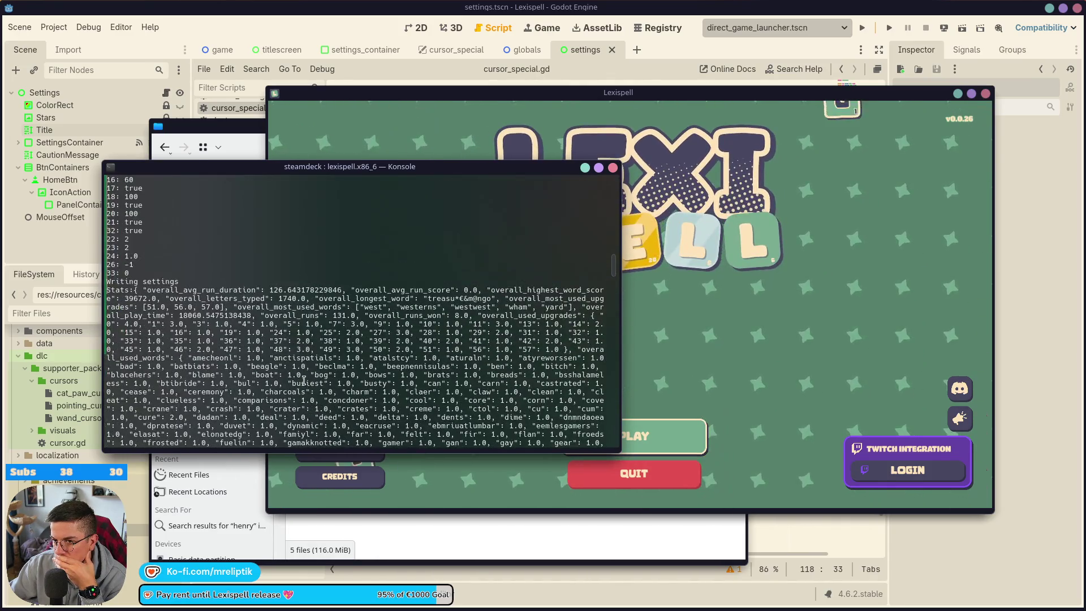
scroll(306, 370, "up", 9)
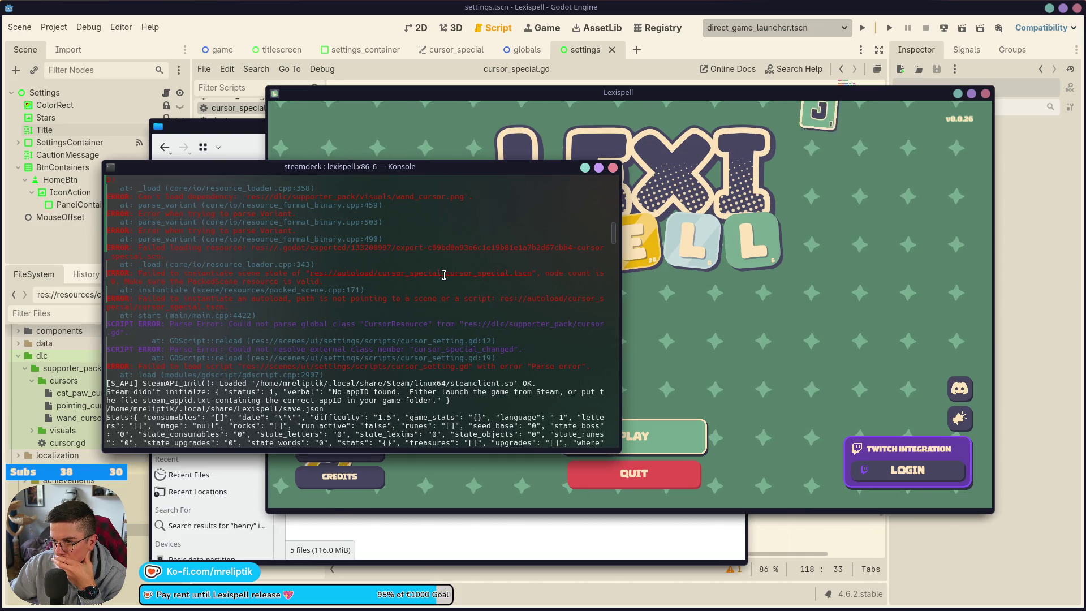
scroll(444, 273, "up", 2)
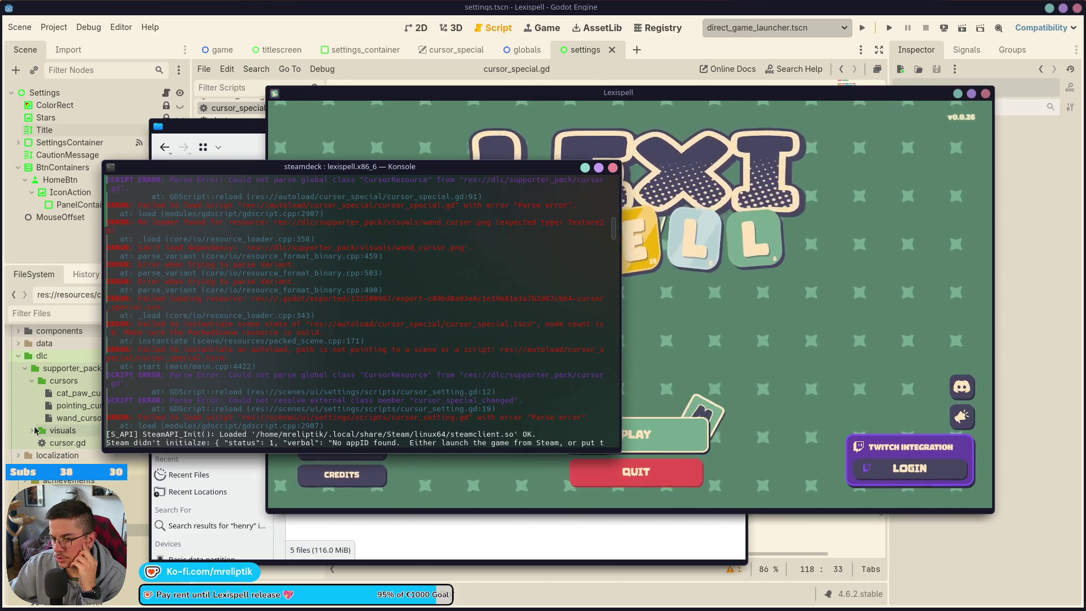
Step: Expand and collapse the supporter pack visuals folder, then reread the terminal errors
left_click(32, 432)
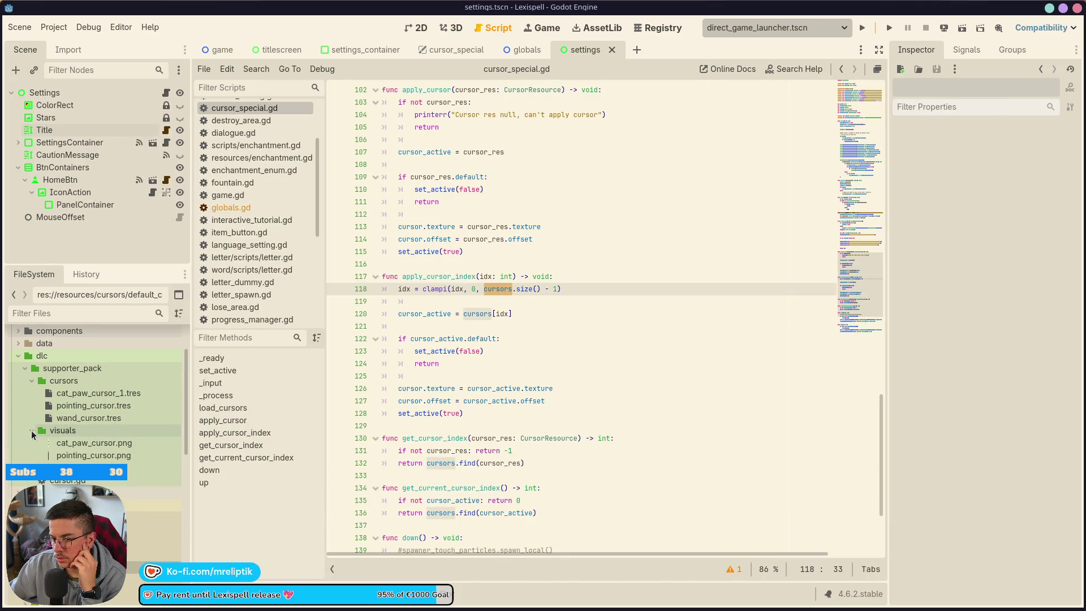
left_click(32, 432)
scroll(601, 291, "up", 7)
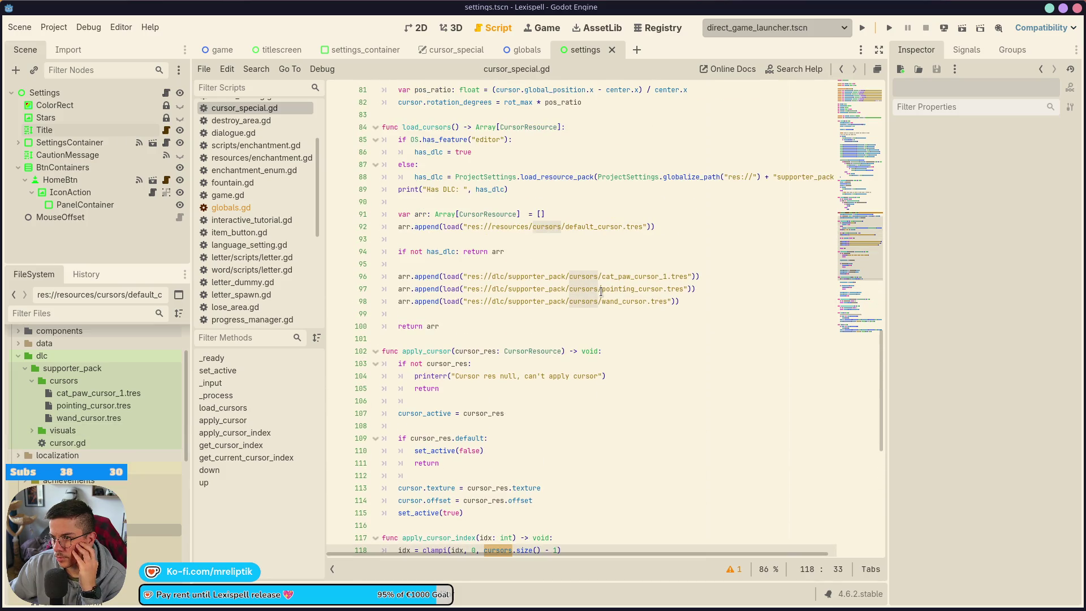
scroll(601, 291, "up", 3)
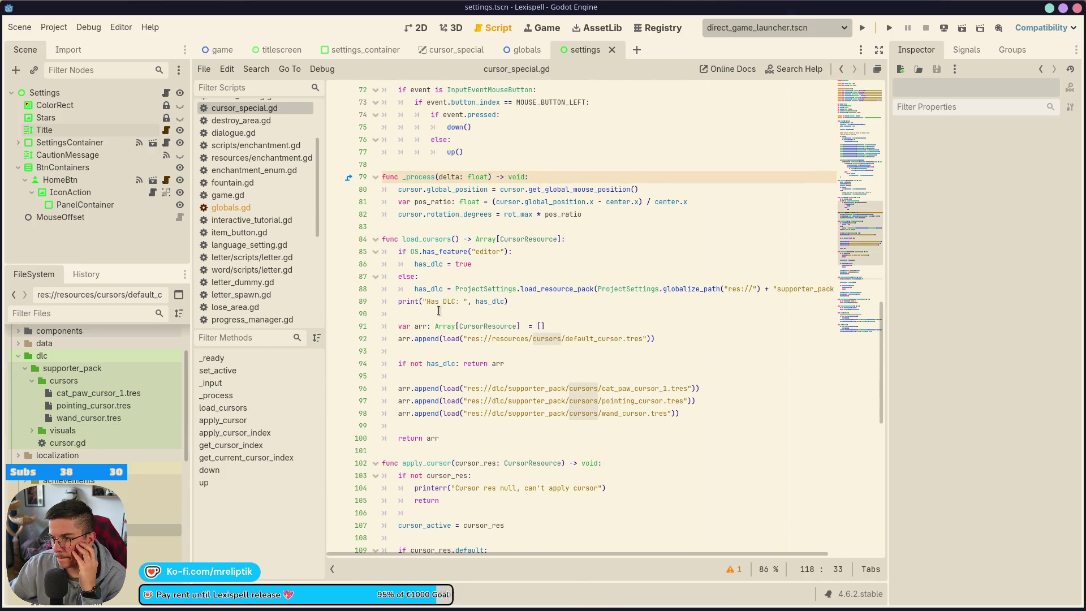
mouse_move(107, 605)
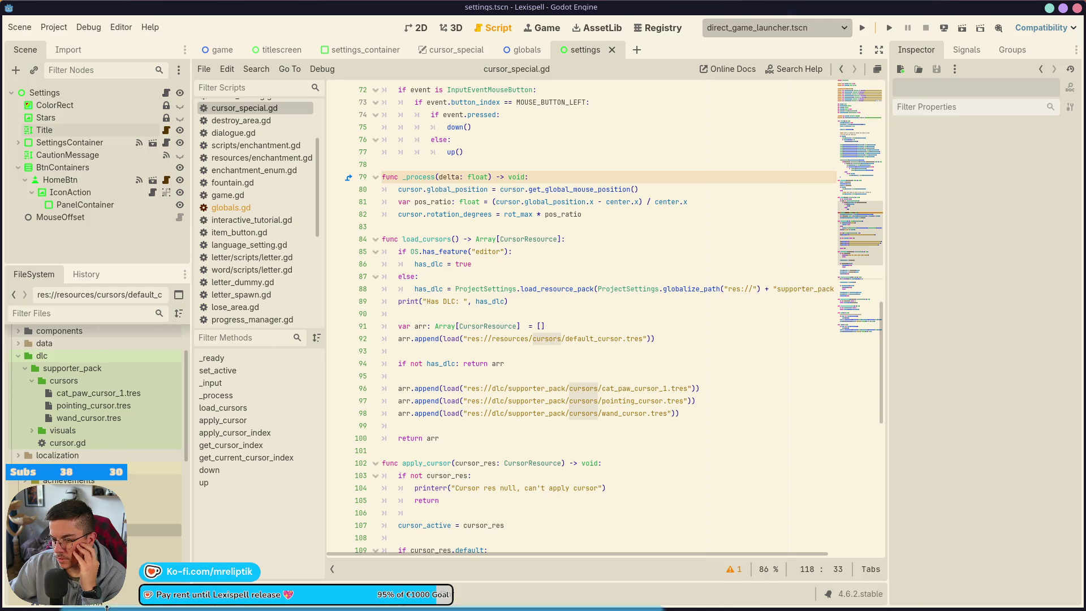
left_click(245, 605)
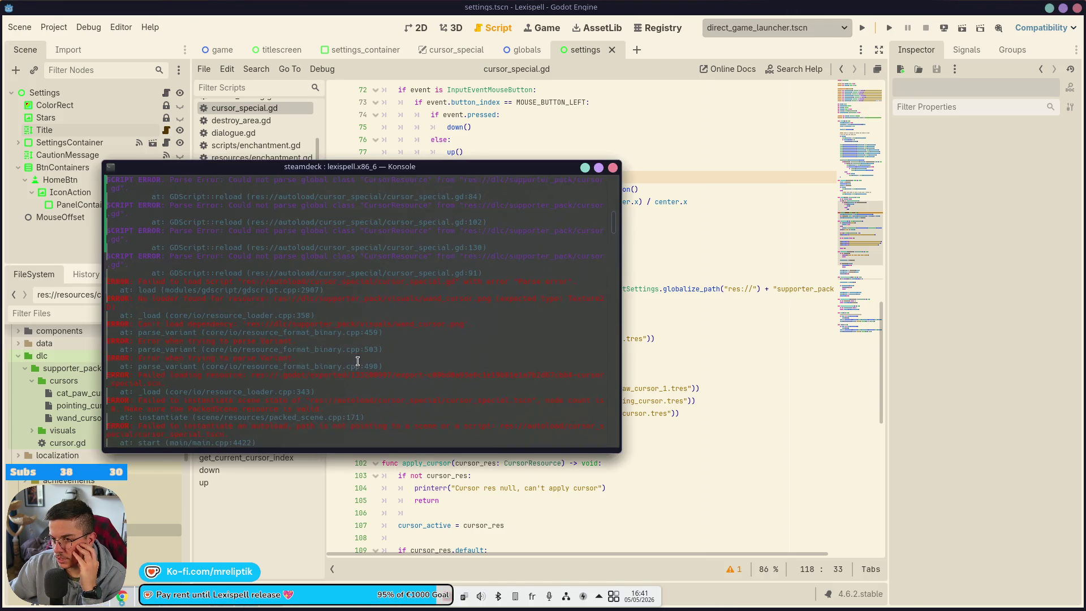
scroll(363, 363, "up", 1)
scroll(363, 363, "up", 7)
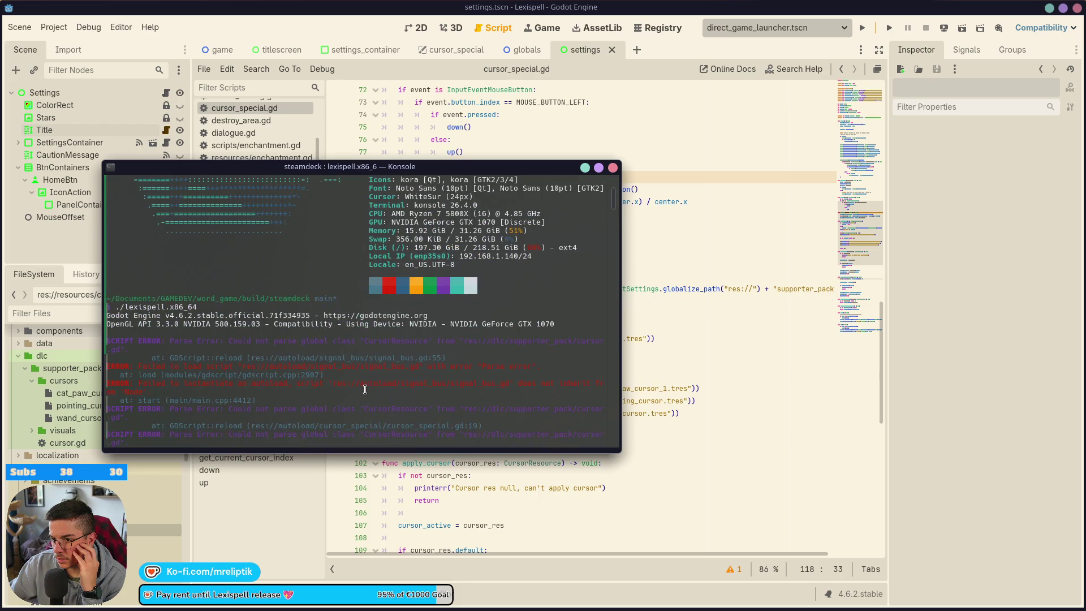
scroll(365, 389, "down", 3)
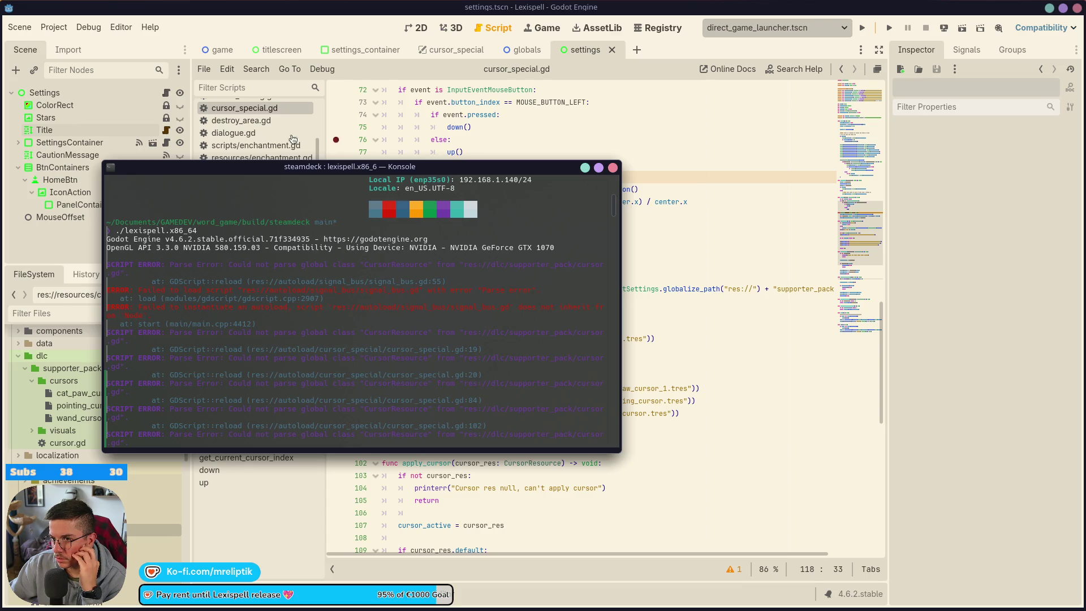
Step: Return to the Godot script editor and open signal_bus.gd
left_click(364, 64)
scroll(264, 257, "down", 5)
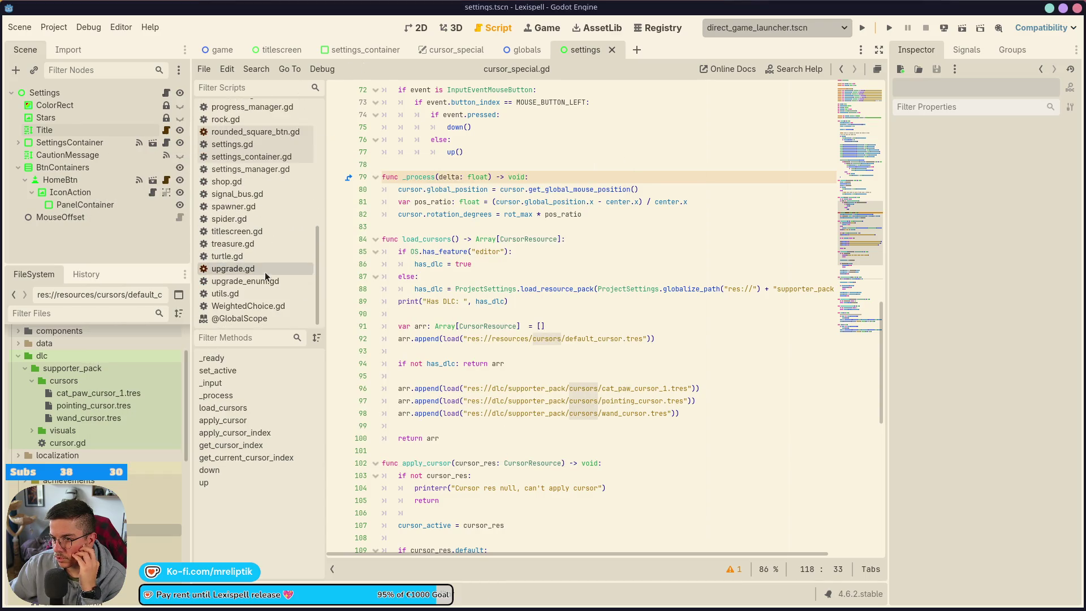
scroll(264, 257, "up", 4)
scroll(264, 257, "down", 4)
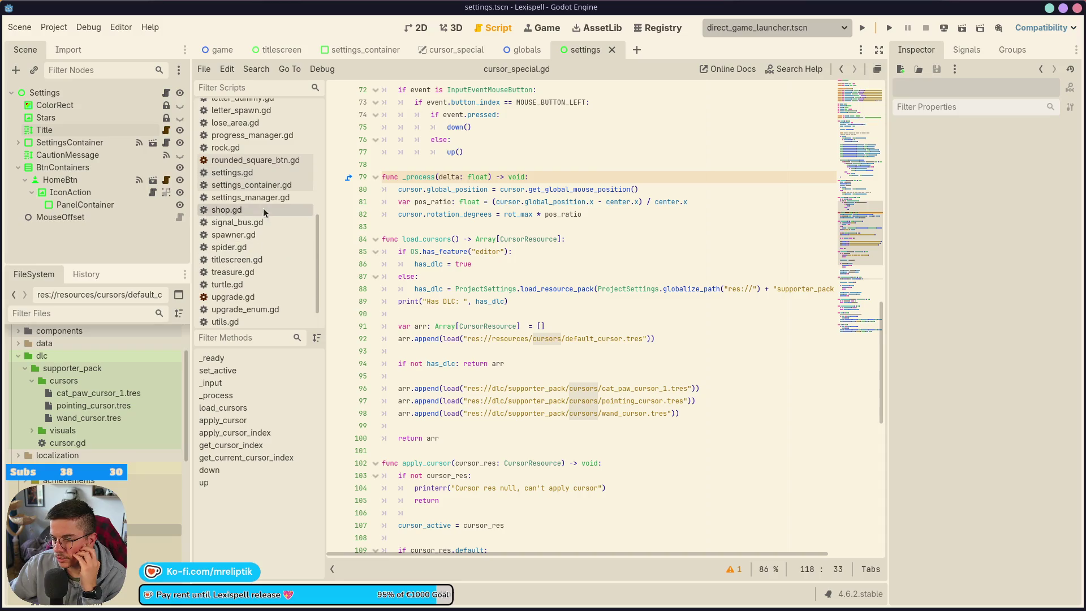
left_click(268, 220)
Step: Compare signal_bus.gd against the terminal error log, then return to the editor
scroll(508, 294, "up", 5)
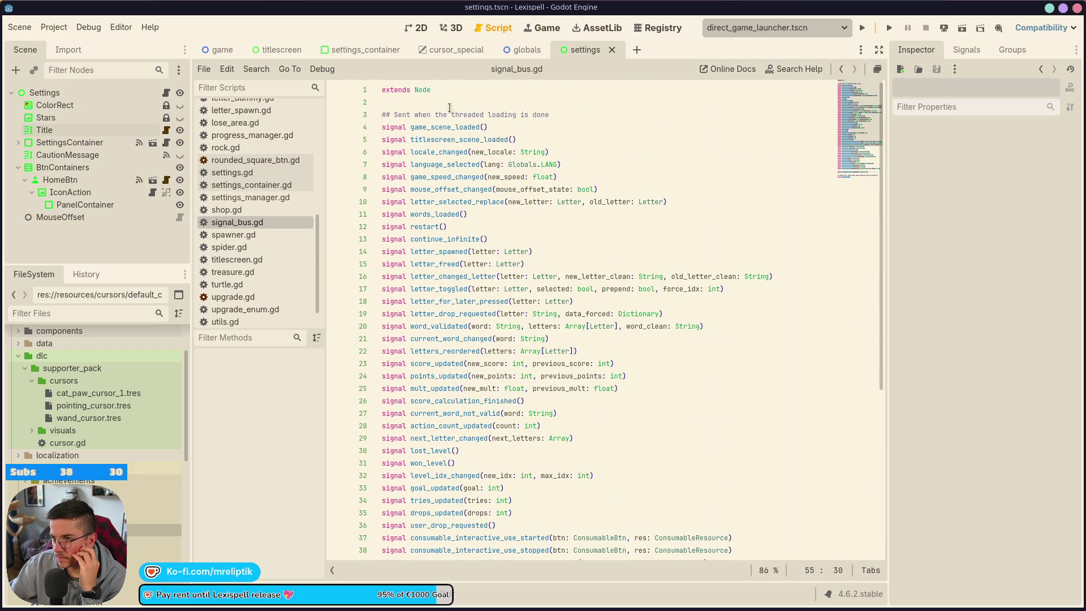
mouse_move(428, 92)
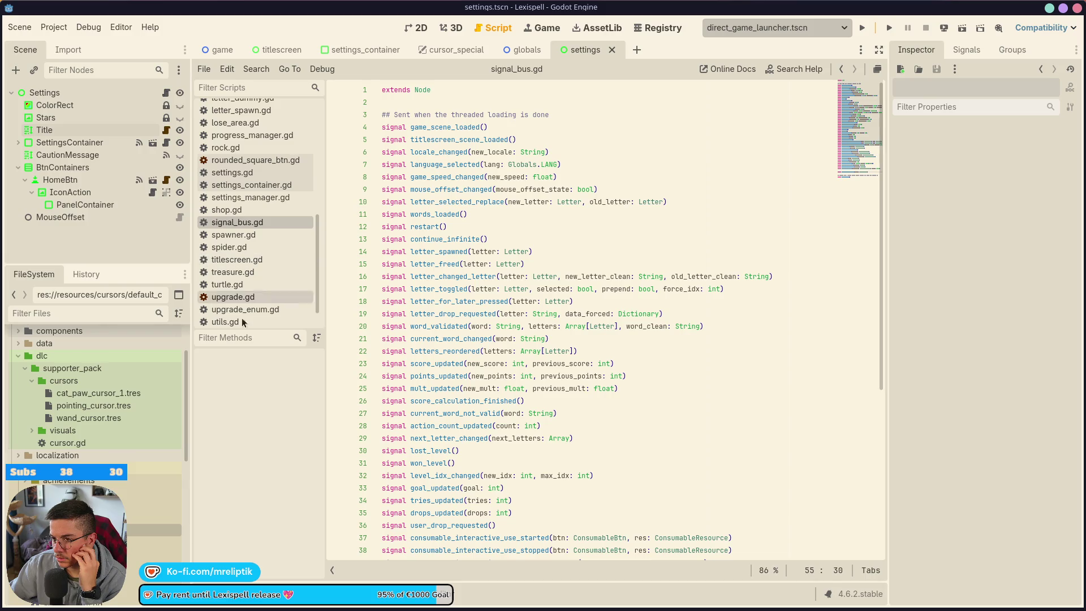
key("alt+Tab")
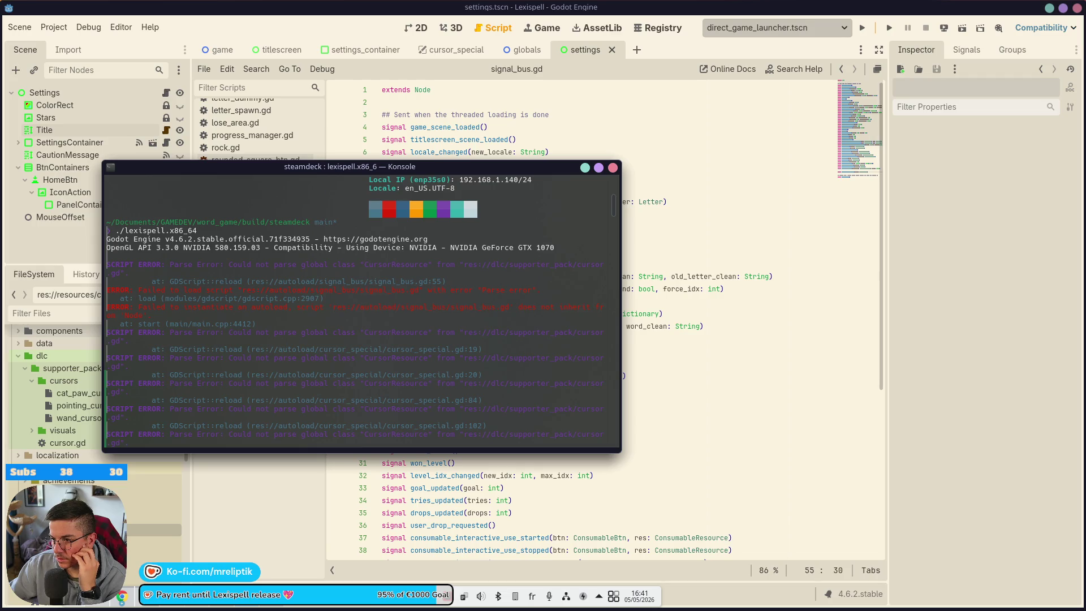
key("alt+Tab")
scroll(395, 476, "down", 5)
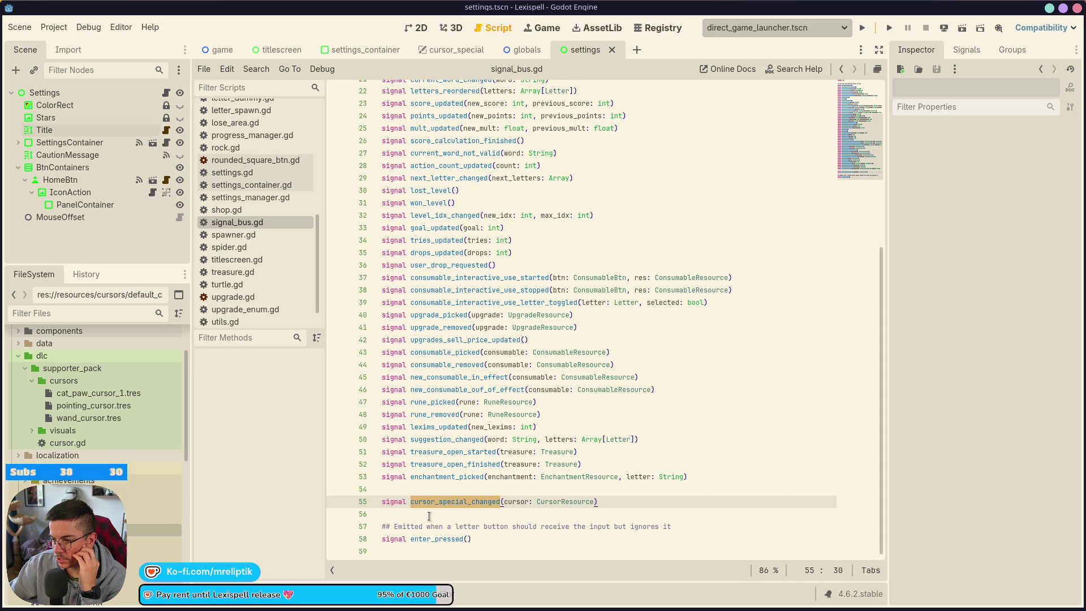
Step: Delete the cursor_special_changed signal on line 55, save, and bring up the cursor_special scene
double_click(560, 503)
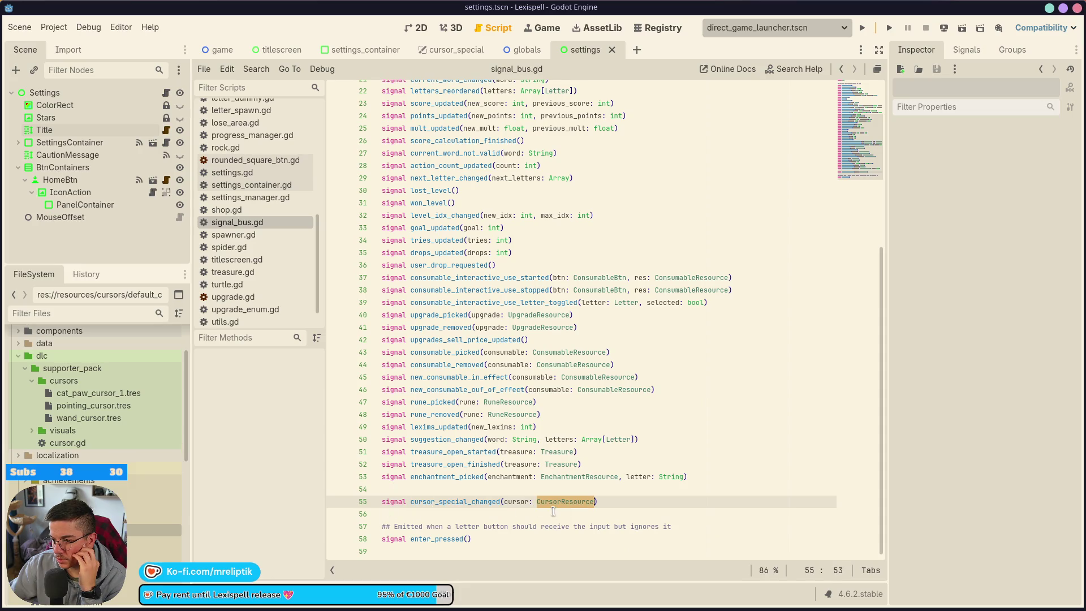
left_click(446, 501)
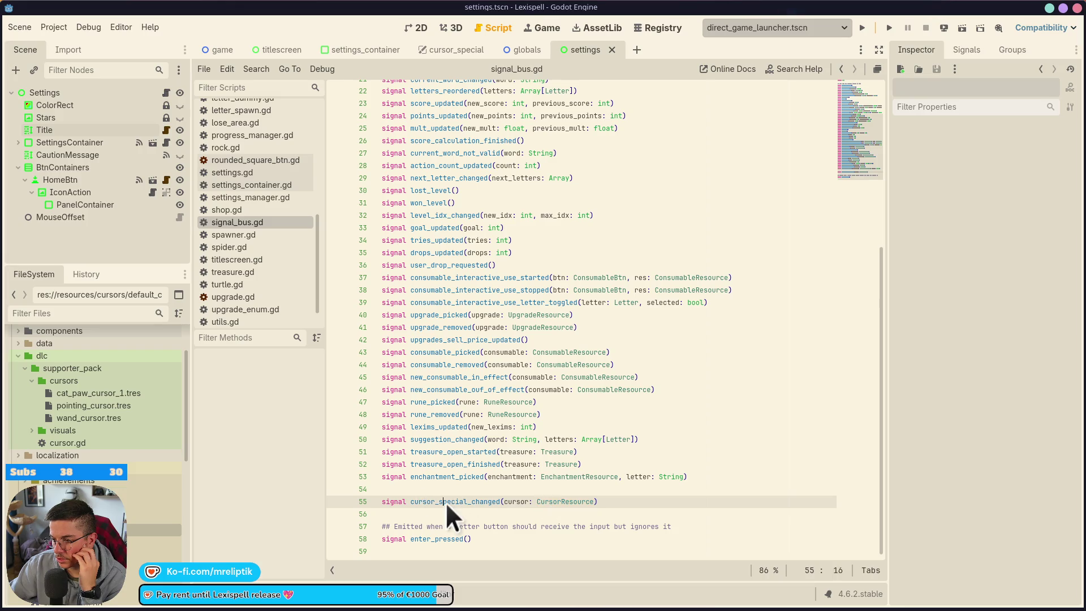
left_click(633, 500)
left_click_drag(632, 500, 374, 499)
key("BackSpace")
key("BackSpace")
key("BackSpace")
key("ctrl+s")
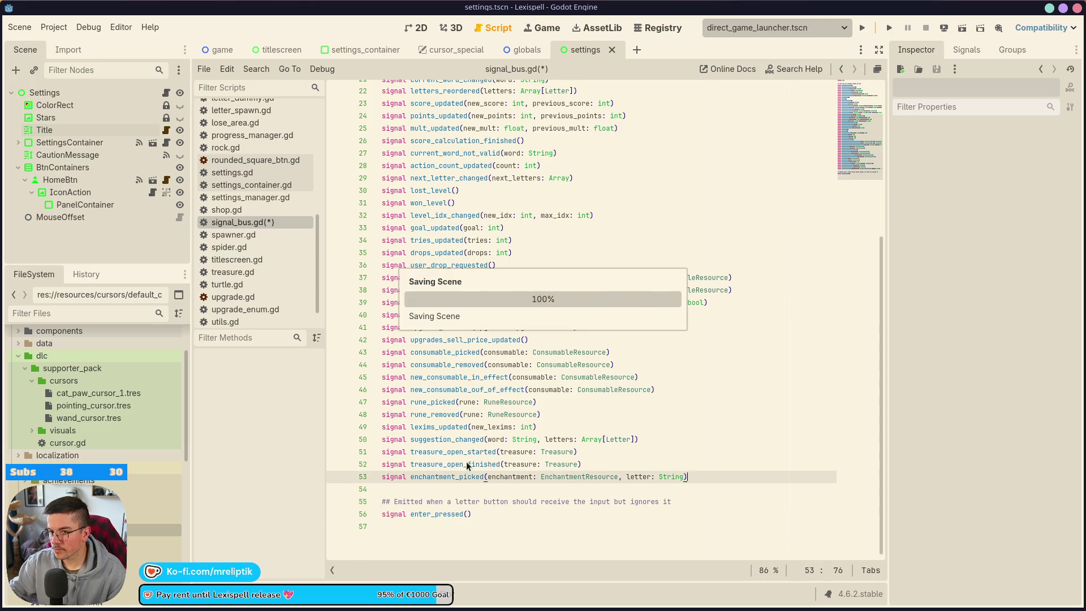
left_click(431, 50)
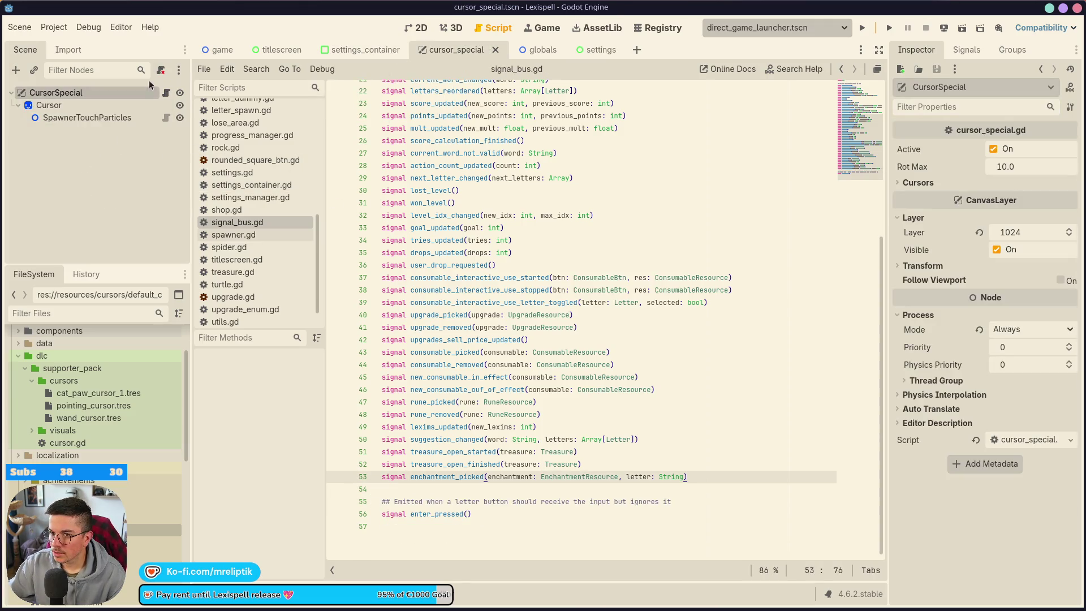
Step: Browse cursor_special.gd and select ControllerIcons on line 48
scroll(567, 386, "up", 5)
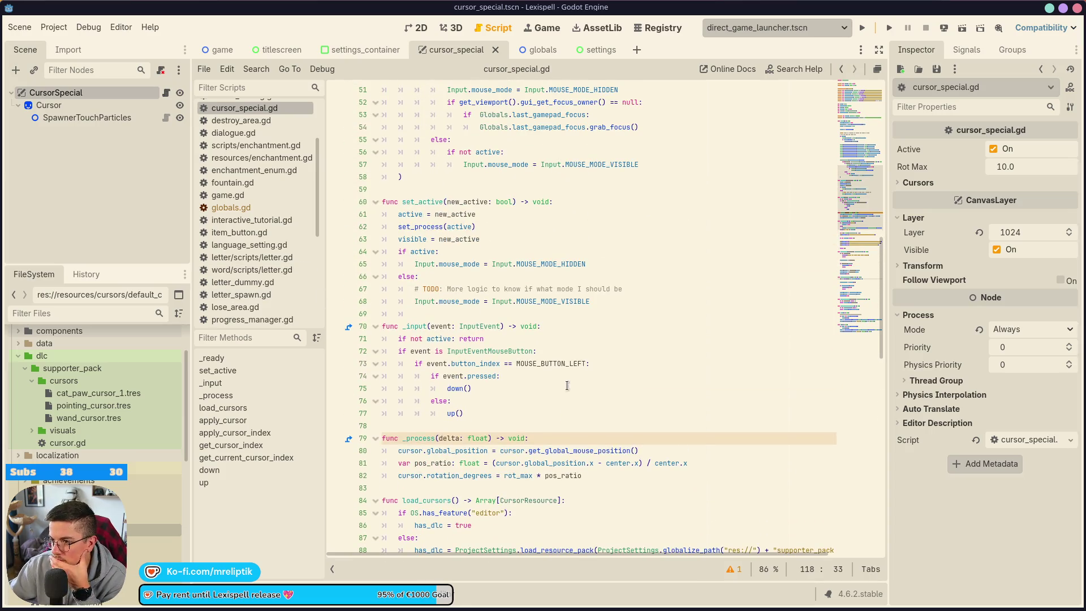
scroll(568, 385, "up", 9)
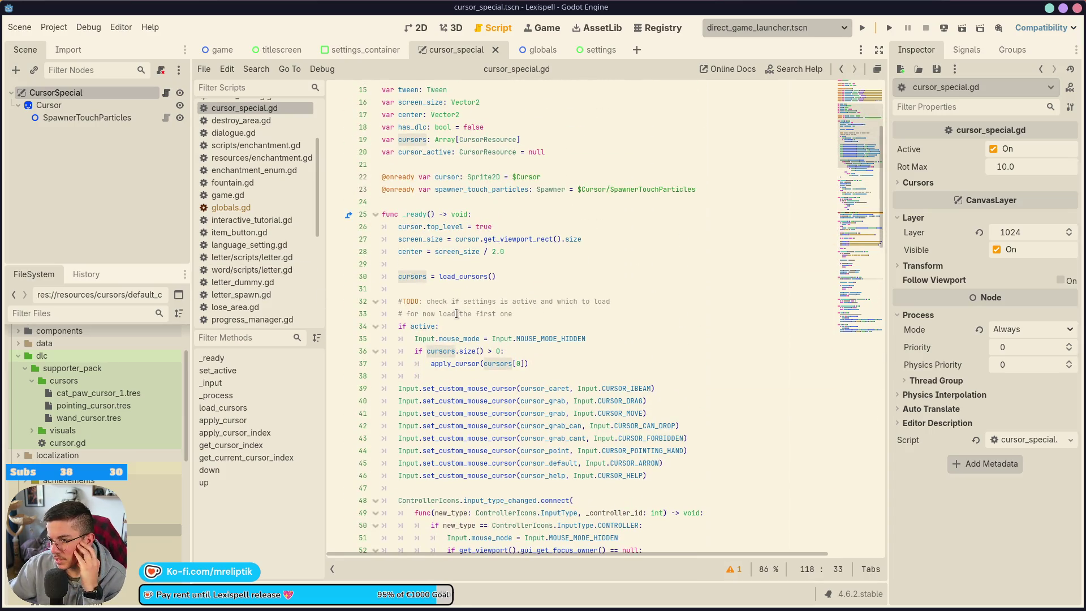
scroll(469, 334, "down", 3)
scroll(495, 394, "up", 2)
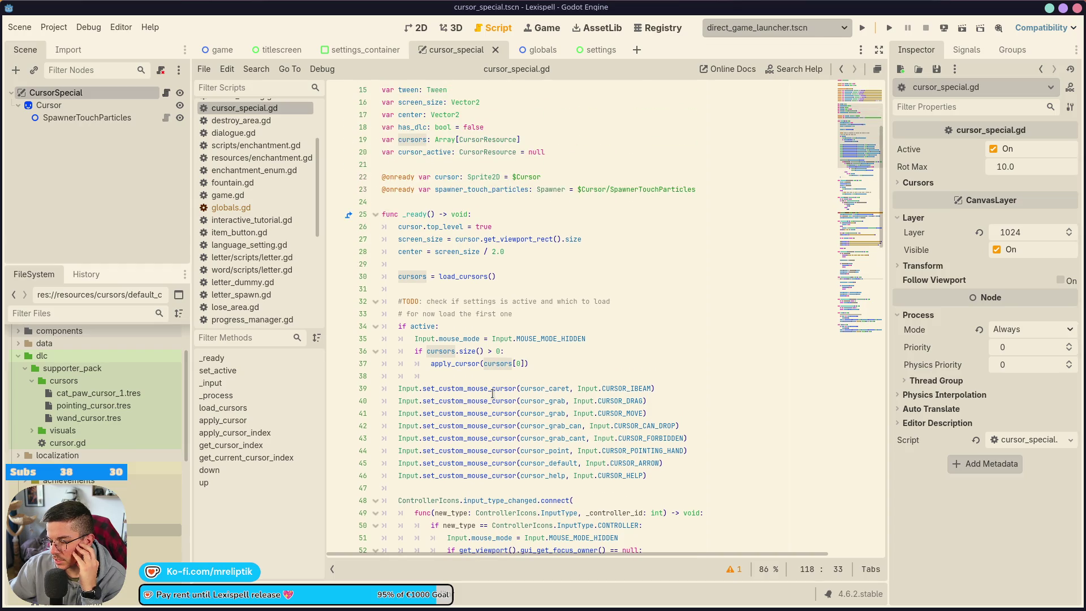
mouse_move(424, 459)
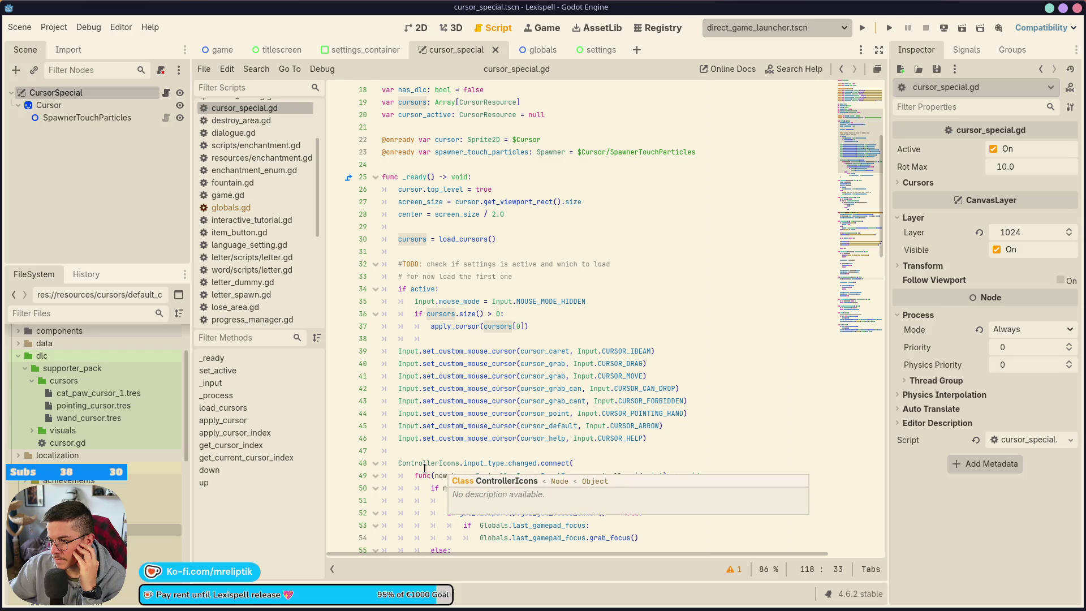
double_click(428, 466)
mouse_move(430, 464)
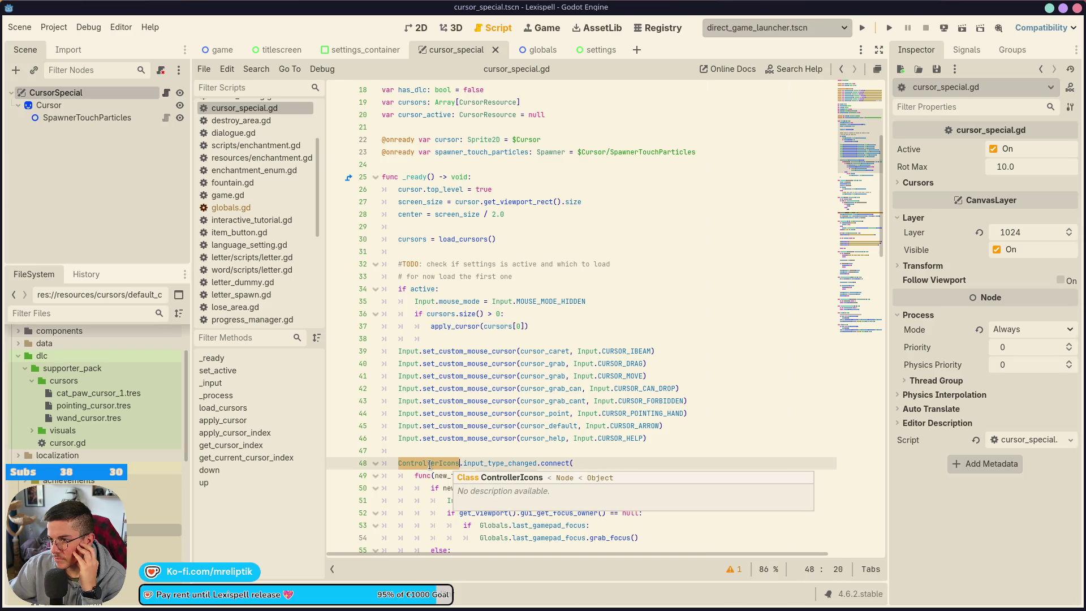
scroll(429, 465, "down", 3)
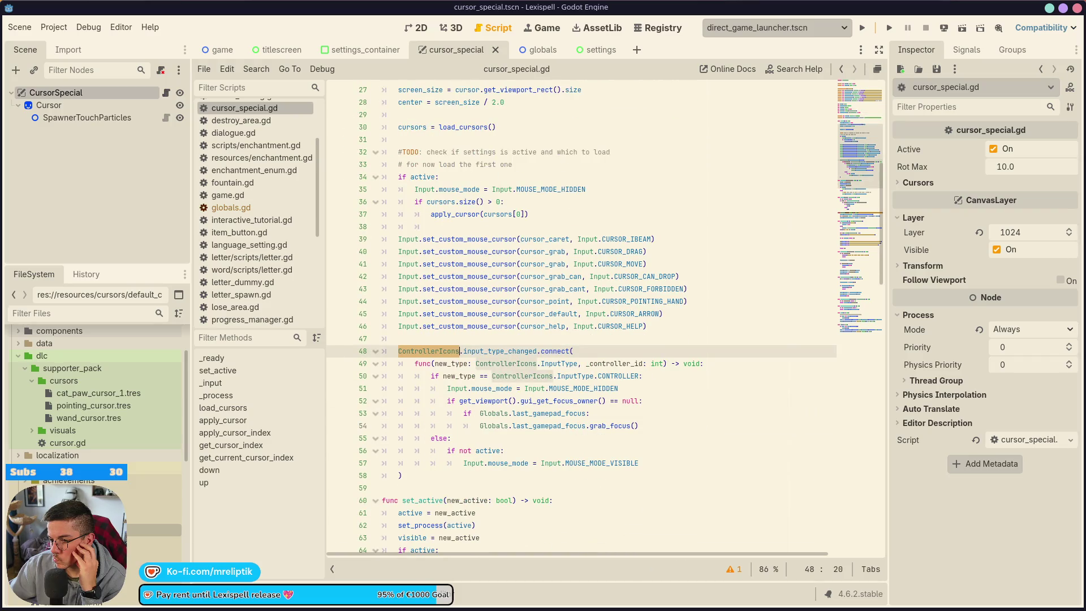
Step: Clear all logged errors in the Debugger's Errors list, then hide the Output panel
key("alt+o")
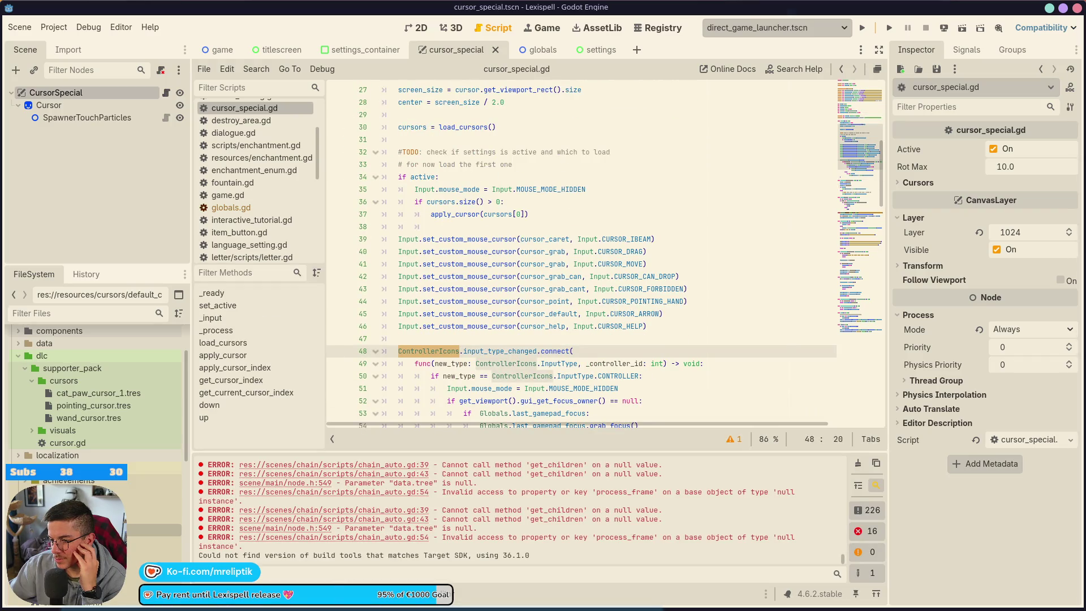
key("alt+d")
scroll(361, 558, "down", 5)
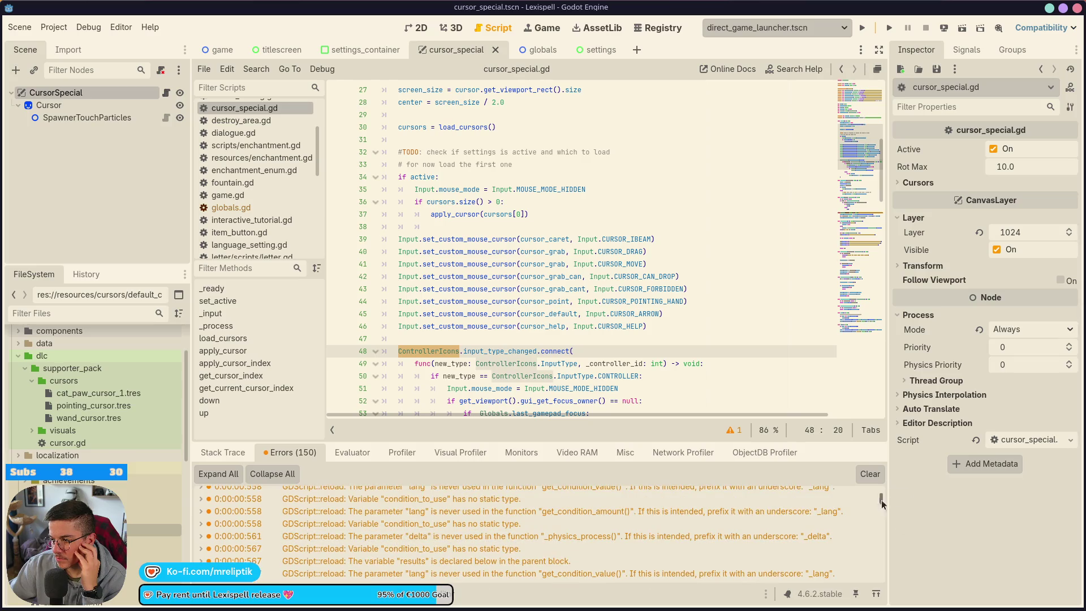
left_click(869, 474)
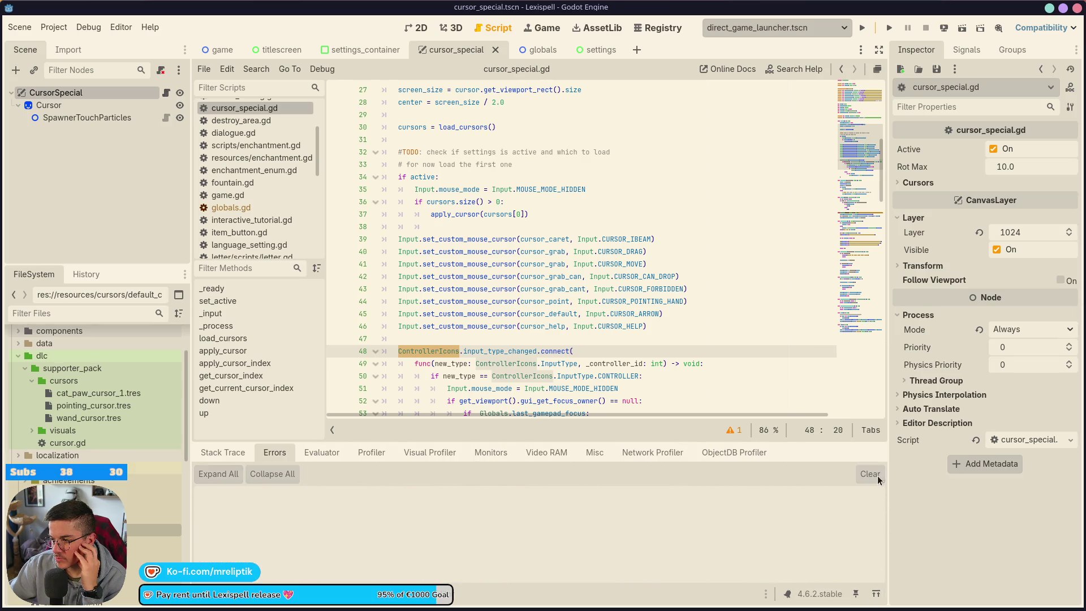
left_click(240, 593)
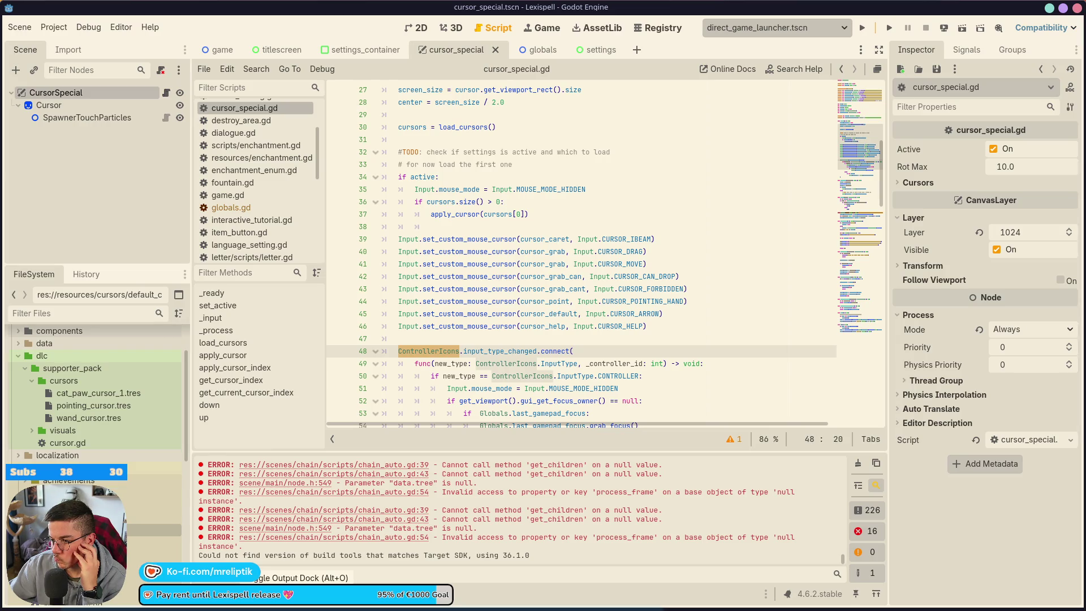
left_click(240, 592)
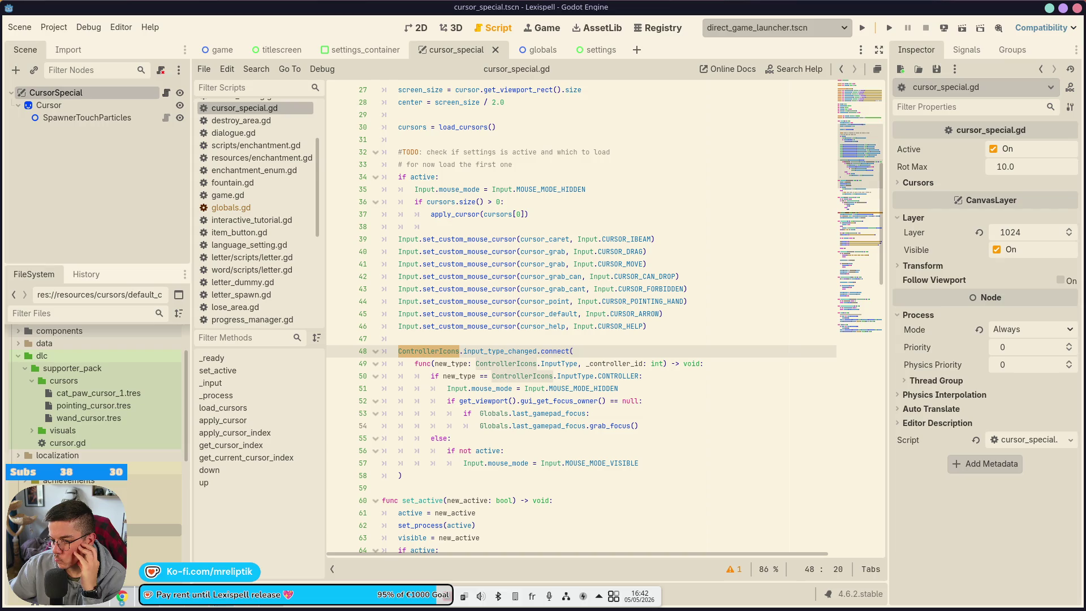
Step: Bring up the terminal's CursorResource parse errors and select cursor.gd in FileSystem
left_click(241, 593)
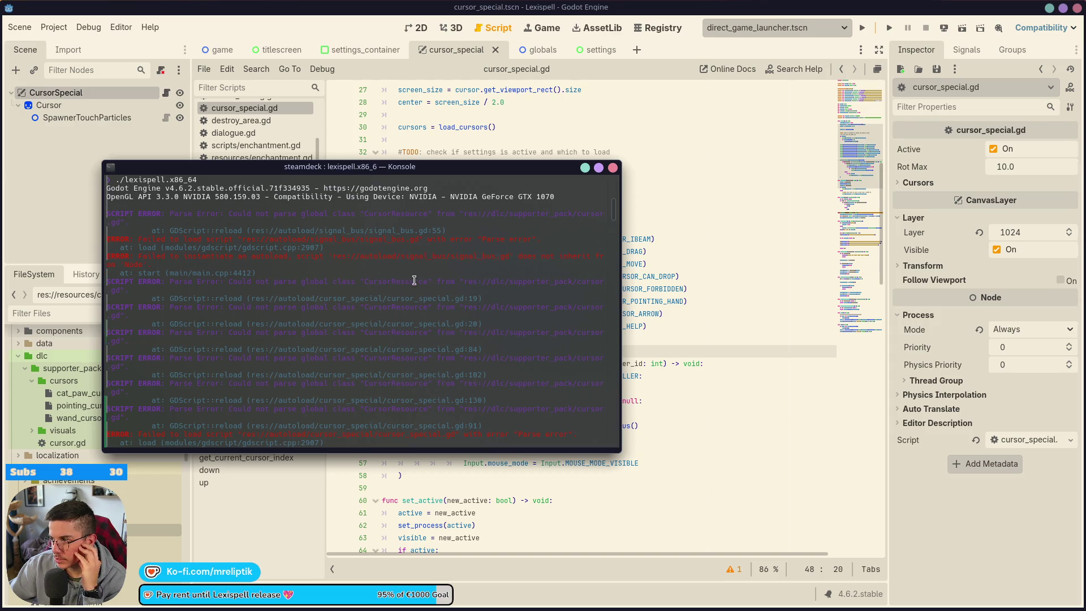
scroll(413, 283, "down", 5)
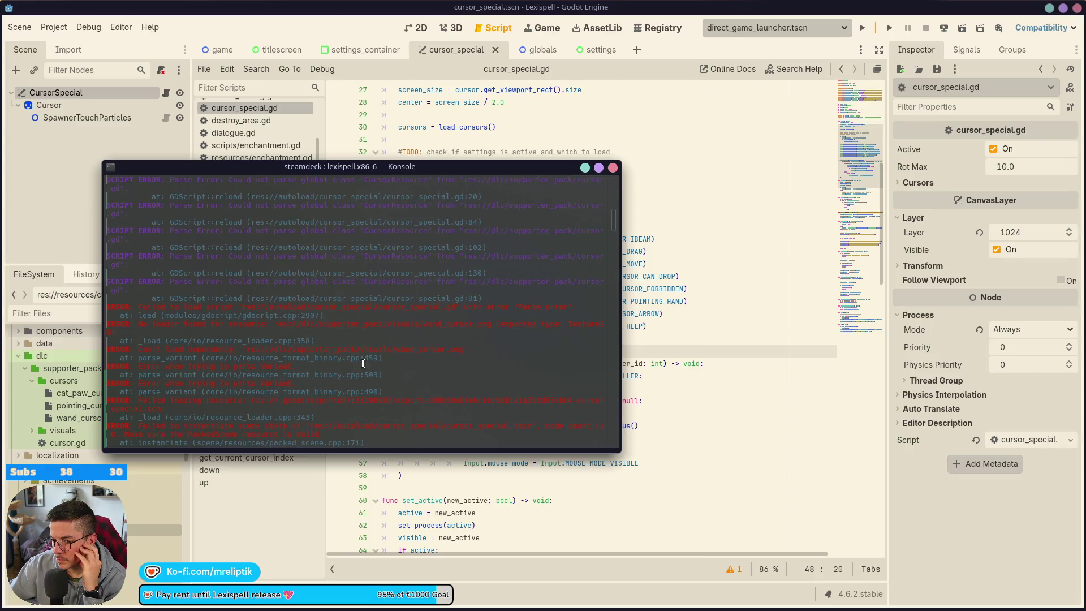
left_click(68, 442)
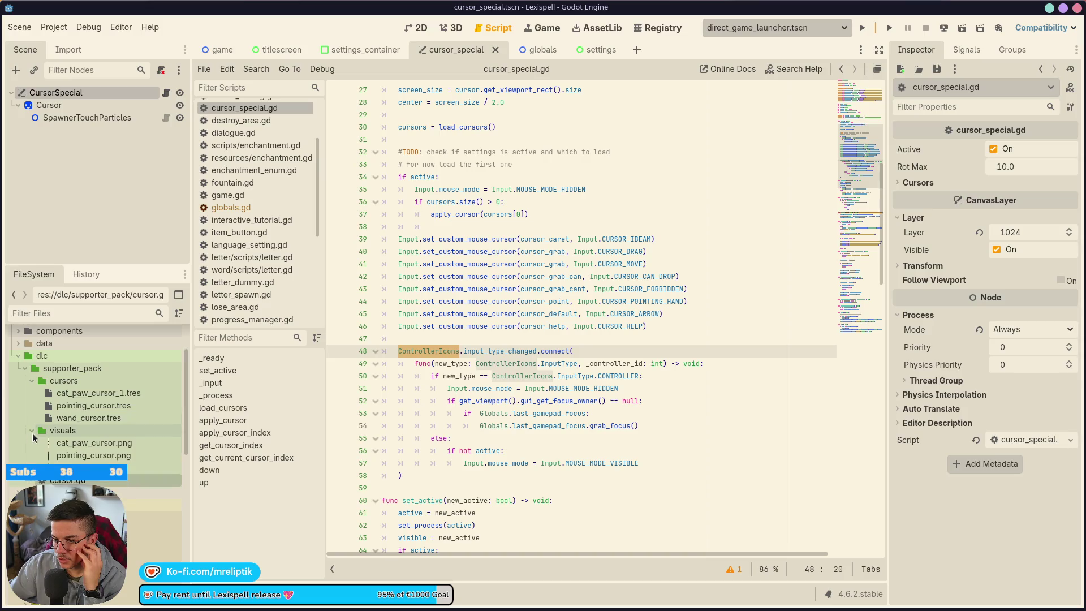
Step: Move cursor.gd from dlc/supporter_pack into res://resources and open it
mouse_move(71, 443)
left_mouse_down()
mouse_move(82, 568)
mouse_move(85, 422)
mouse_move(82, 501)
mouse_move(56, 368)
left_mouse_up()
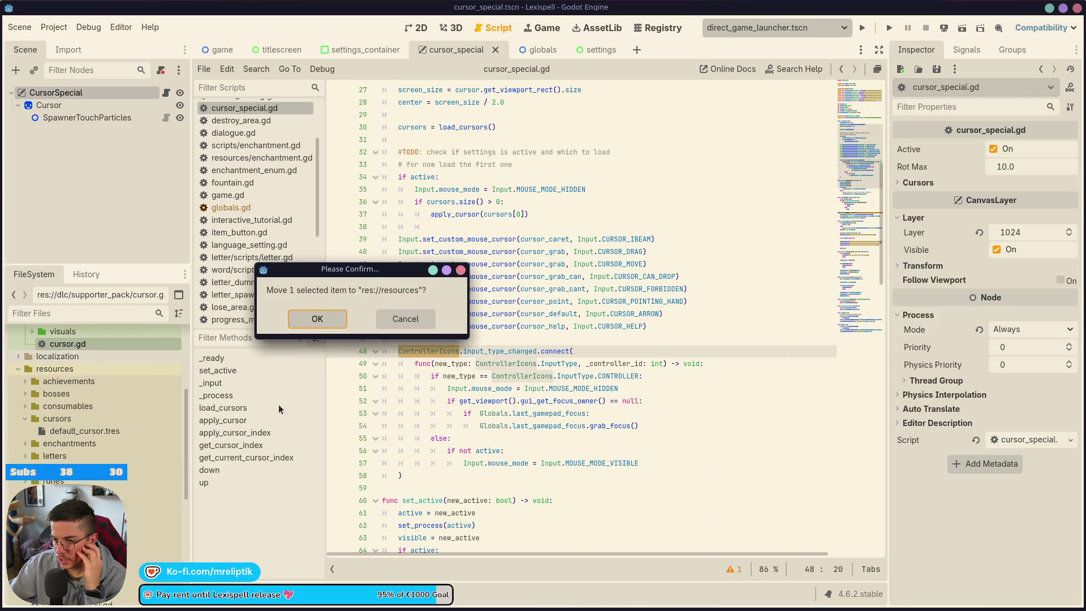
left_click(303, 318)
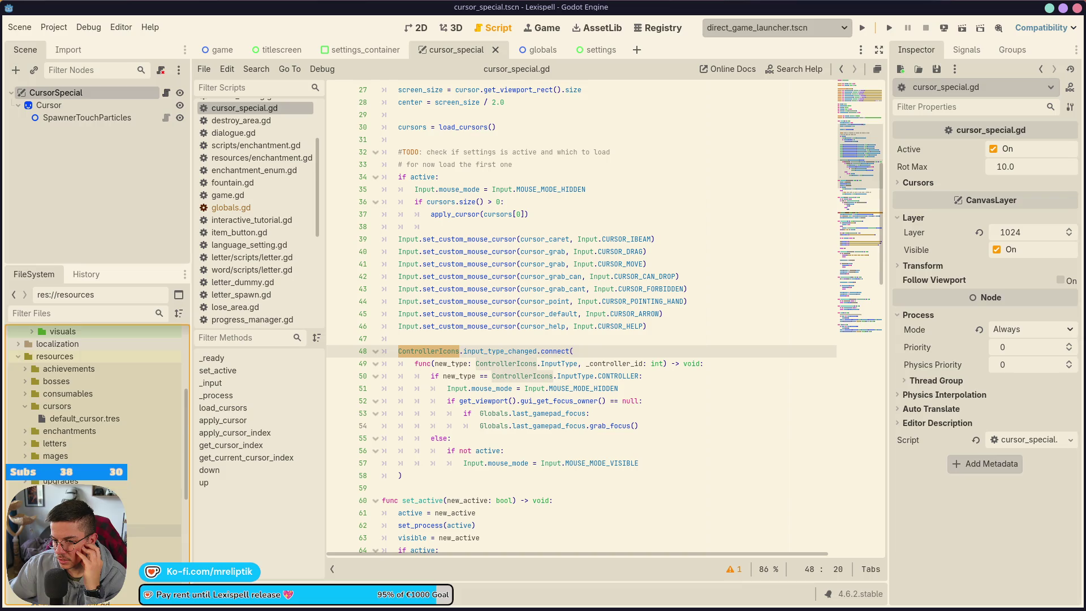
scroll(90, 452, "down", 5)
double_click(88, 485)
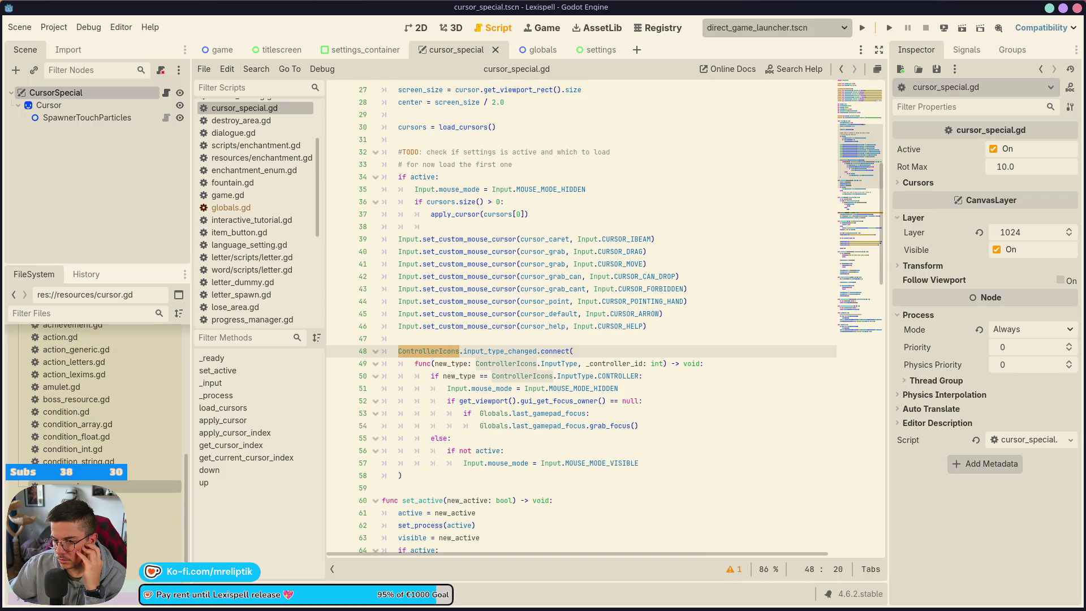
Step: Reopen the CursorSpecial node's script from the cursor scene's 2D view at line 48
left_click(420, 26)
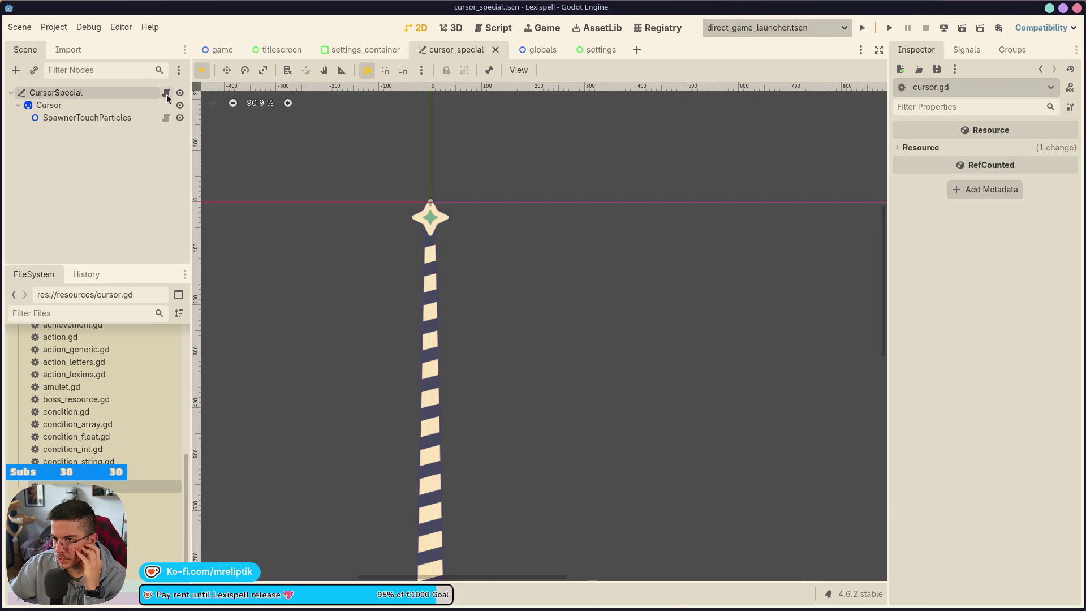
left_click(165, 92)
left_click(442, 350)
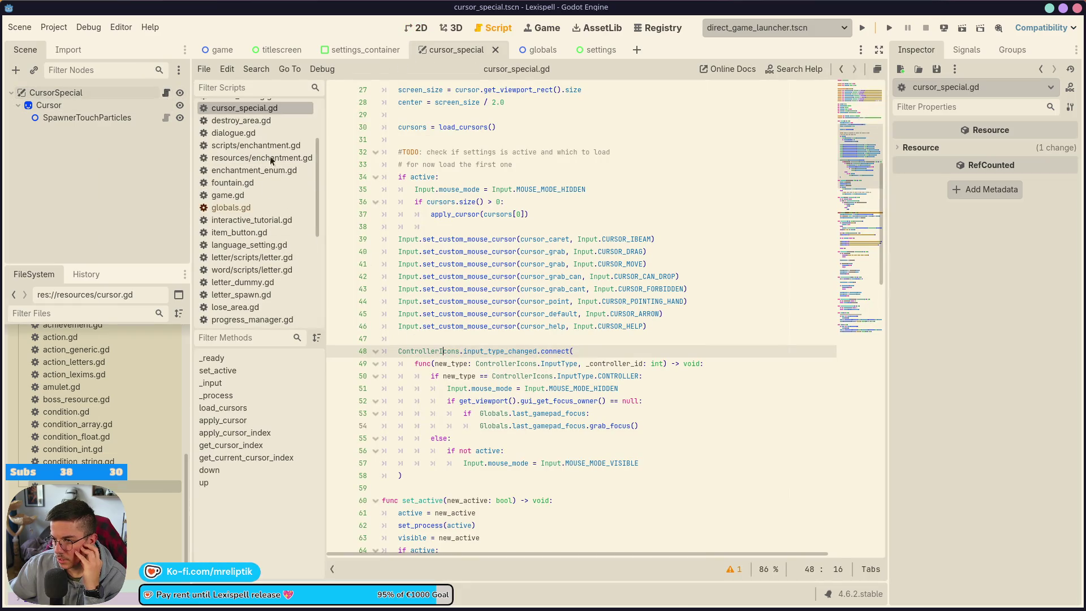
left_click(61, 31)
Step: Inspect the SettingsManager autoload entry, close Project Settings, and open the Export window
left_click(74, 44)
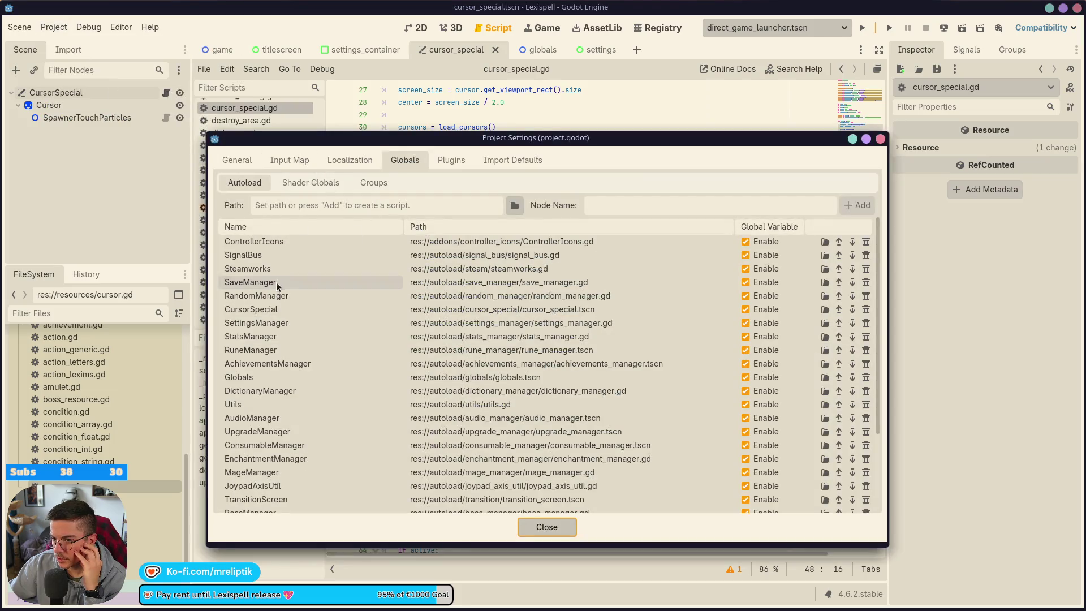
left_click(257, 323)
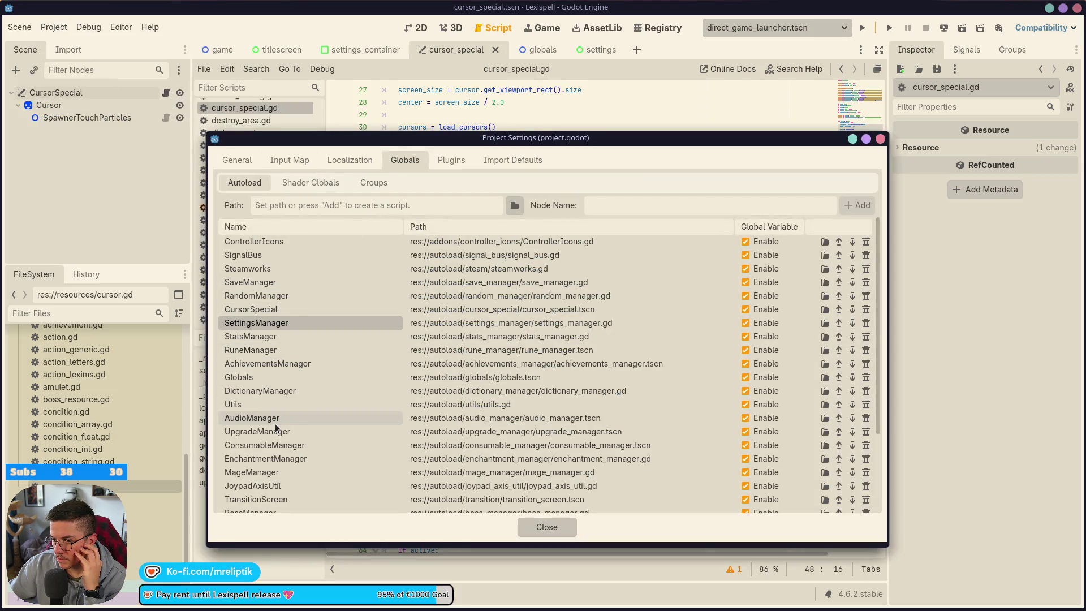
scroll(283, 451, "down", 5)
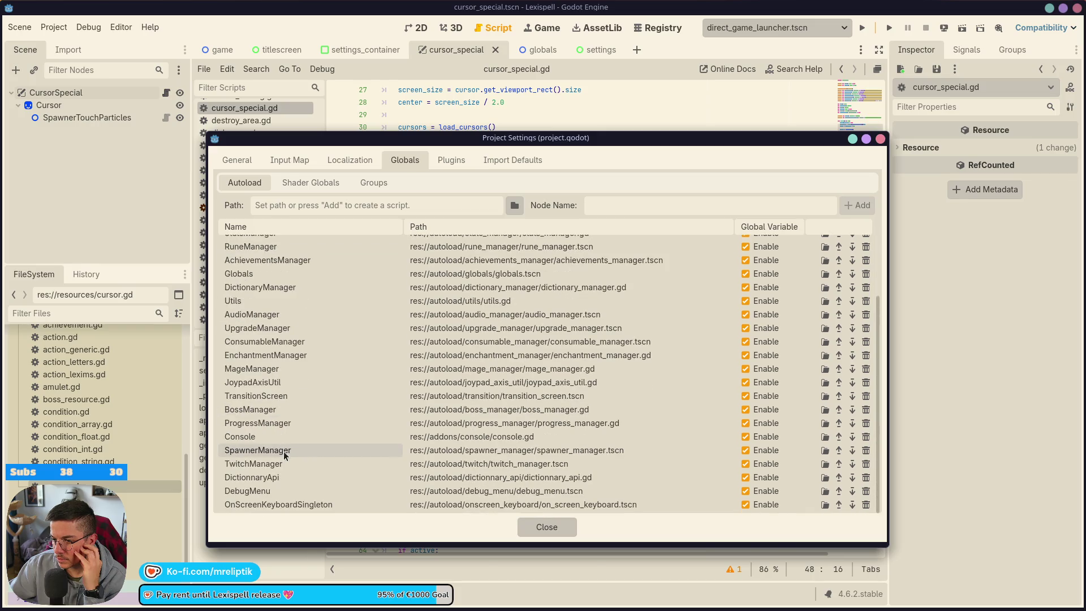
scroll(285, 438, "up", 5)
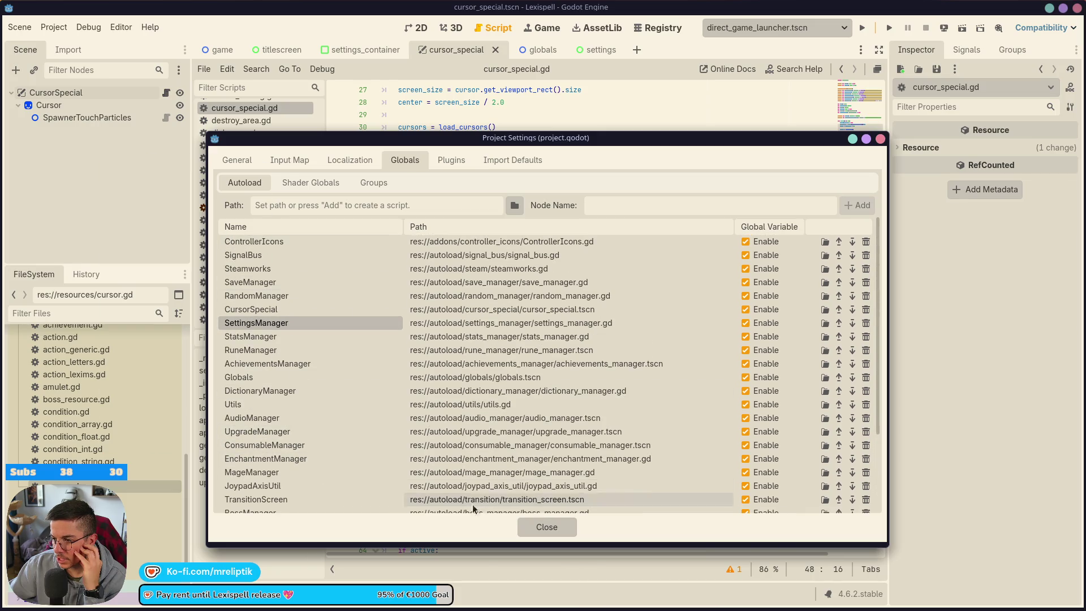
left_click(546, 525)
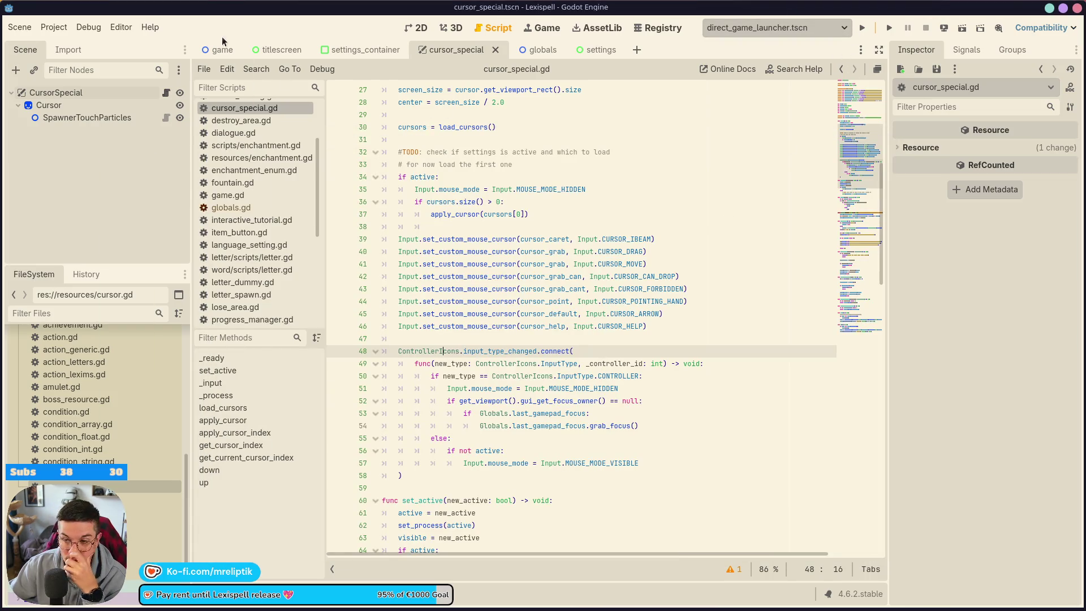
left_click(54, 27)
left_click(83, 94)
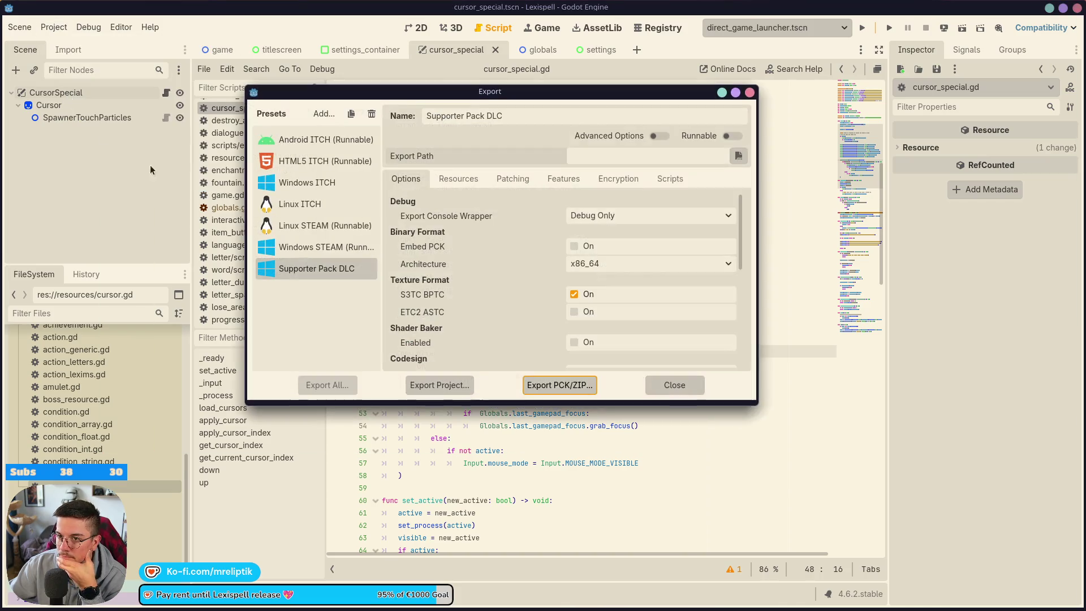
Step: Export the Linux STEAM preset, overwriting the existing lexispell.x86_64
left_click(296, 226)
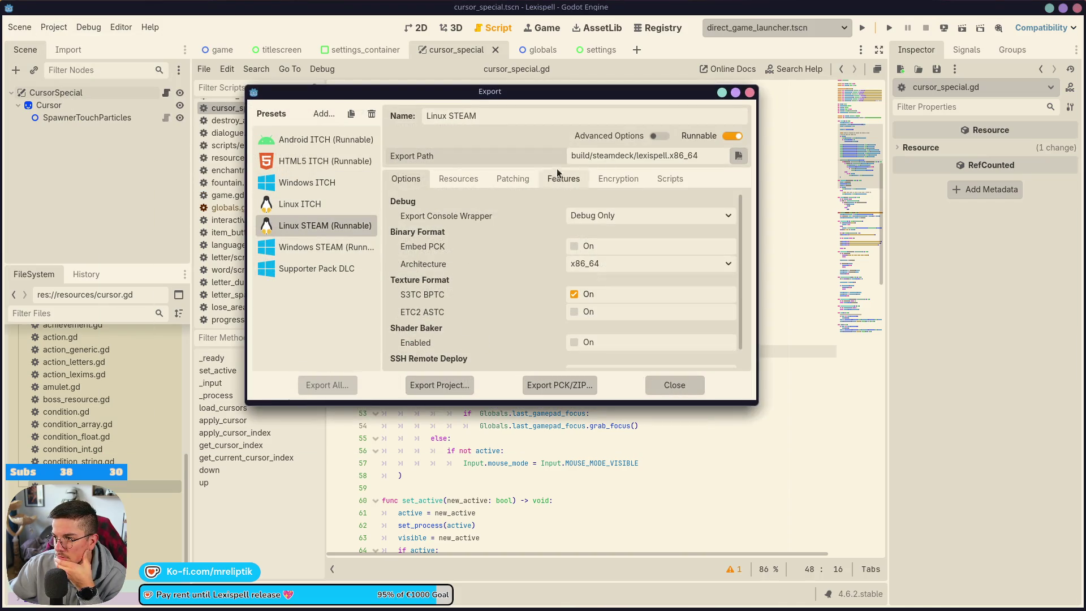
left_click(444, 386)
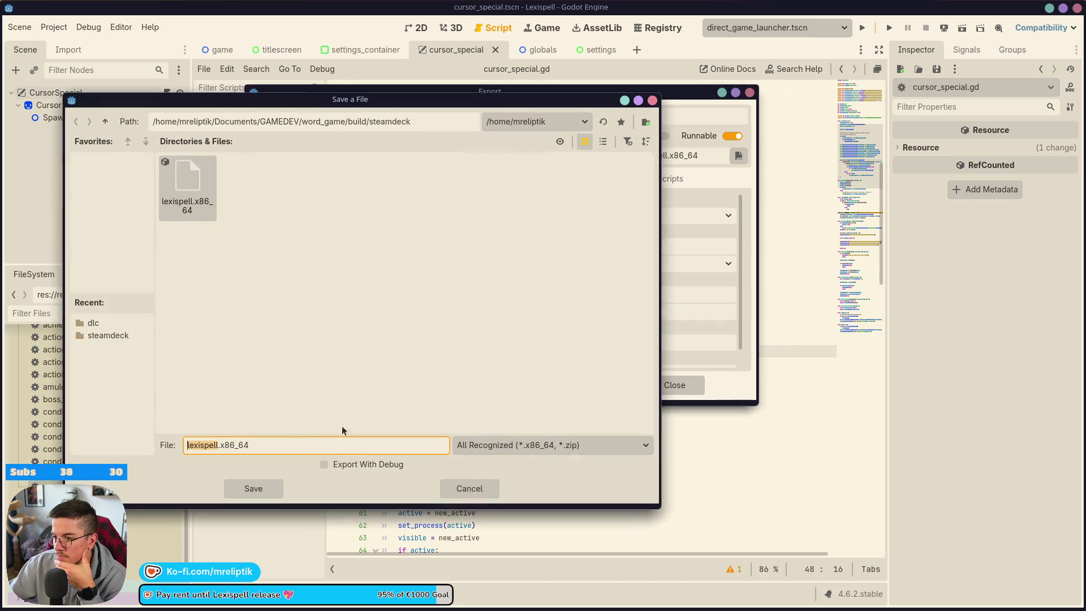
left_click(257, 490)
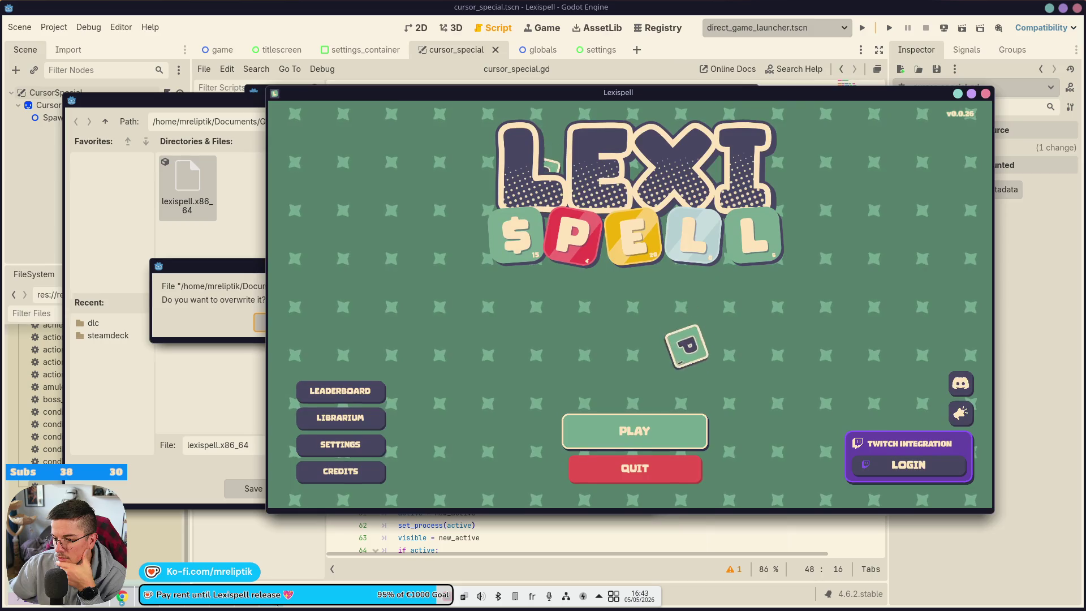
right_click(246, 591)
key("Escape")
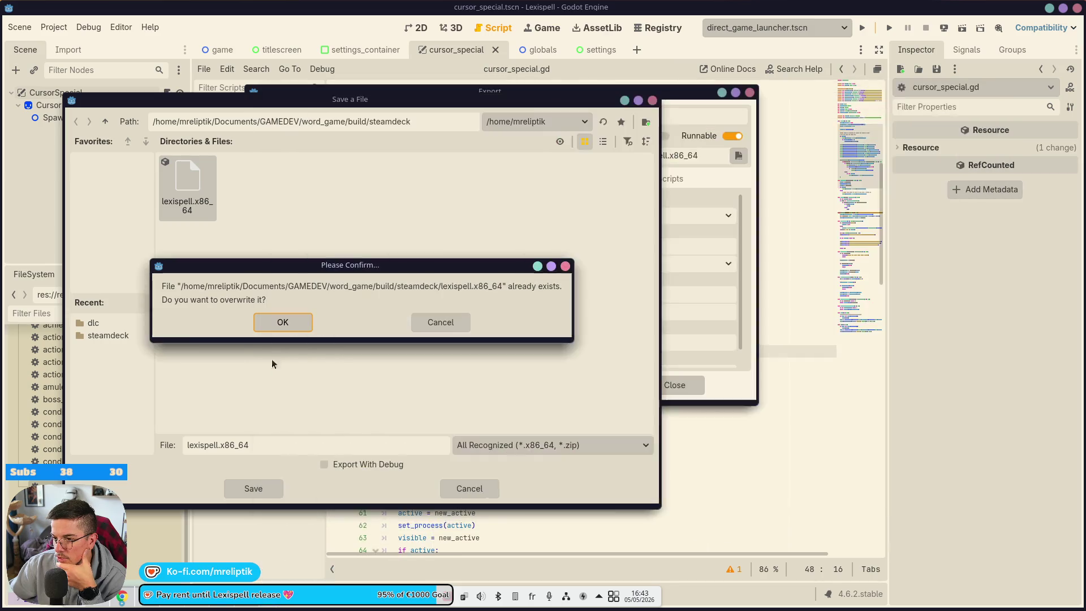
left_click(293, 321)
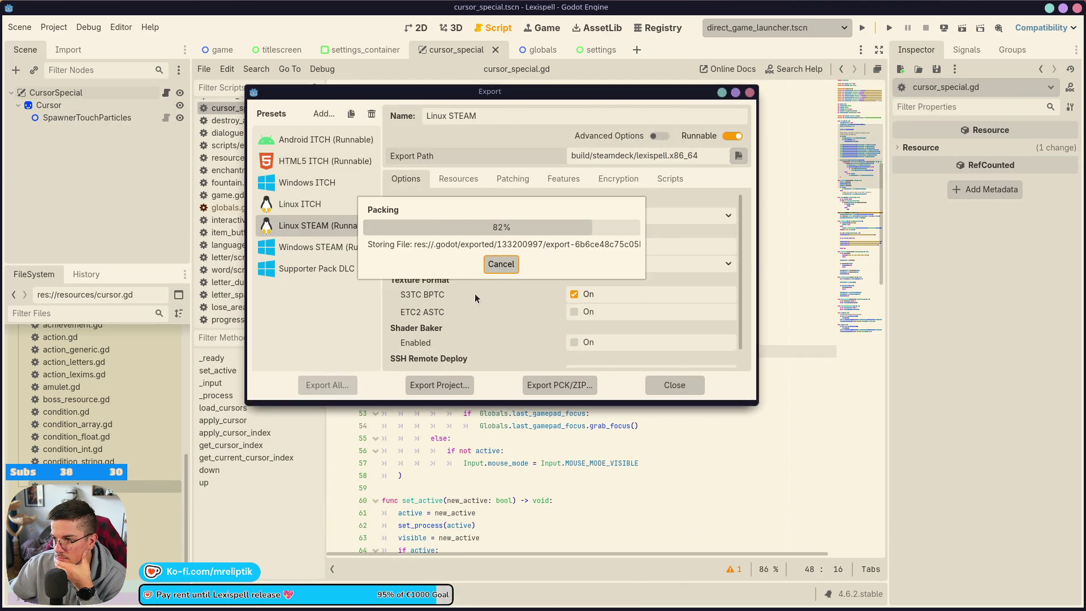
Step: Select the Supporter Pack DLC preset, browse to build/dlc, and cancel the executable export
left_click(340, 269)
left_click(446, 382)
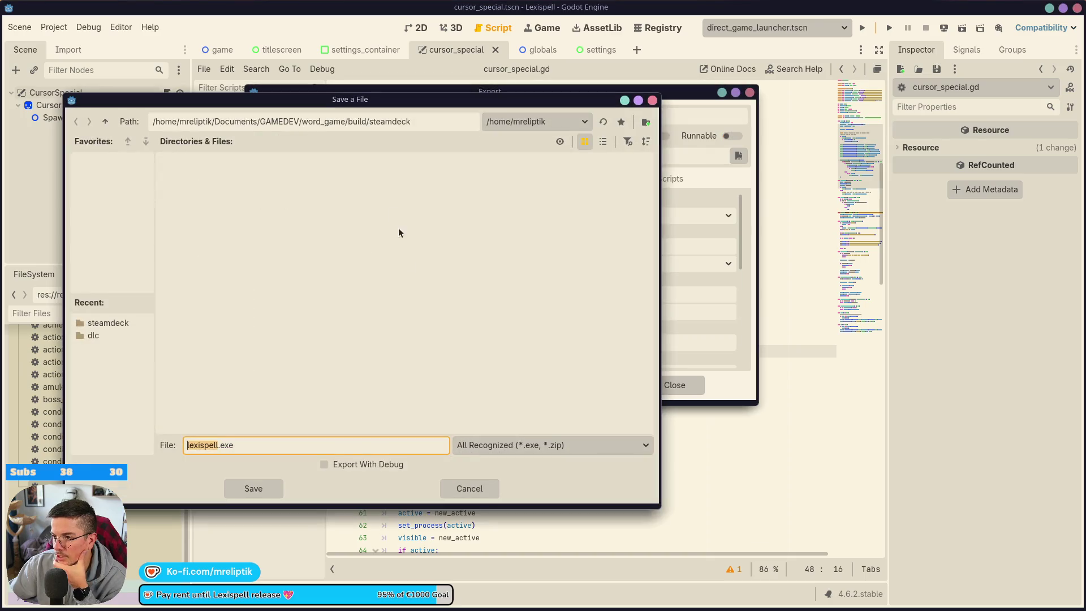
left_click(104, 121)
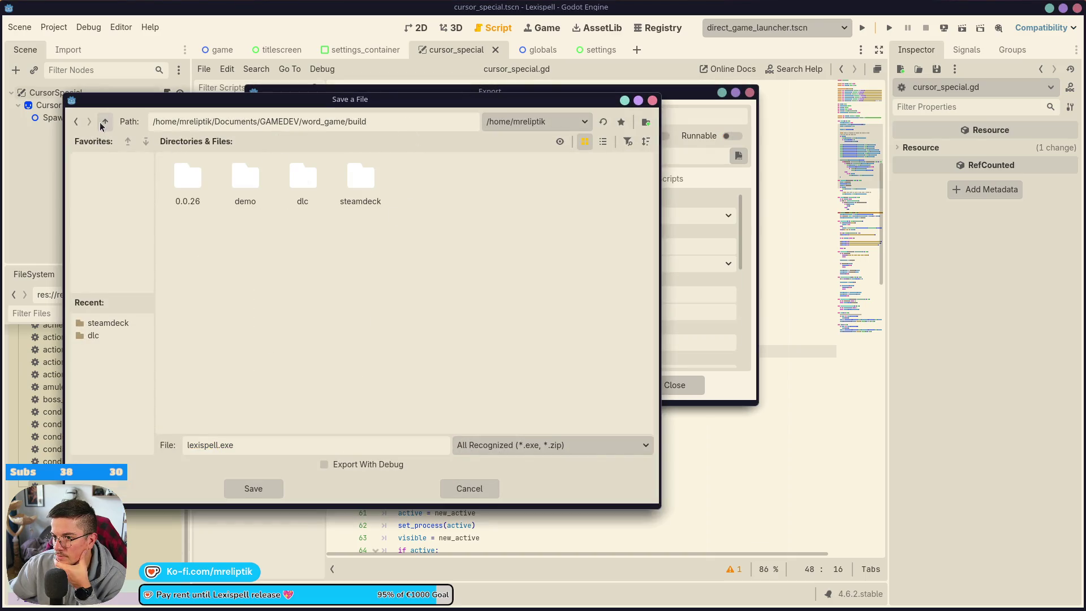
double_click(305, 179)
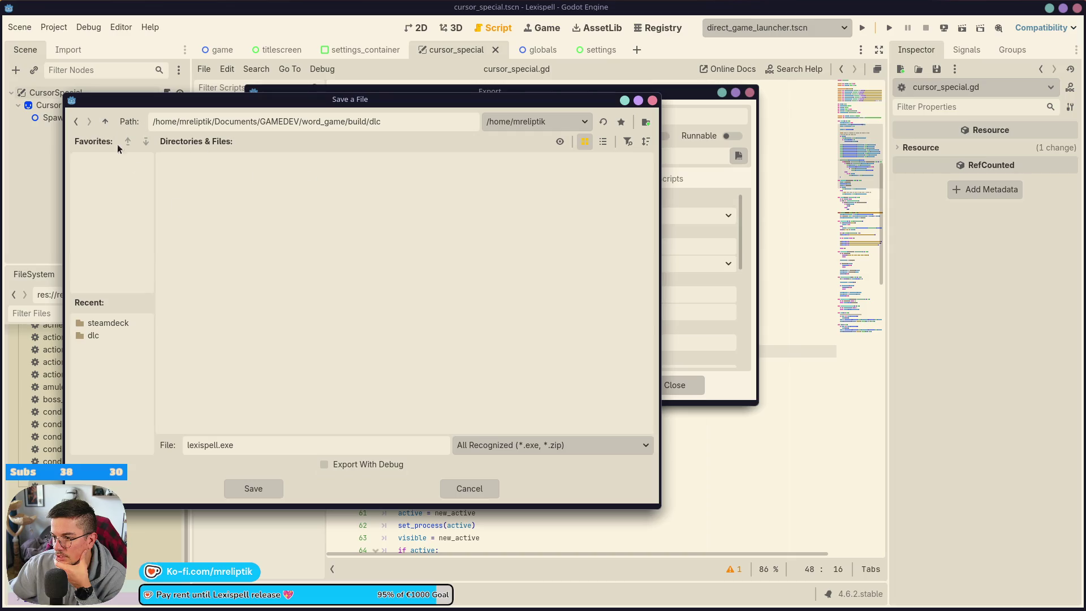
left_click(453, 488)
Step: Export the Supporter Pack DLC as a pck, overwriting build/dlc/supporter_pack.pck
left_click(560, 384)
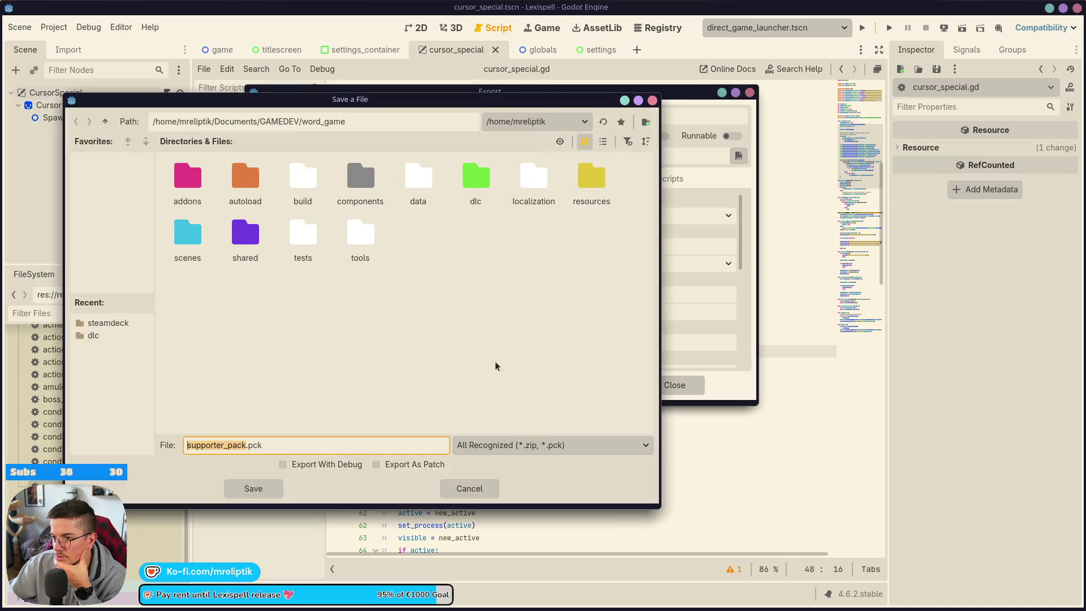
left_click(300, 179)
double_click(302, 180)
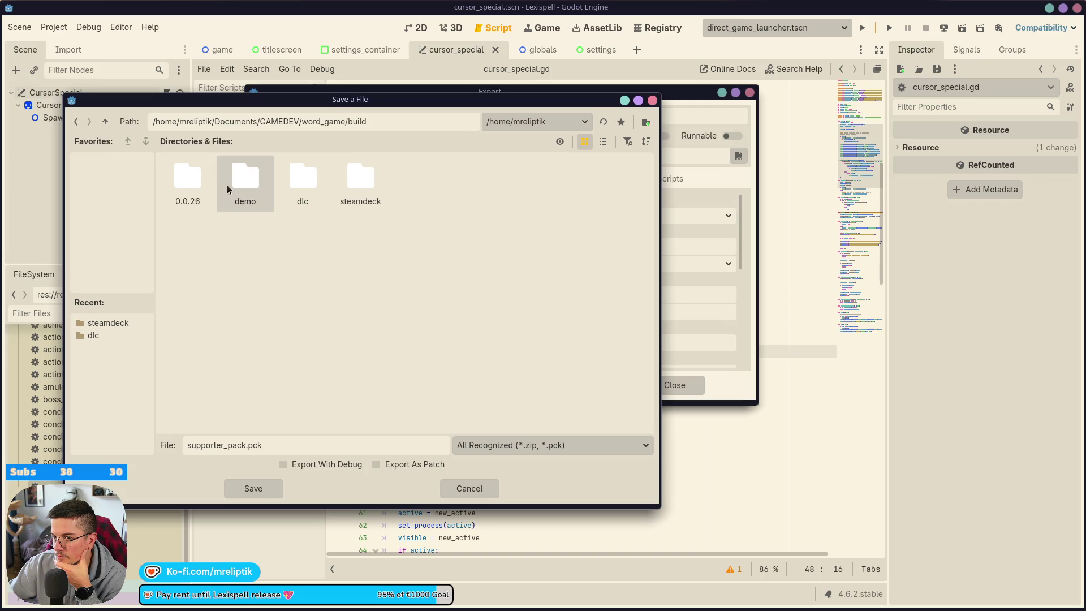
double_click(289, 182)
left_click(251, 488)
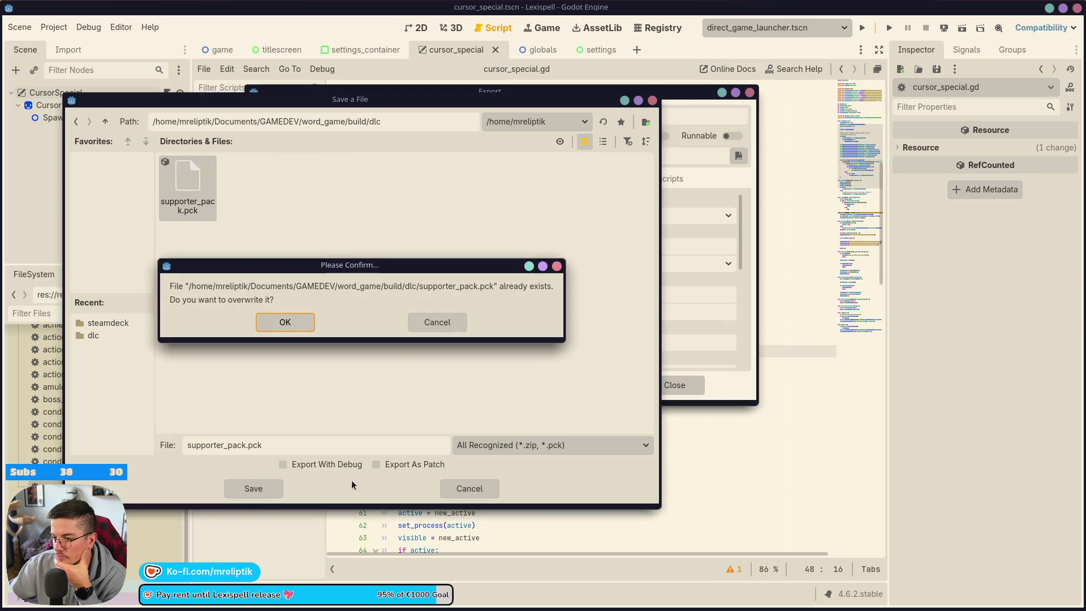
left_click(286, 320)
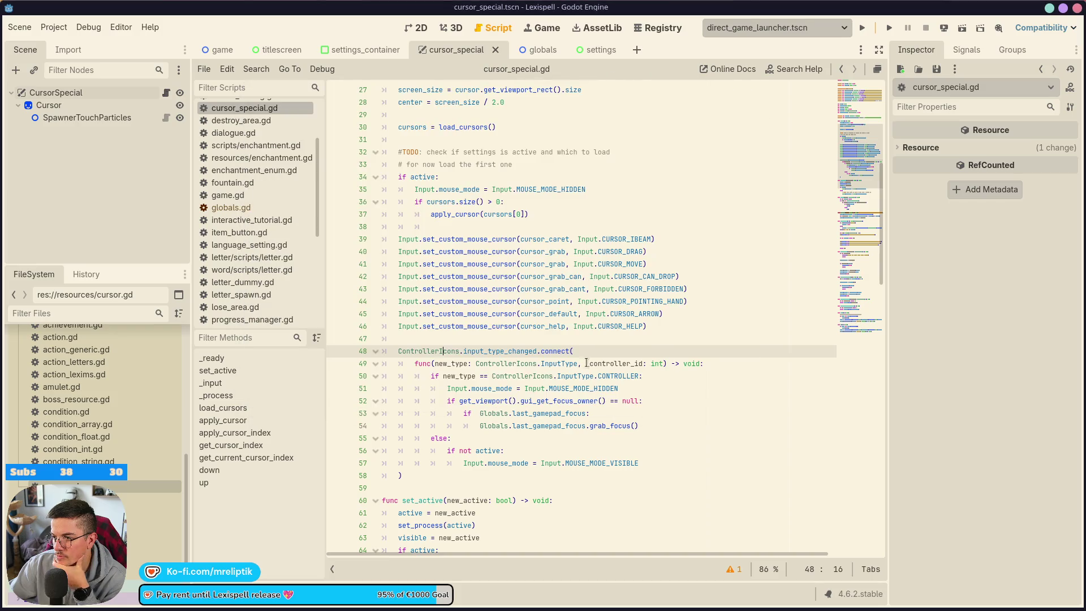
Step: Test-run the game in the editor to check its title screen, then stop it and bring up the steamdeck build folder
left_click(471, 264)
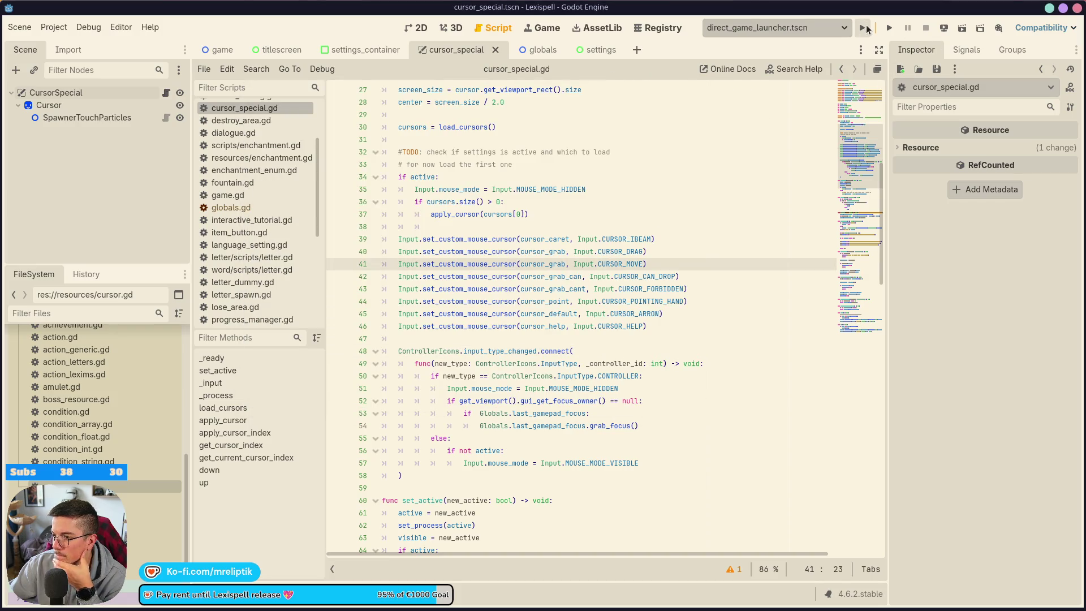
left_click(865, 29)
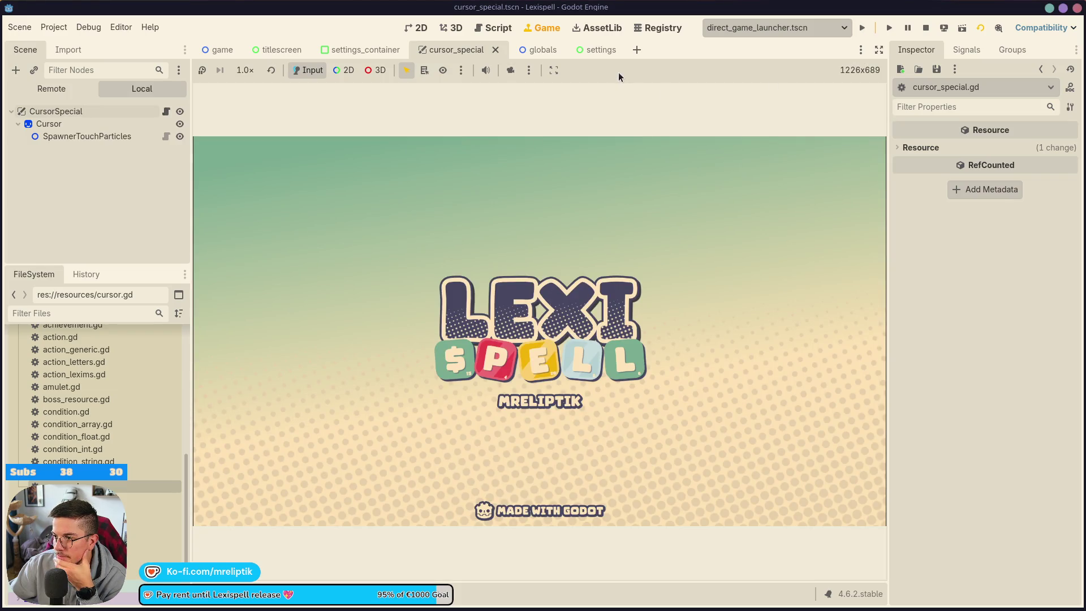
left_click(926, 28)
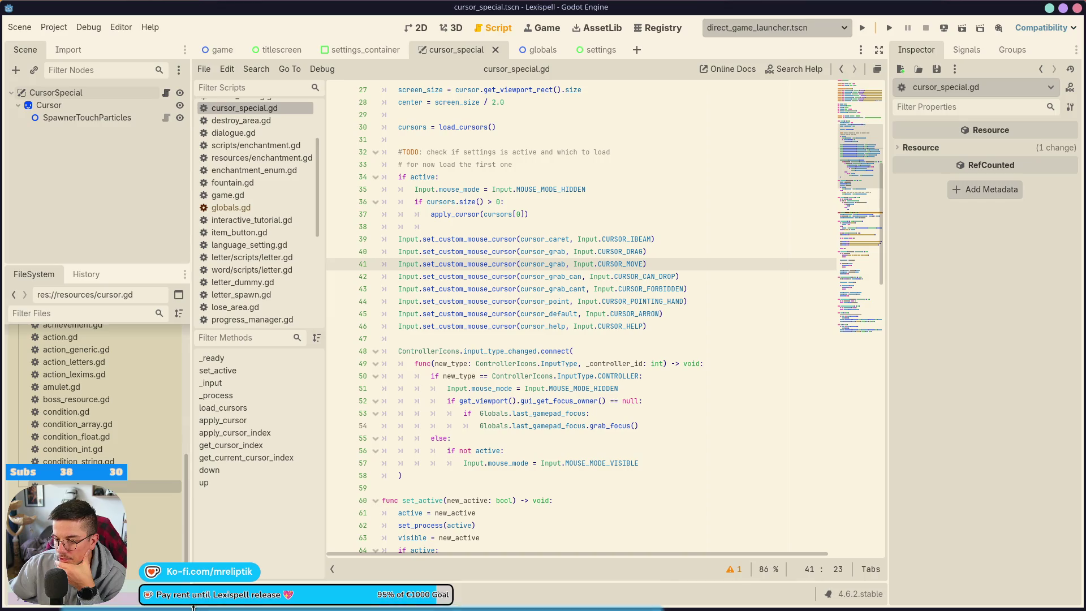
left_click(294, 597)
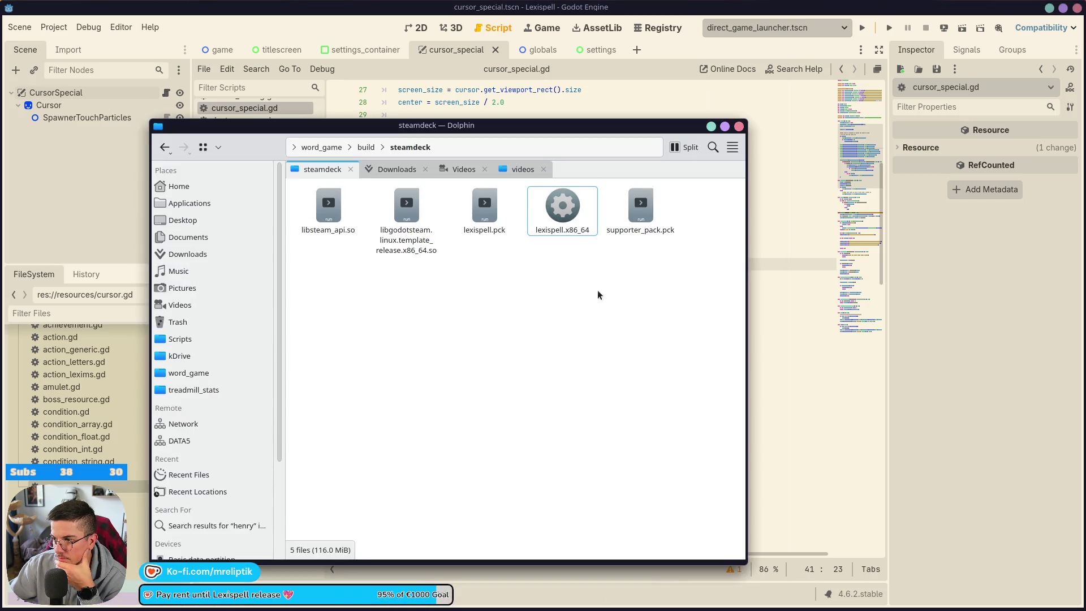
Step: Clear Konsole and launch the exported ./lexispell.x86_64 build
left_click(241, 606)
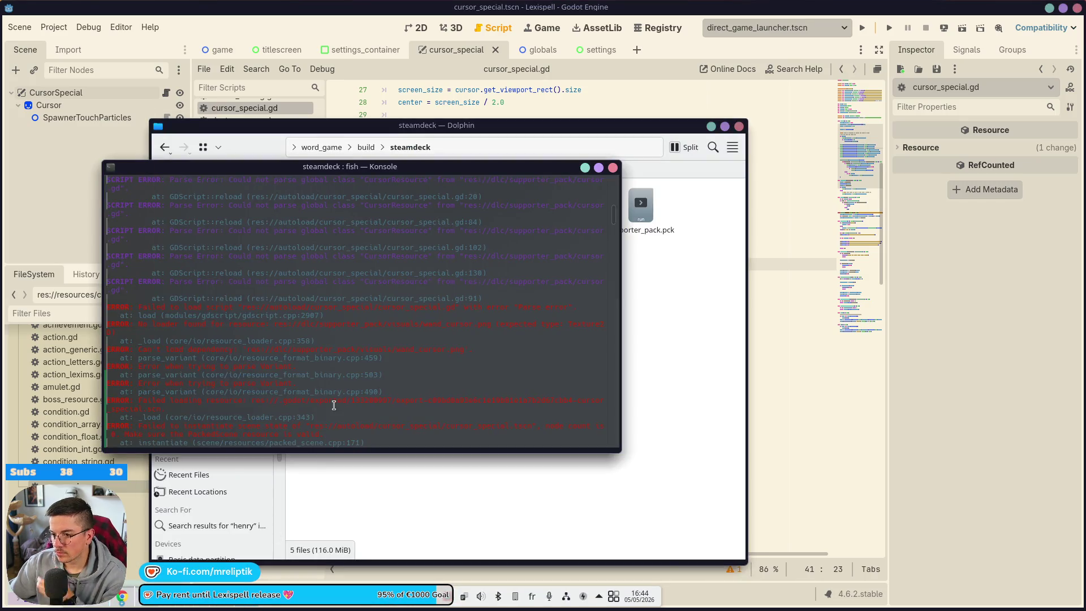
key("ctrl+l")
type("./lexispell.x86_64")
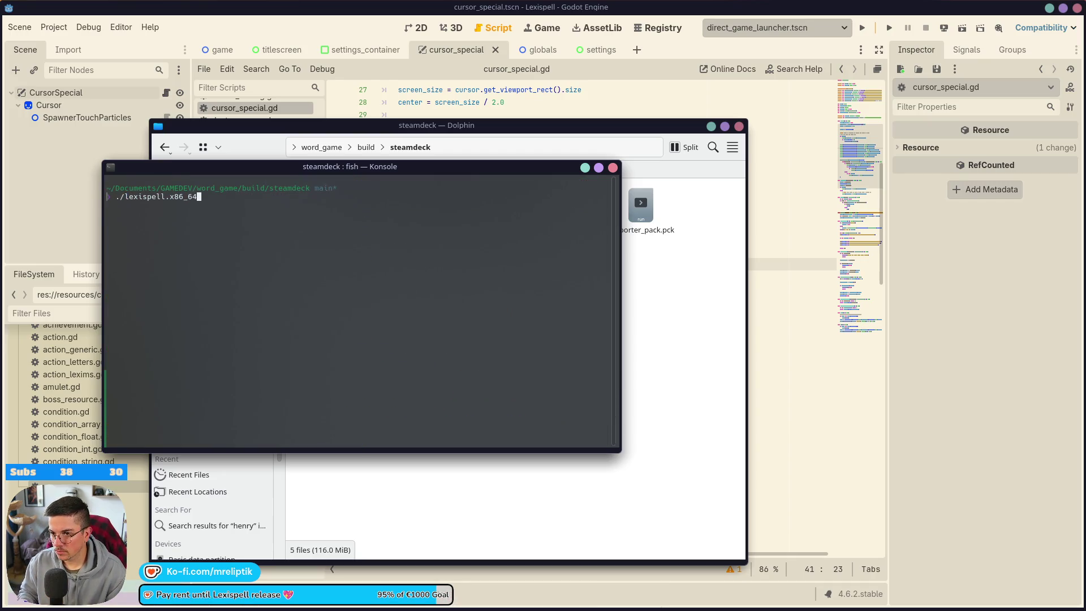
key("Return")
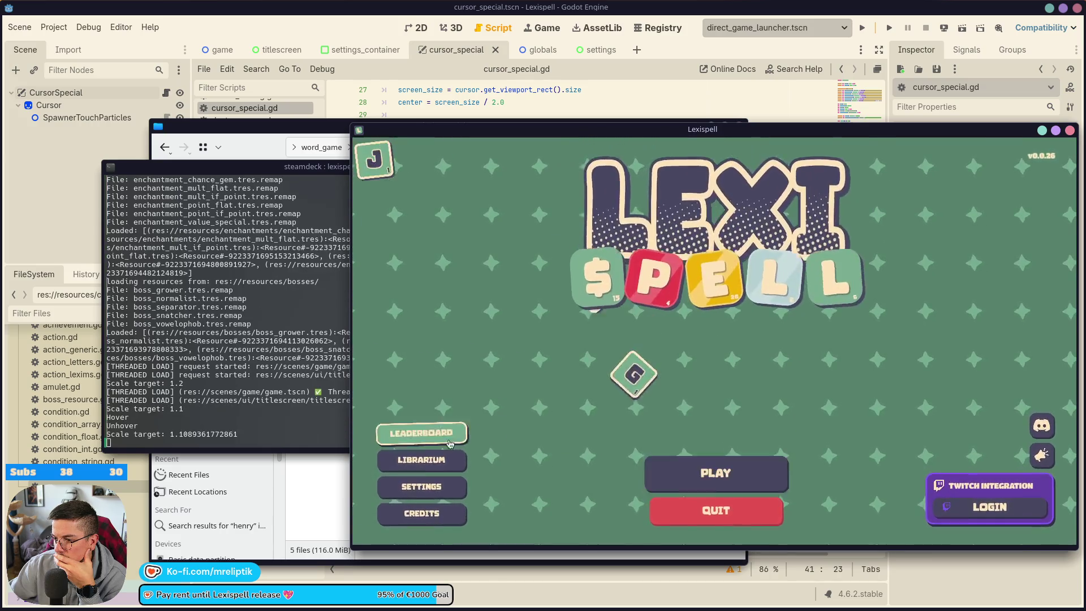
Step: Check the game's Settings screen, then scroll the terminal log for save.json and settings.cfg loading
left_click(417, 499)
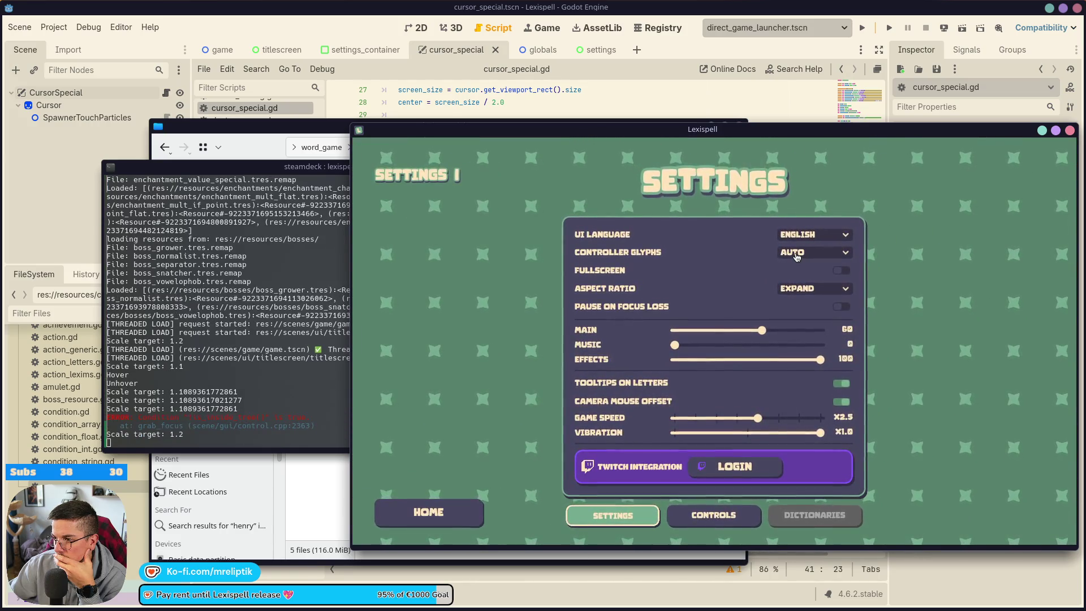
left_click(428, 512)
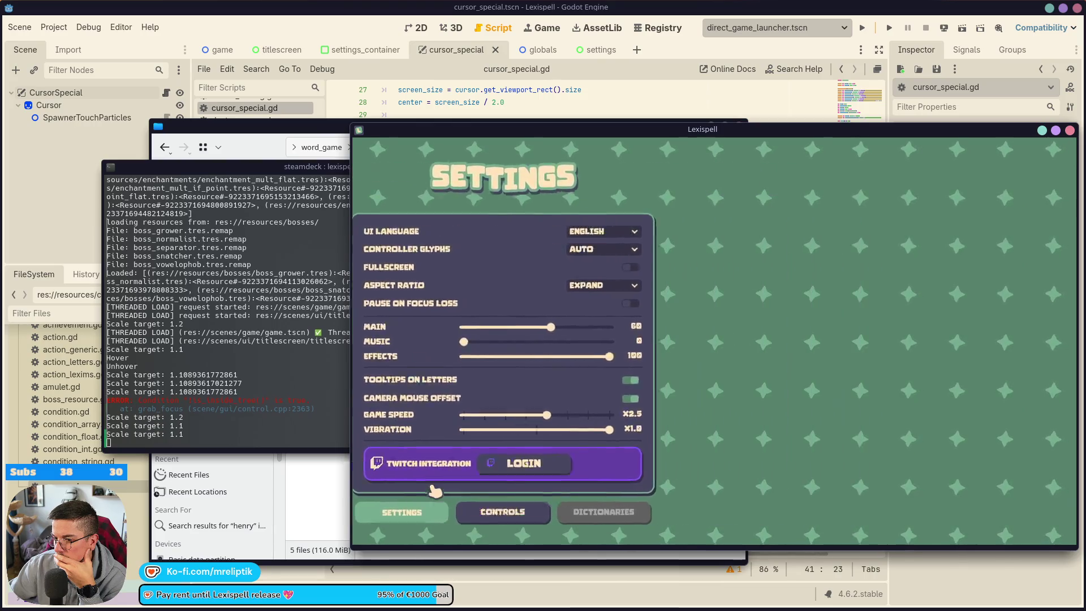
left_click(279, 428)
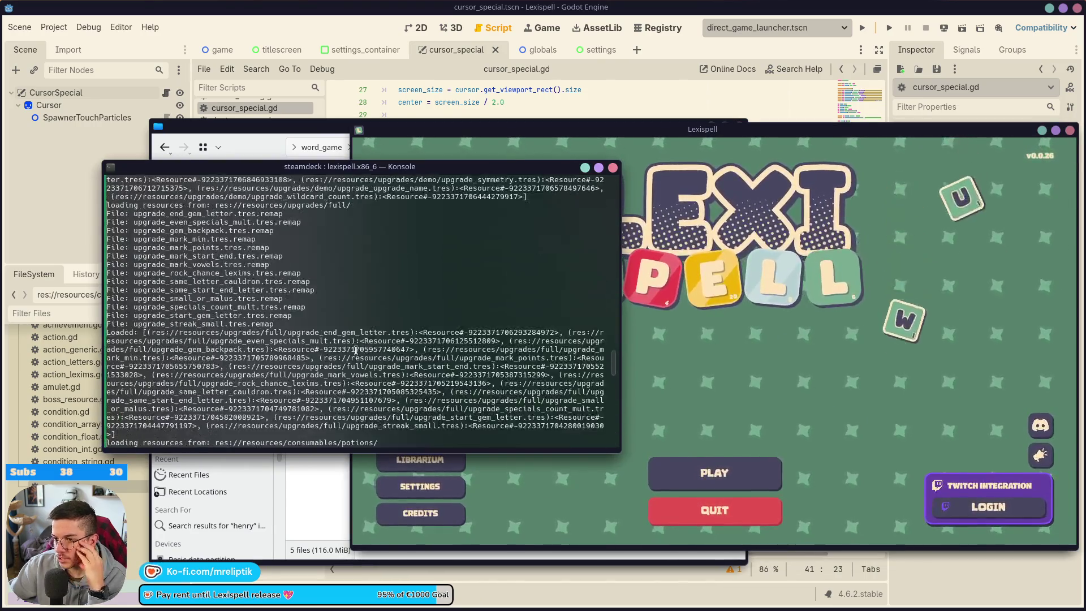
scroll(394, 315, "up", 15)
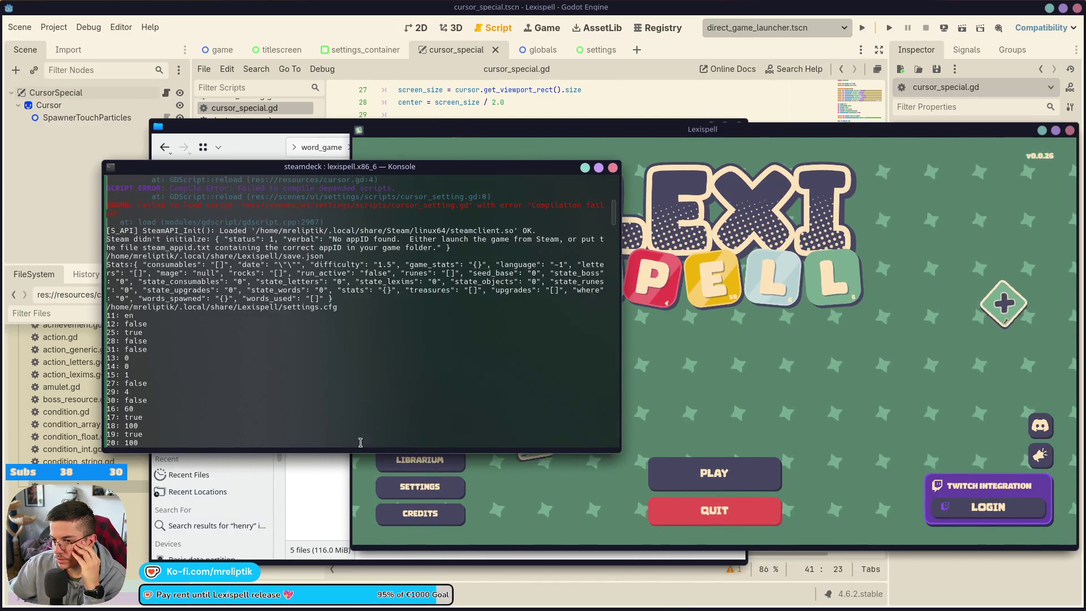
left_click(507, 476)
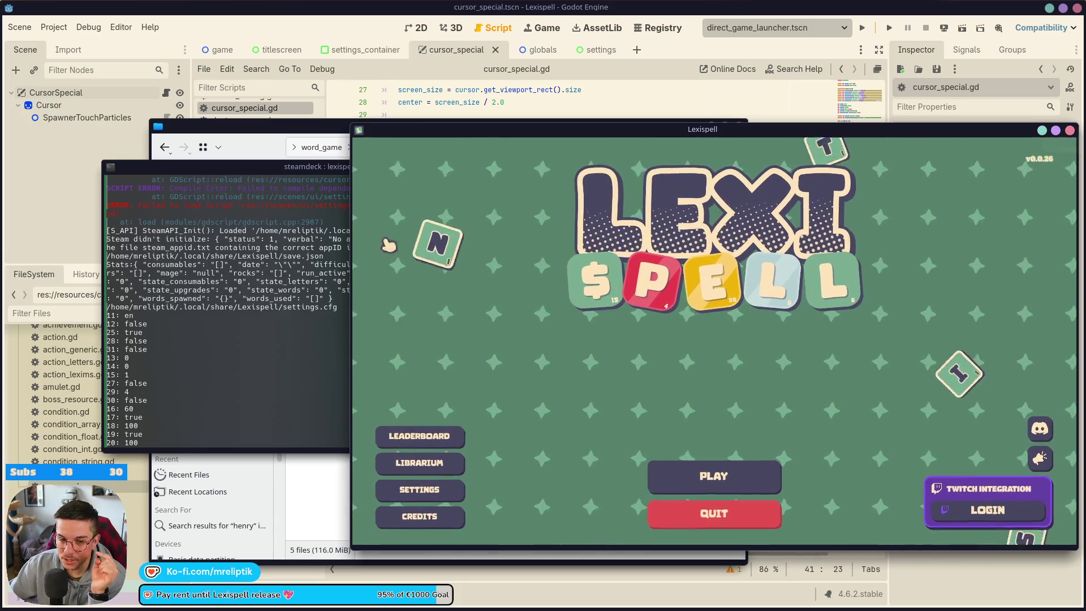
left_click(261, 168)
left_click(254, 126)
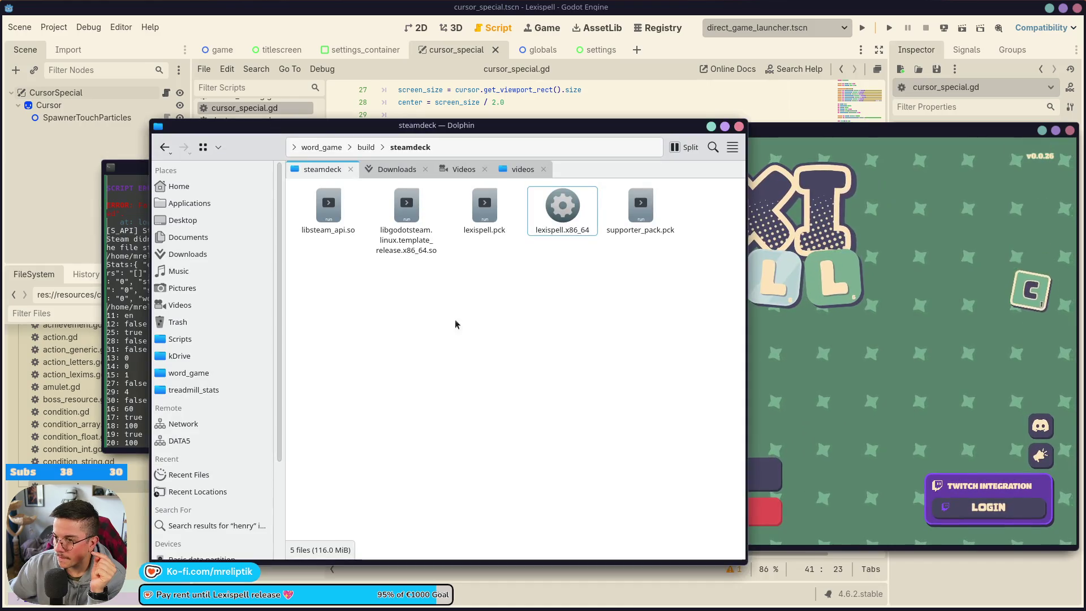
Step: Replace steamdeck/supporter_pack.pck with the freshly exported copy from build/dlc
left_click(642, 214)
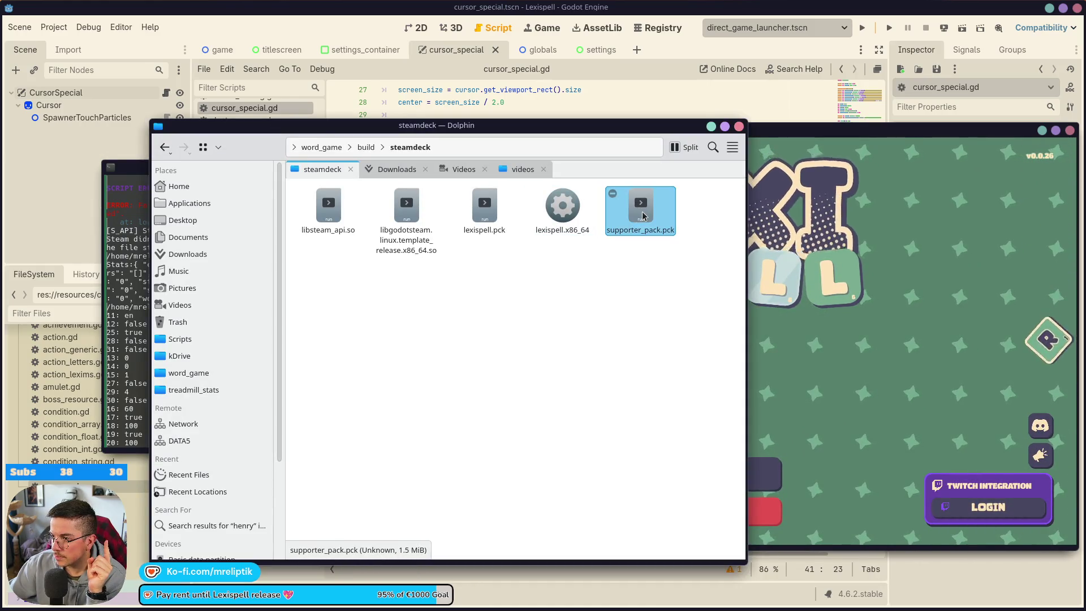
key("Delete")
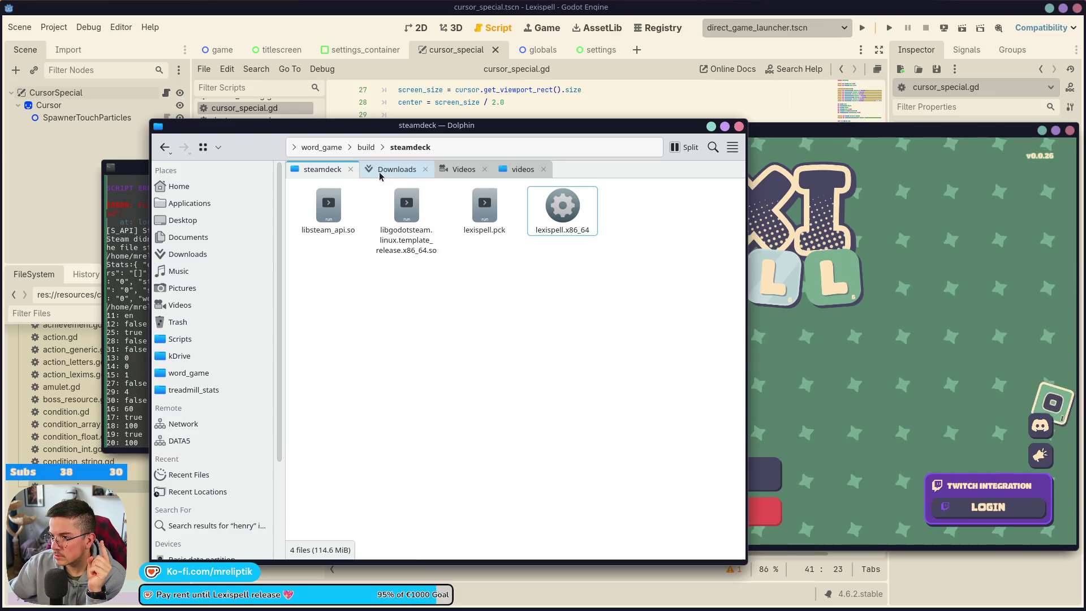
left_click(365, 147)
double_click(435, 213)
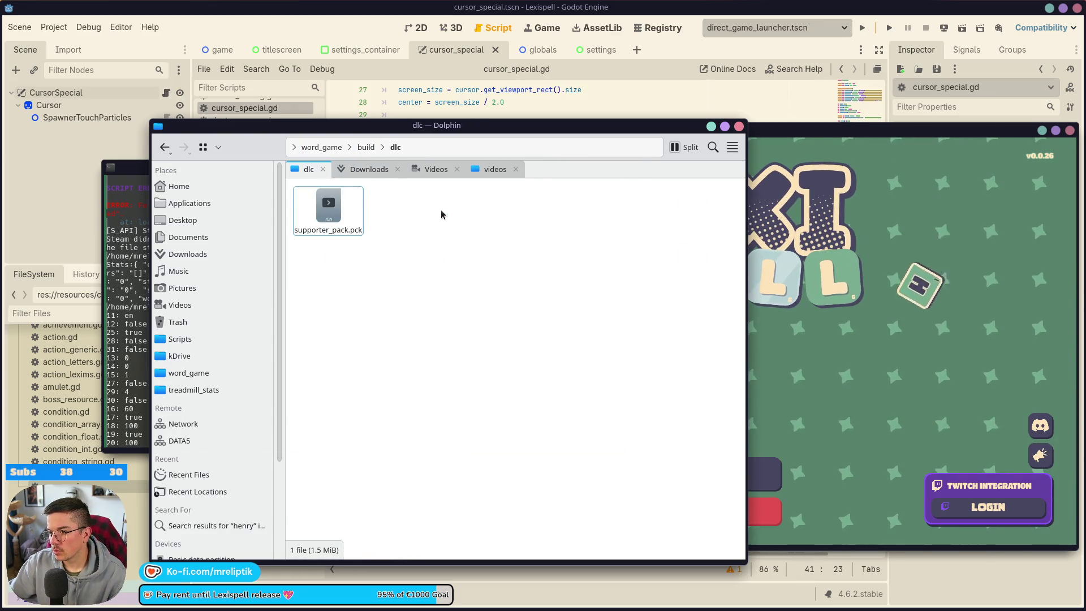
left_click(327, 202)
left_click(366, 147)
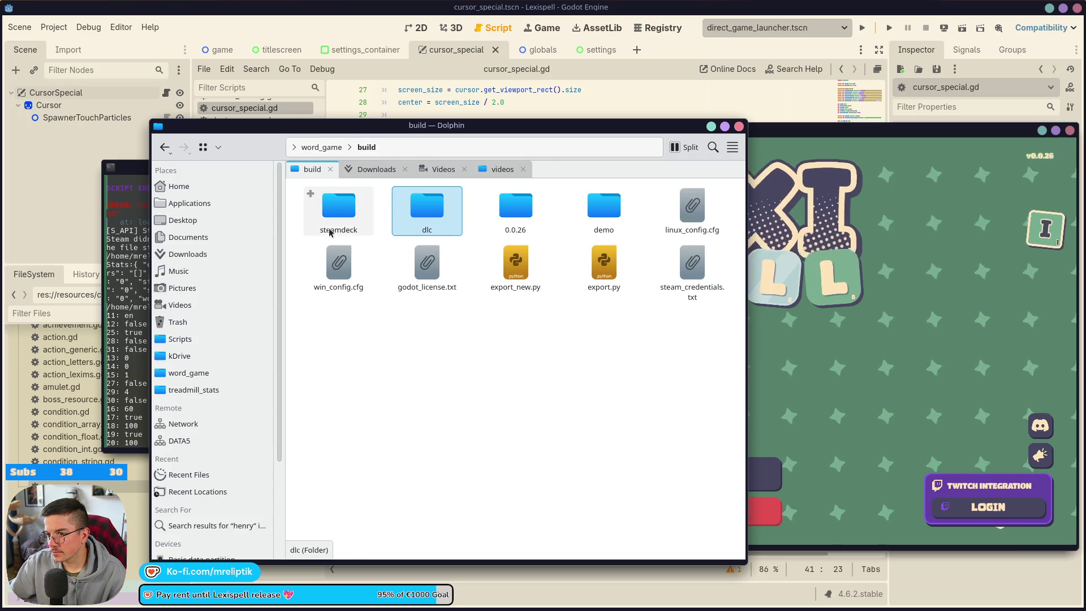
double_click(328, 206)
key("ctrl+v")
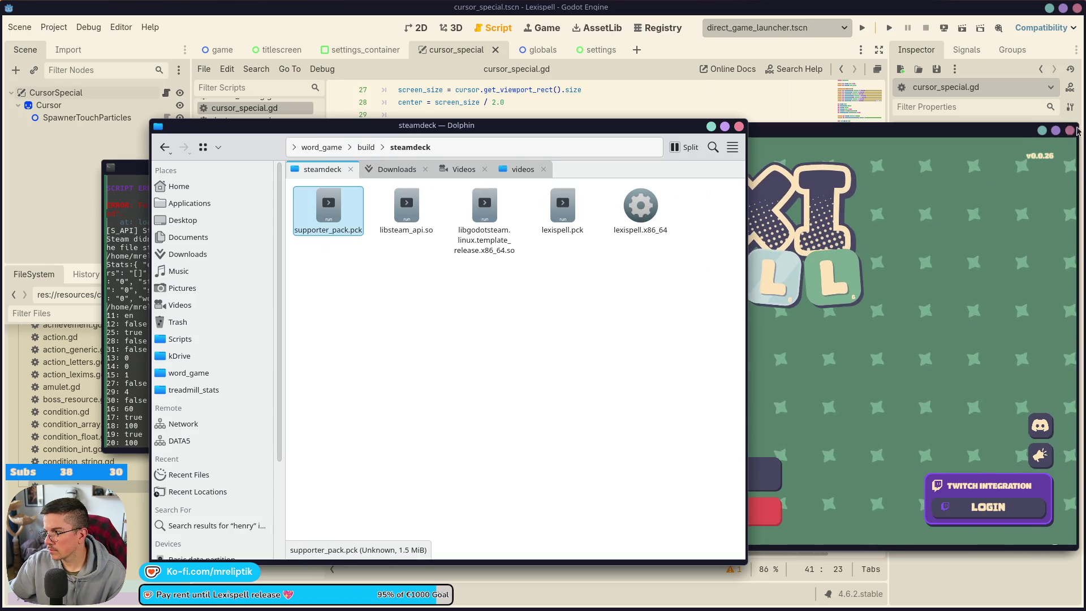
Step: Close the running game, clear Konsole and relaunch ./lexispell.x86_64
left_click(1070, 130)
left_click(485, 322)
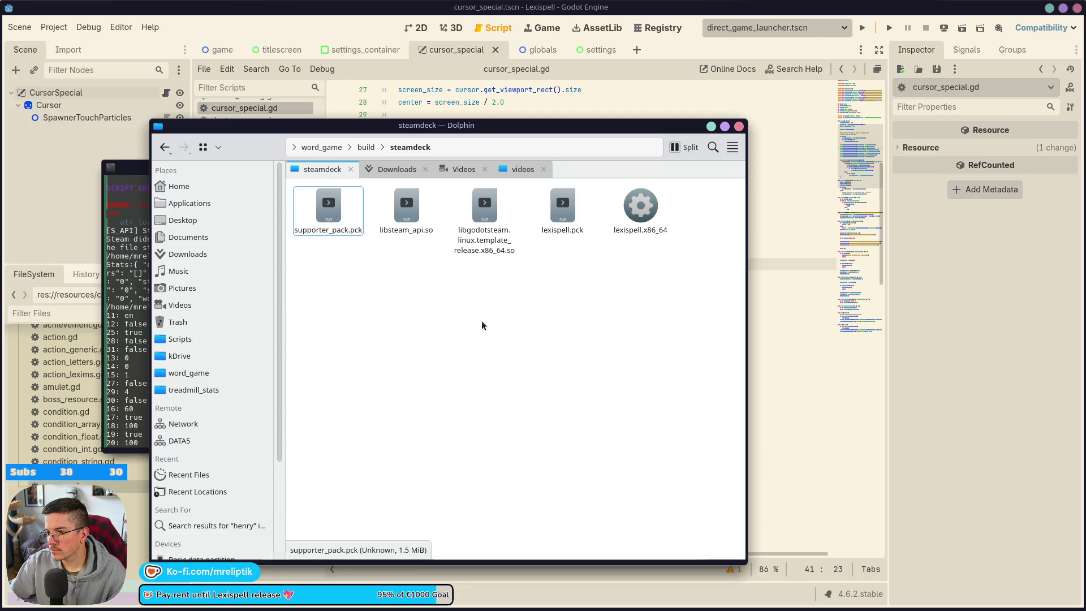
key("alt+Tab")
type("clear")
key("Return")
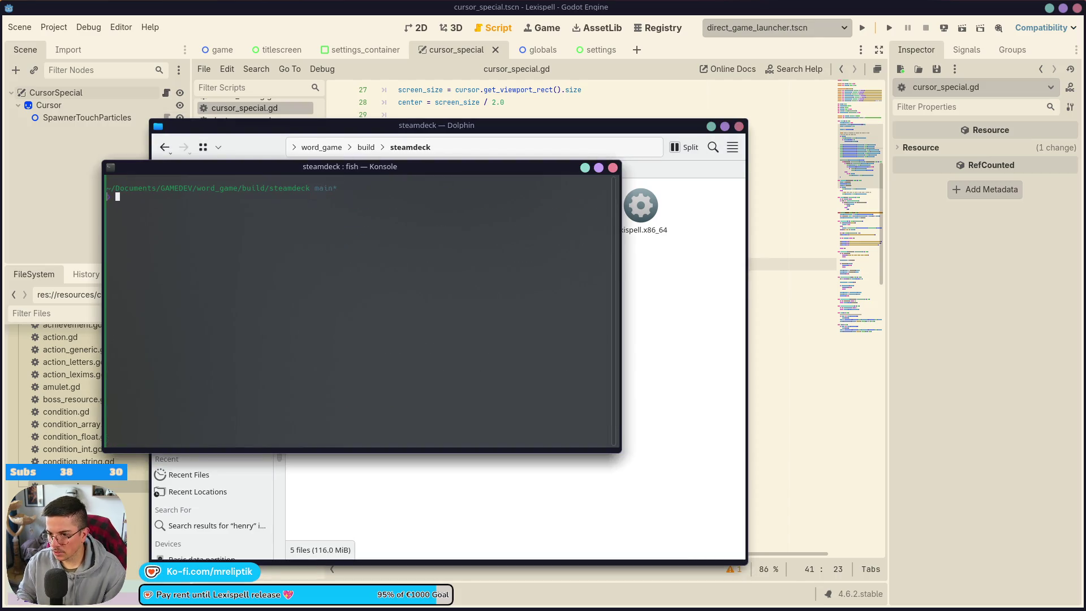
key("Return")
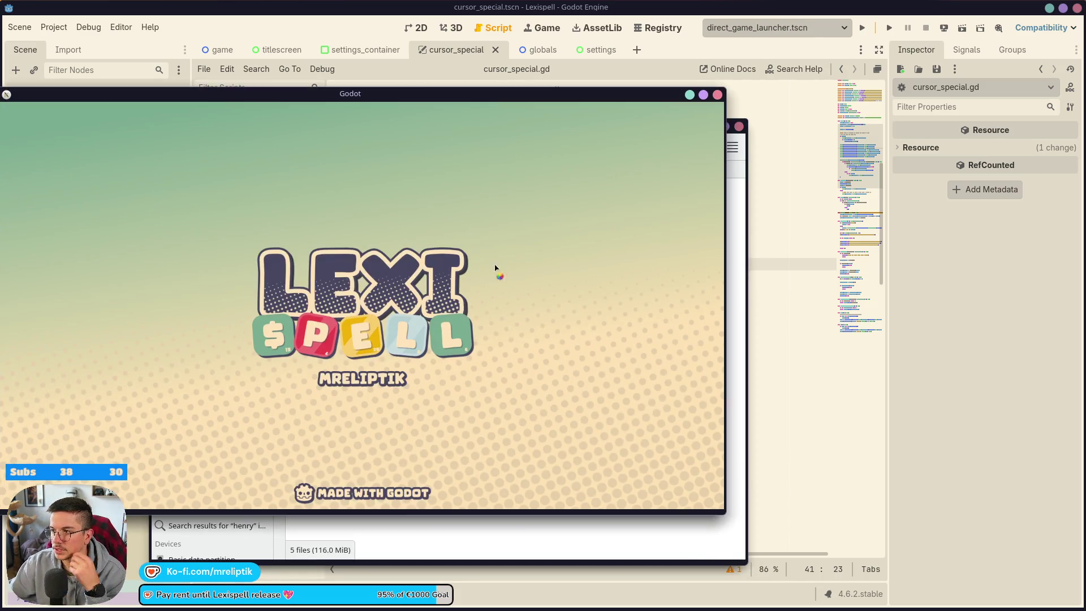
Step: Review the startup log showing the cursor_special.gd parse error and failed wand_cursor.png load
left_click_drag(350, 96, 631, 101)
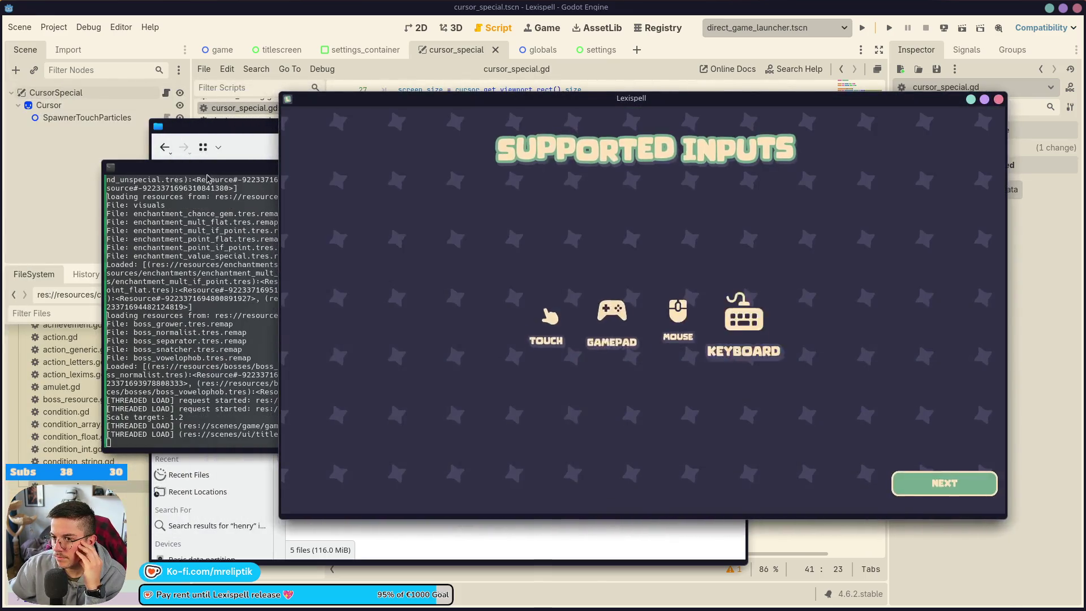
left_click(266, 364)
scroll(281, 364, "up", 15)
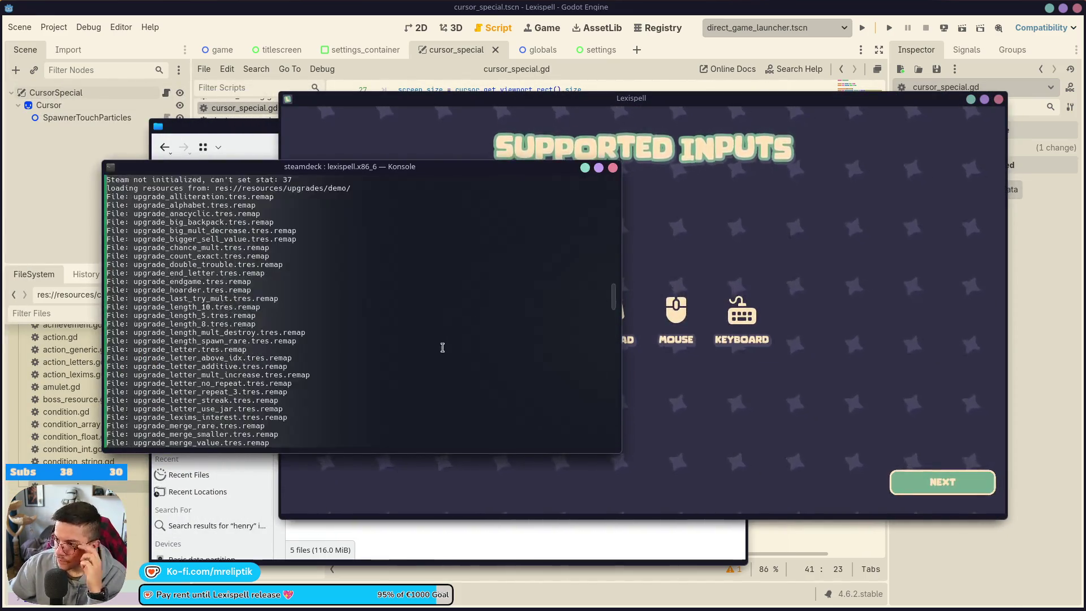
scroll(207, 338, "up", 10)
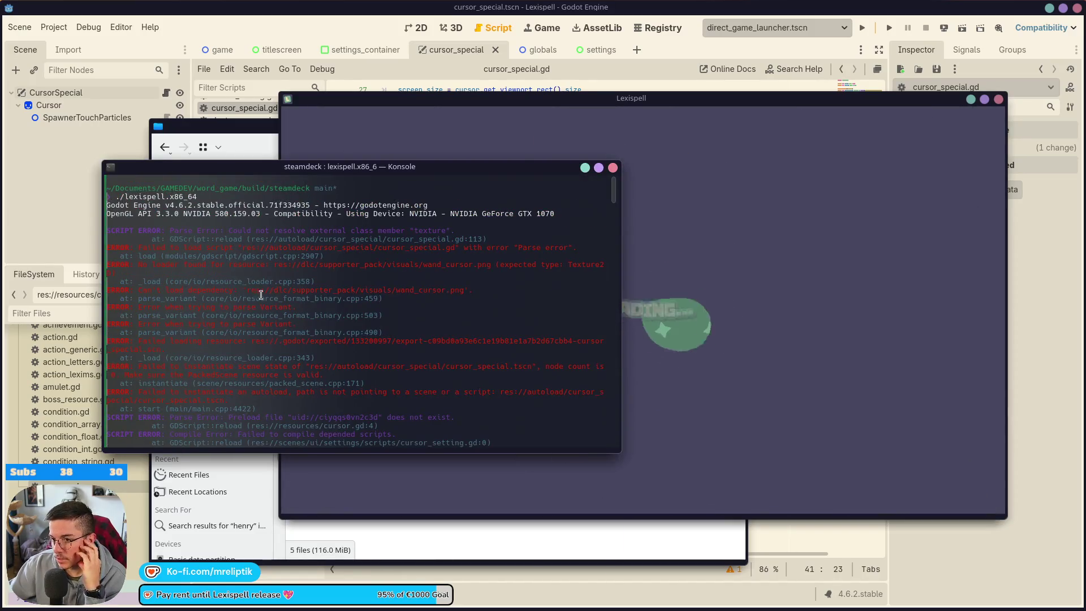
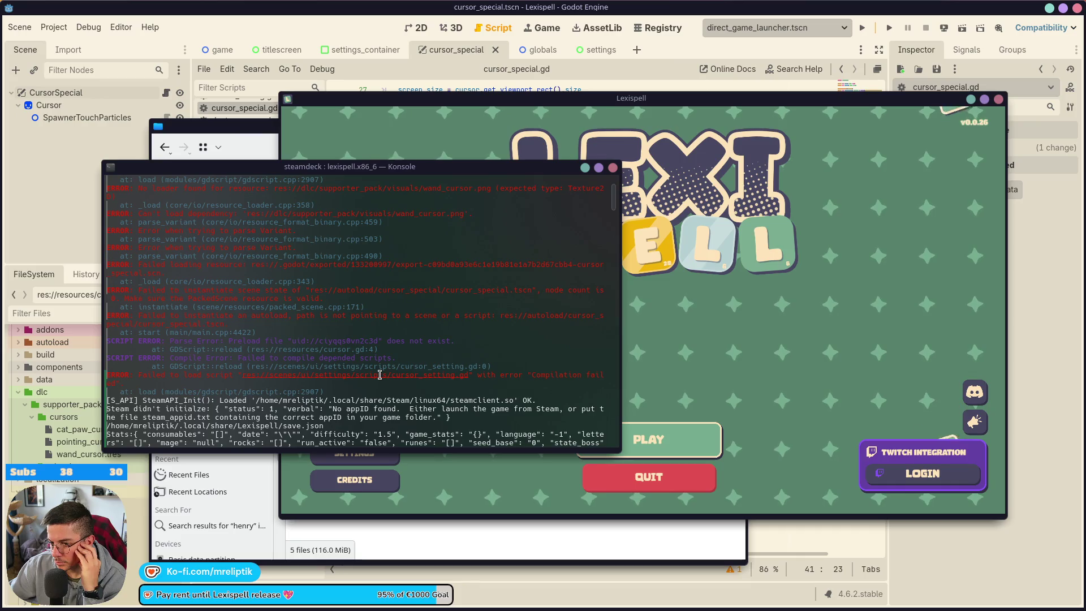
Step: Move Konsole aside and browse the game's Librarium and Settings screens, returning to the title menu
scroll(407, 344, "up", 3)
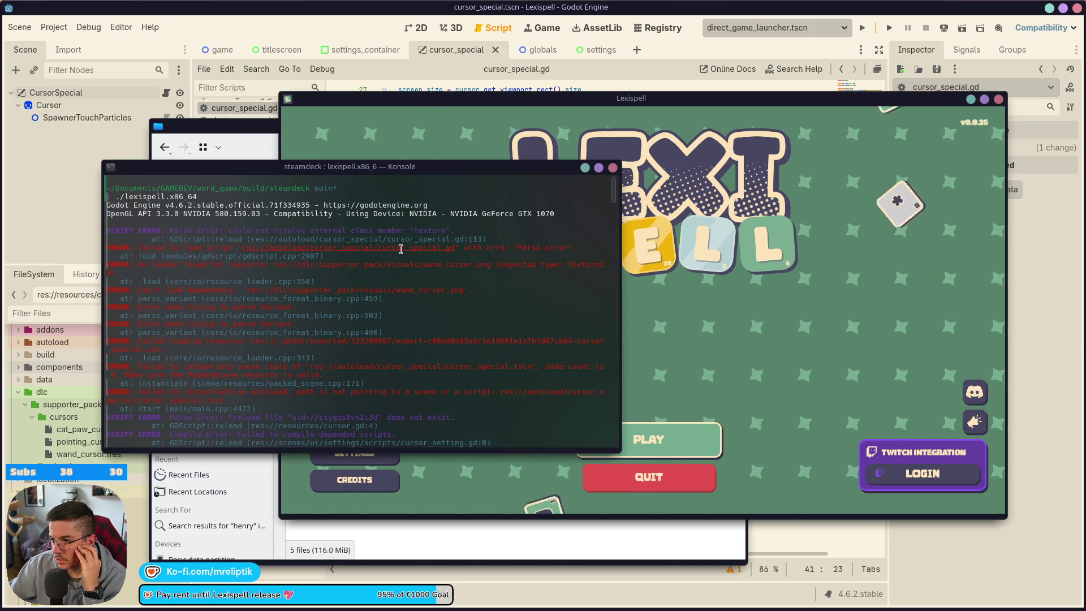
left_click_drag(462, 169, 229, 164)
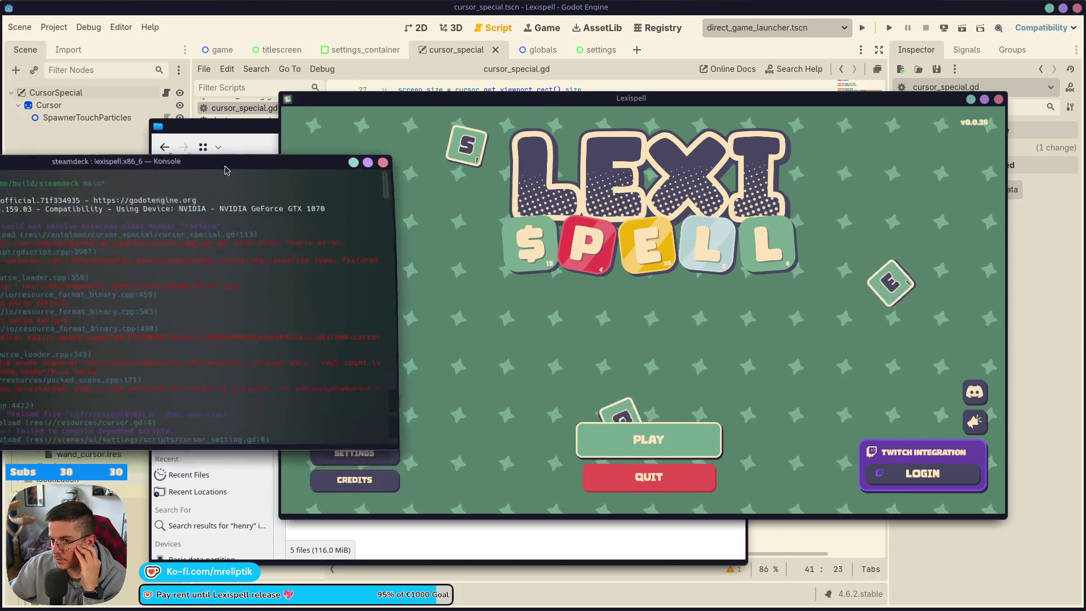
left_click(354, 429)
left_click(337, 483)
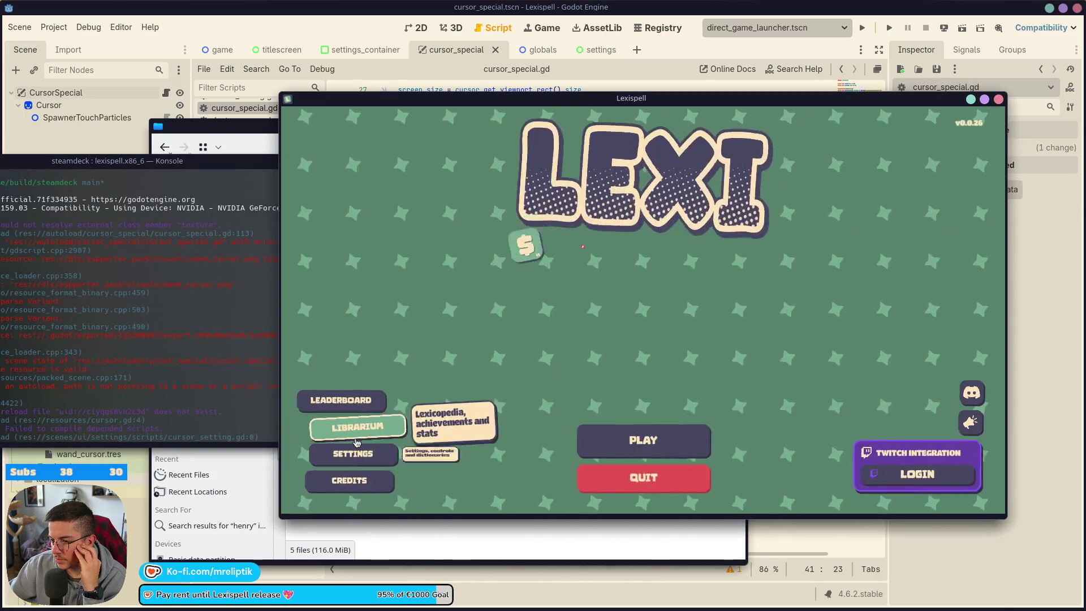
left_click(351, 450)
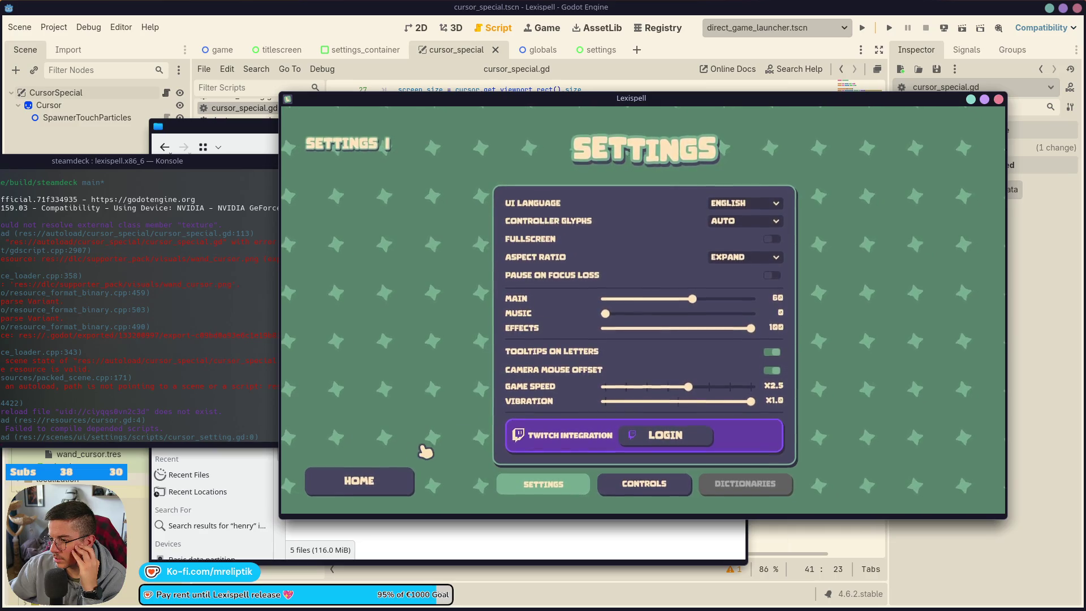
left_click(359, 481)
Step: Quit the running game and return to the Godot editor's 2D view of cursor_special
left_click(176, 308)
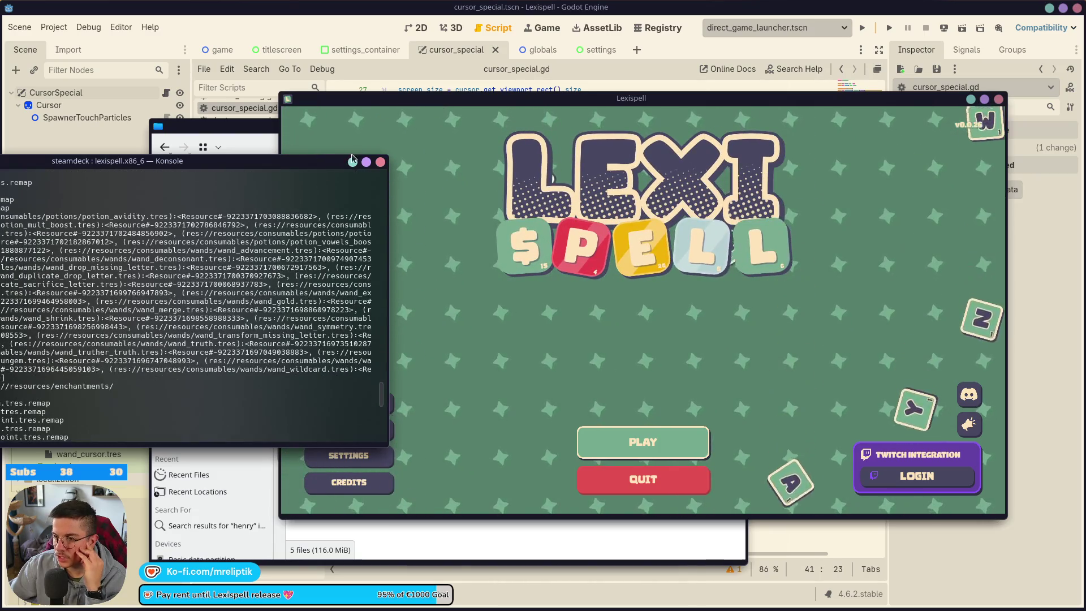
left_click(998, 99)
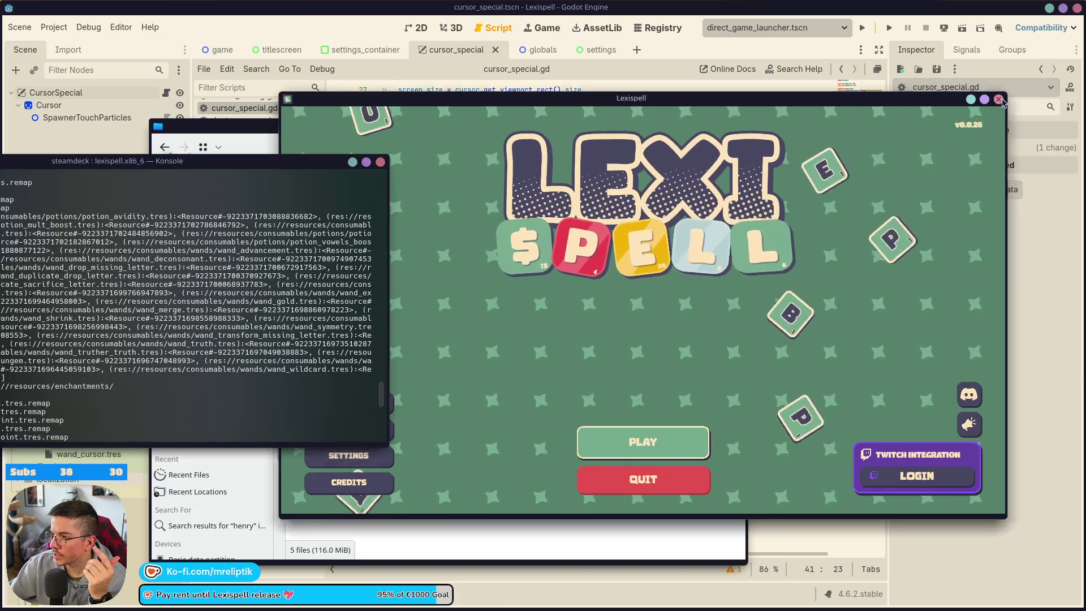
left_click(577, 93)
left_click(420, 31)
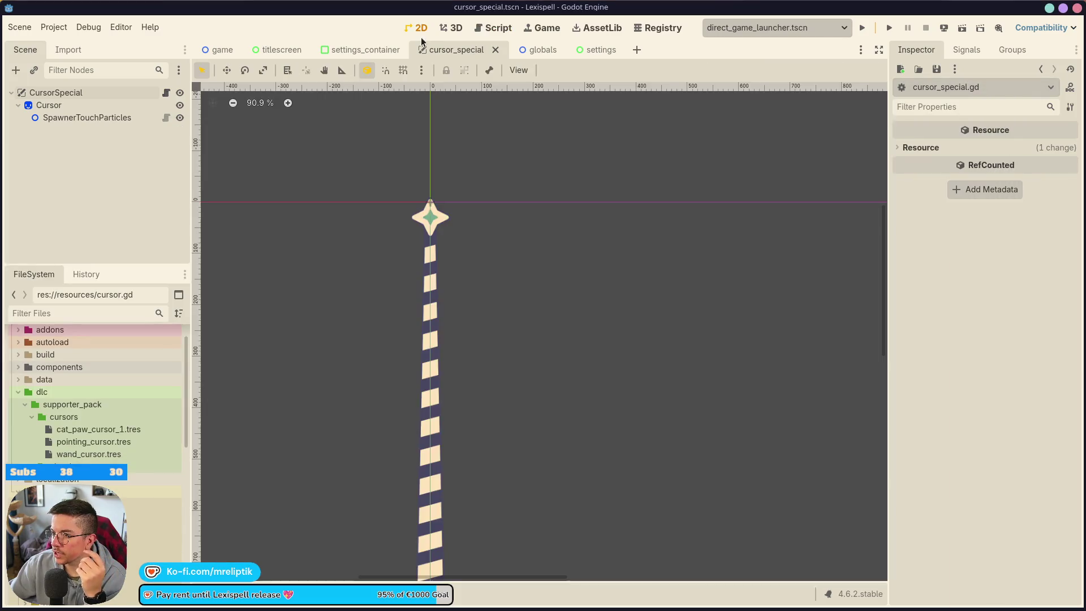
Step: Clear the Cursor sprite's texture in the Inspector
scroll(504, 134, "down", 5)
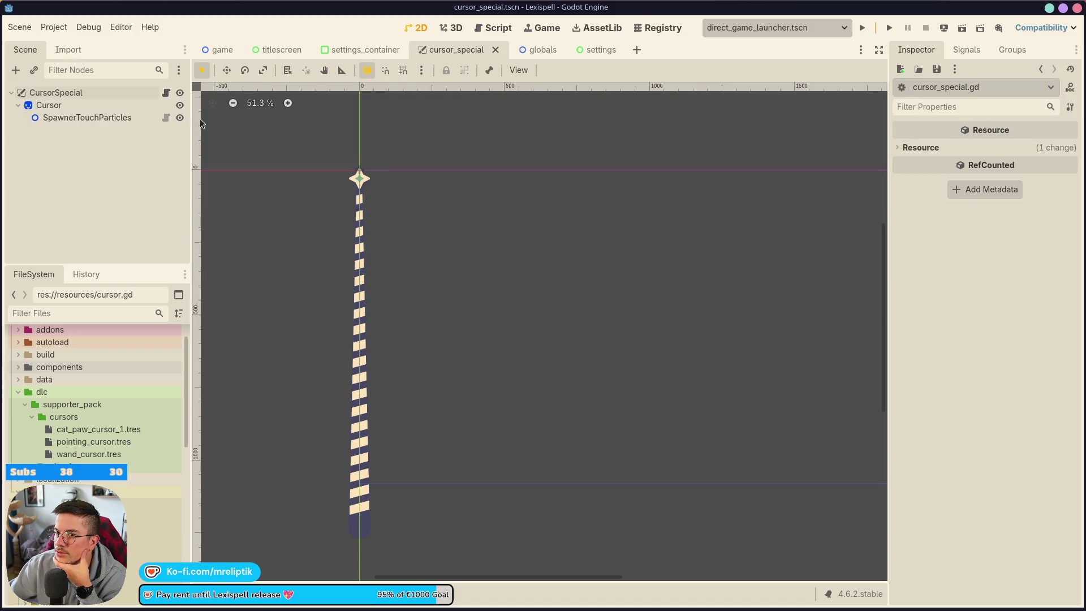
left_click(95, 104)
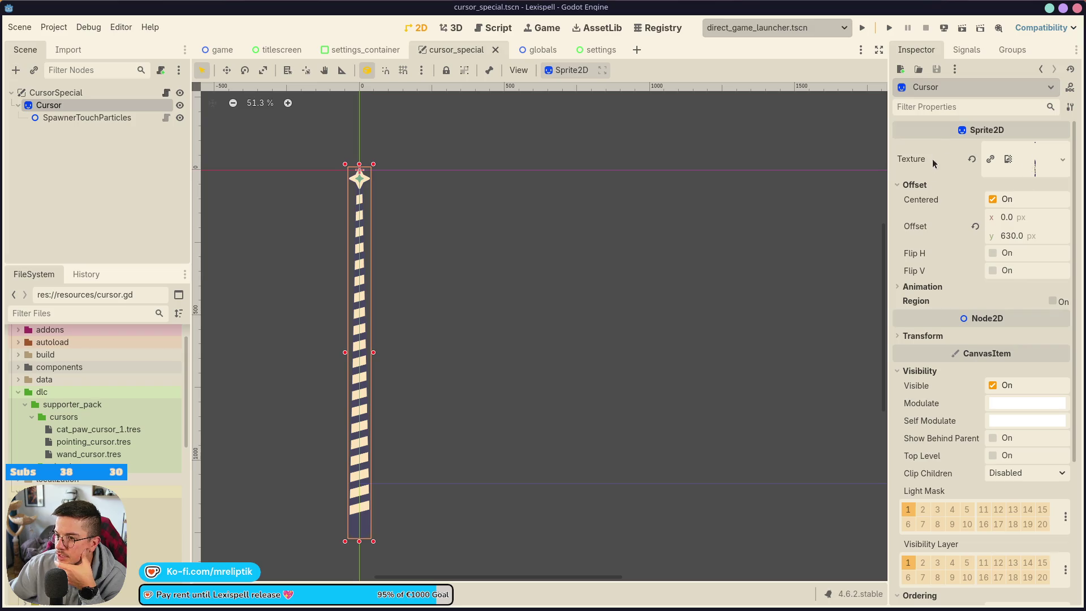
left_click(972, 161)
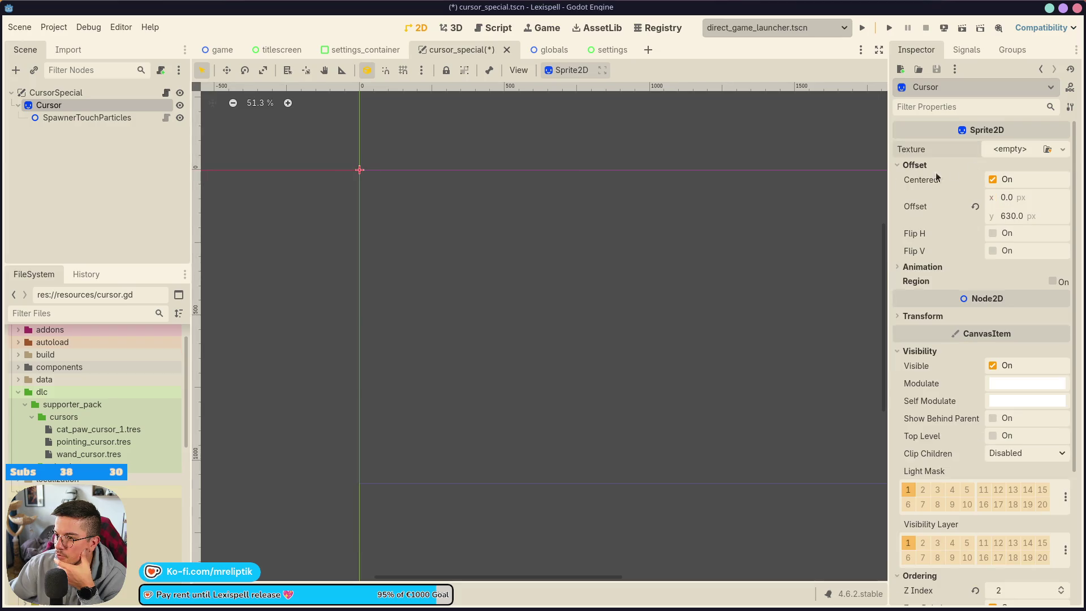
left_click(157, 184)
Step: Select CursorSpecial, list its seven Cursors textures, and open cursor_special.gd
left_click(88, 105)
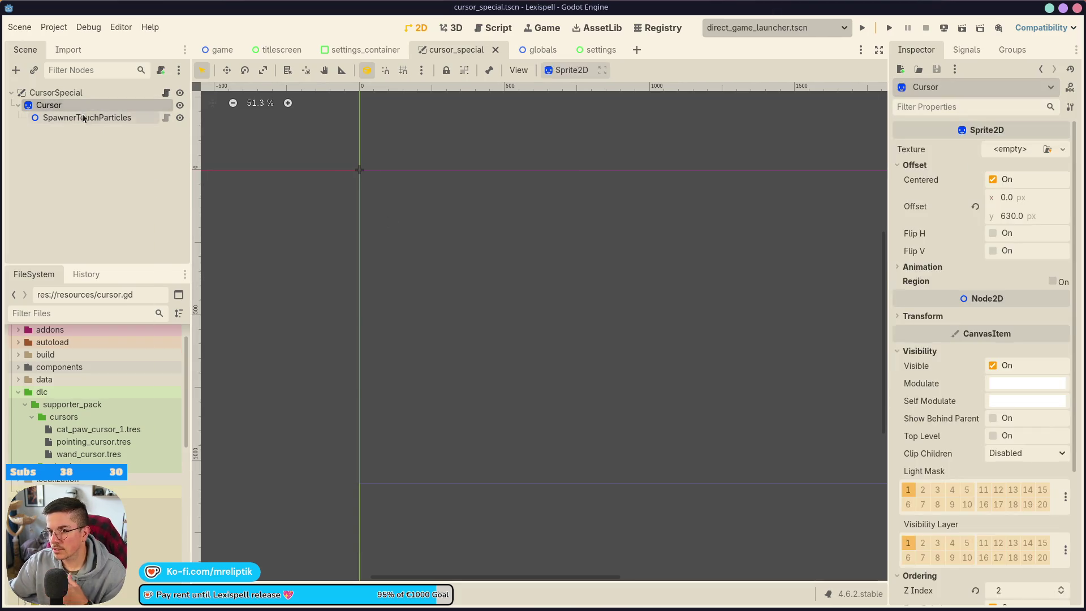
left_click(85, 119)
left_click(85, 96)
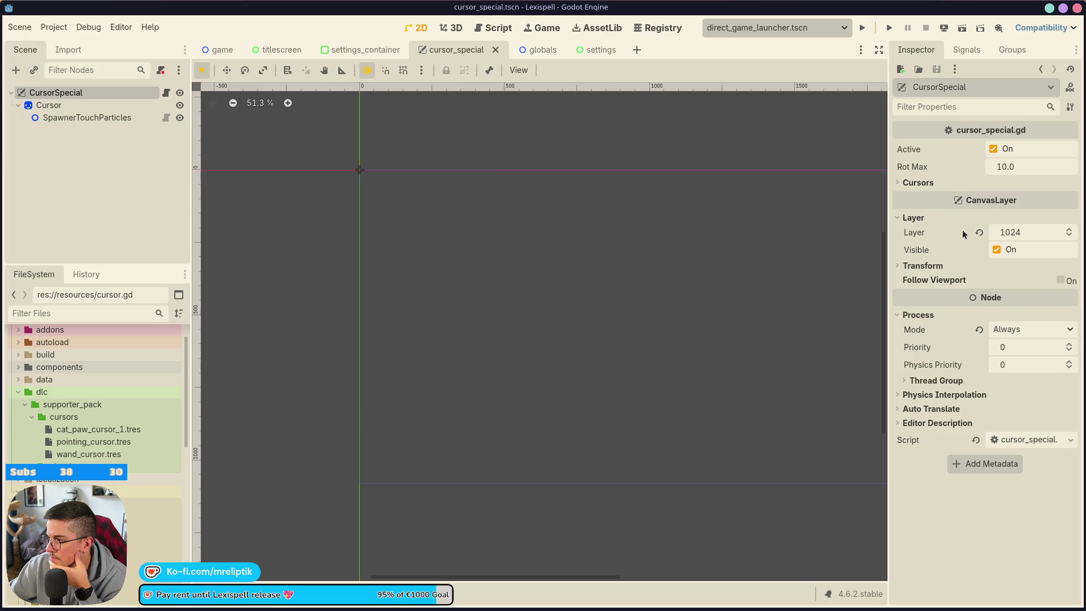
left_click(910, 184)
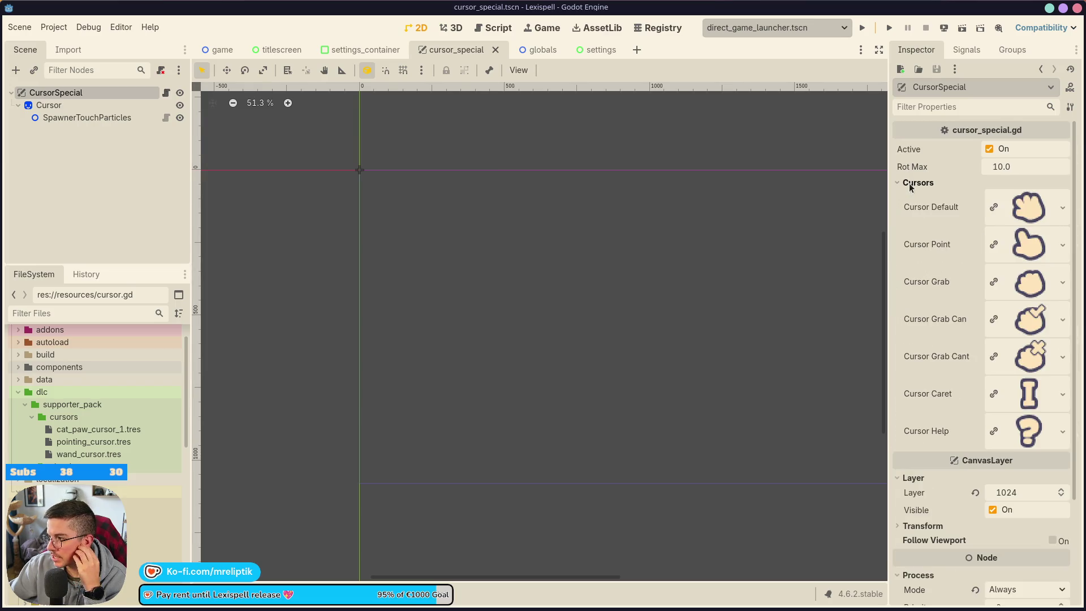
left_click(910, 183)
left_click(929, 183)
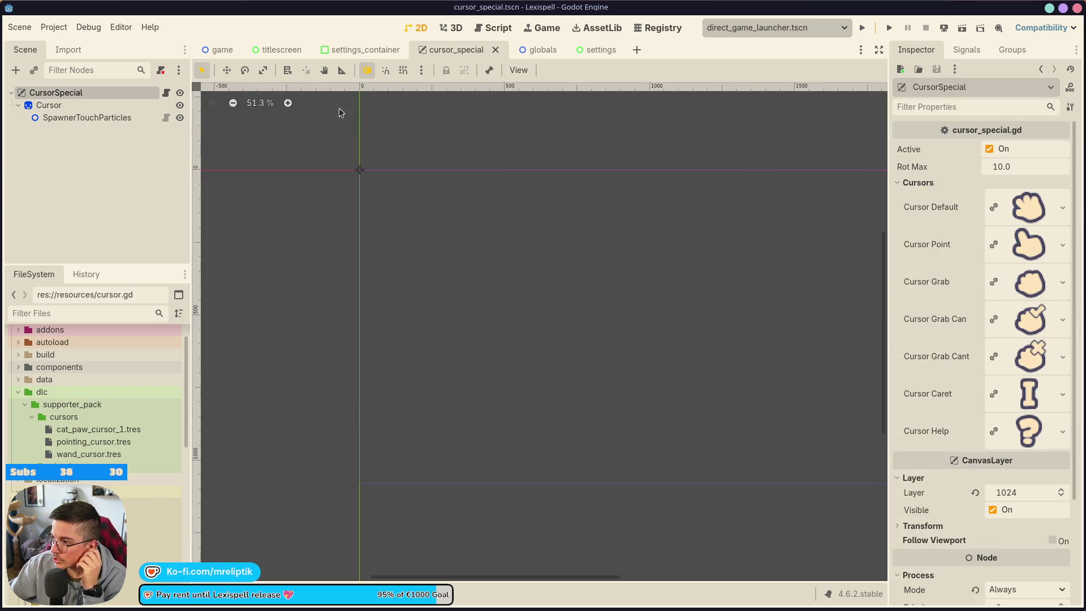
left_click(167, 94)
scroll(473, 279, "up", 3)
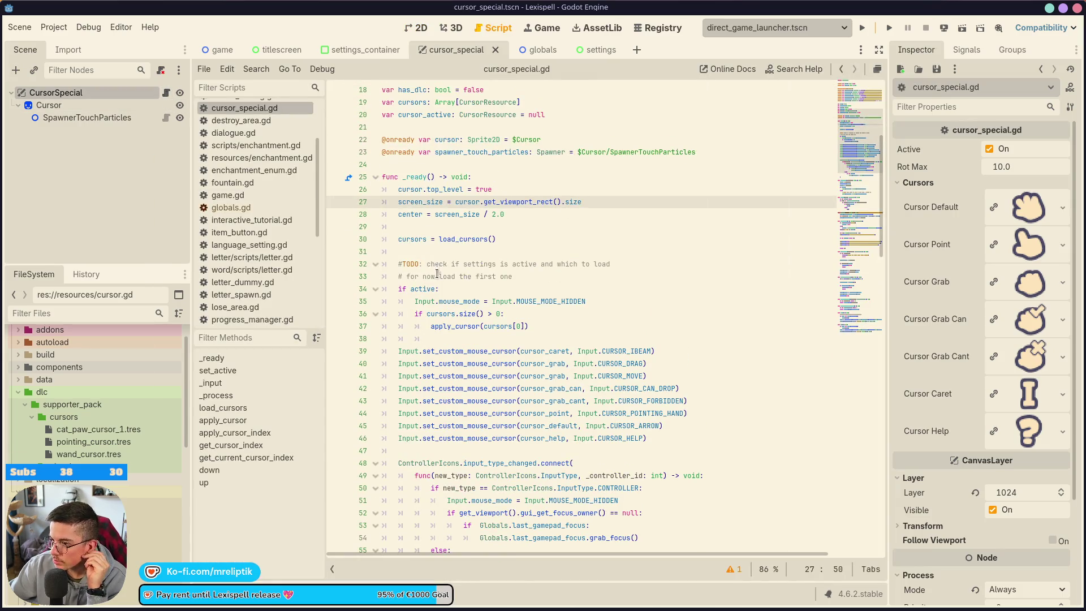
Step: Follow the apply_cursor call on line 37 to its definition, then jump to set_active
double_click(453, 323)
double_click(461, 240)
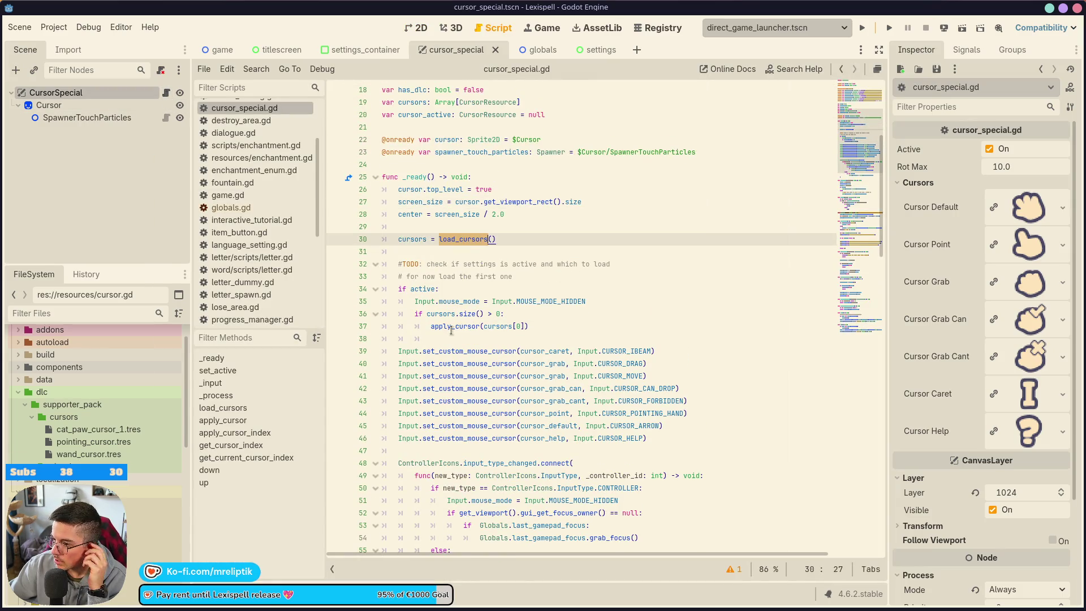
double_click(456, 323)
left_click(450, 314)
double_click(455, 326)
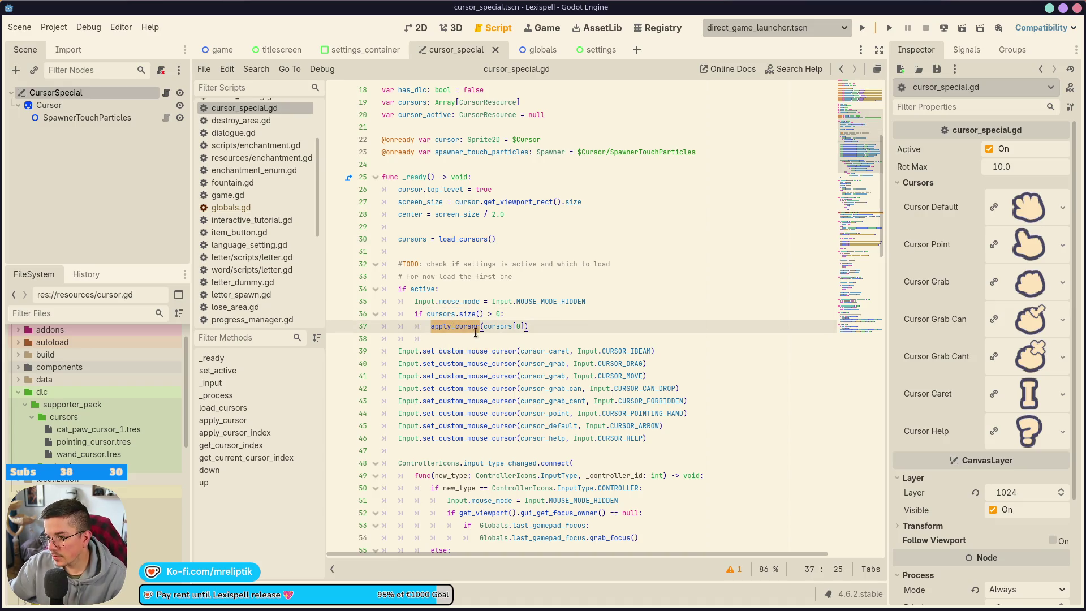
left_click(457, 328, "ctrl")
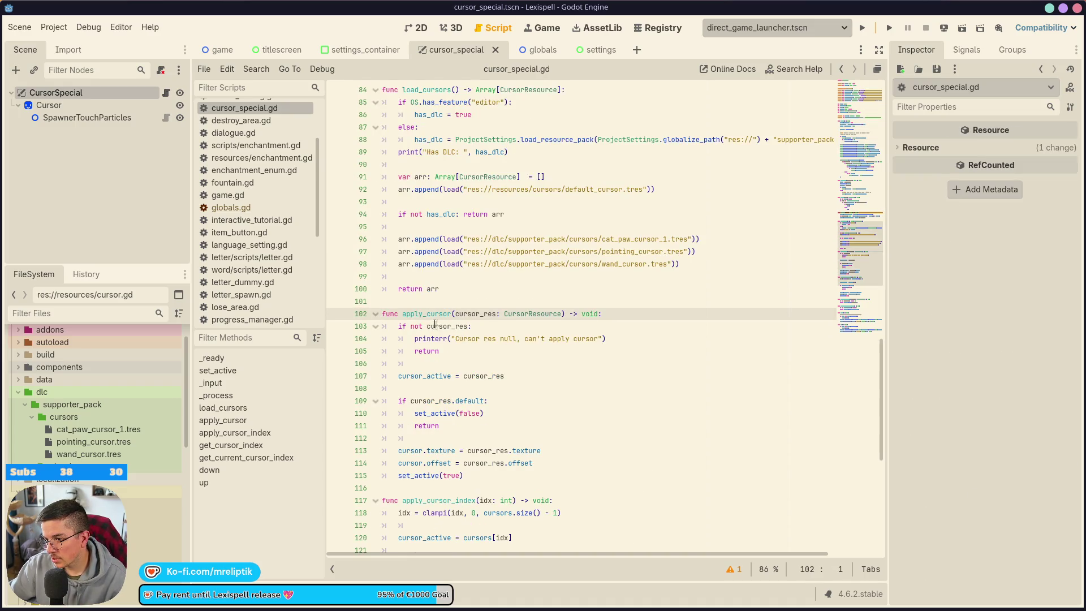
left_click(509, 376)
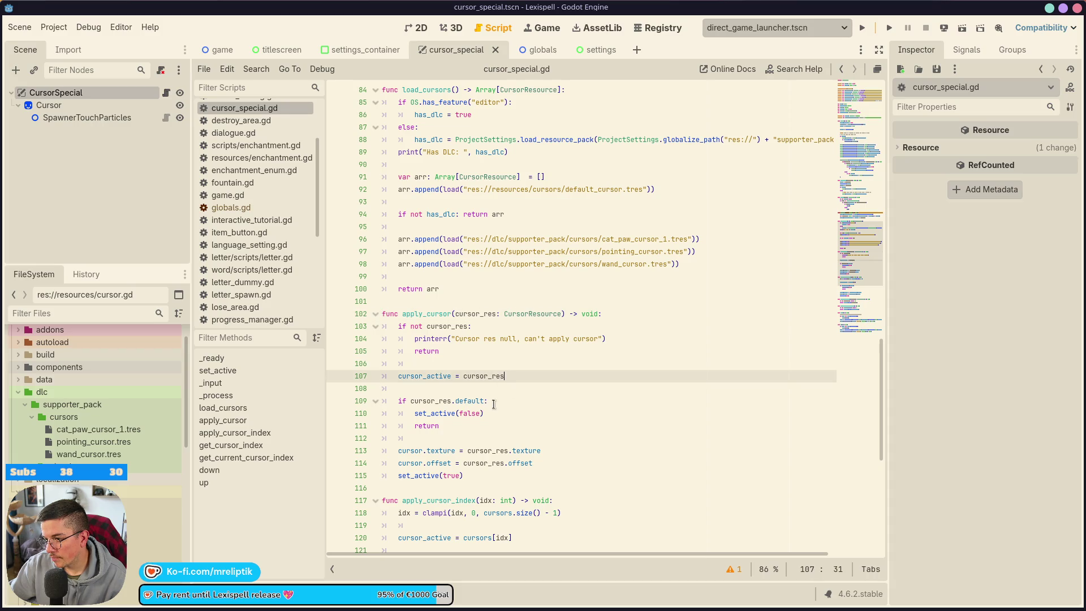
double_click(432, 413)
left_click(433, 413, "ctrl")
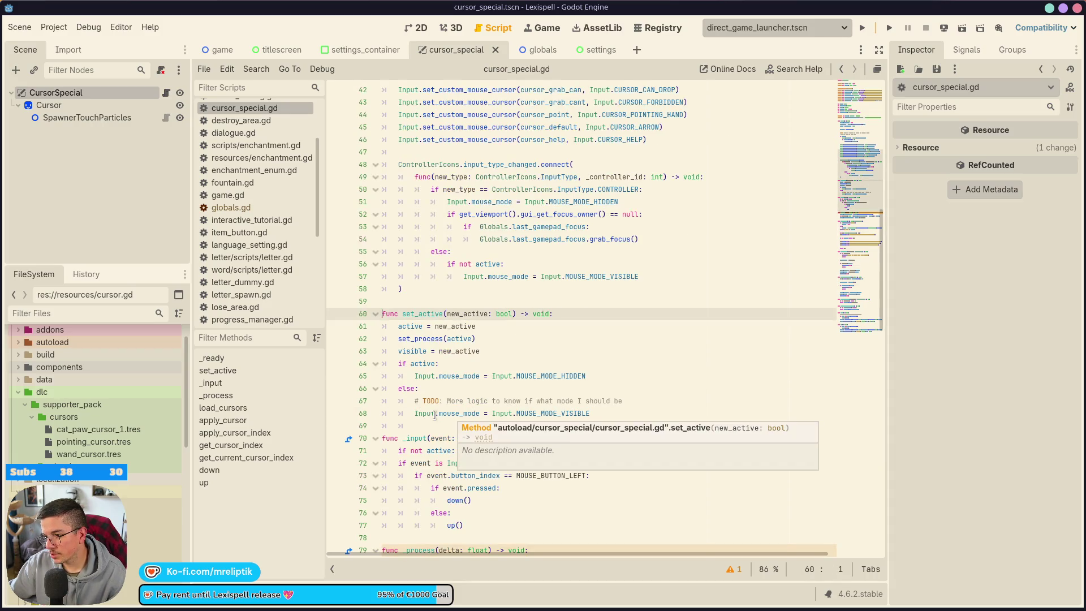
left_click(415, 325)
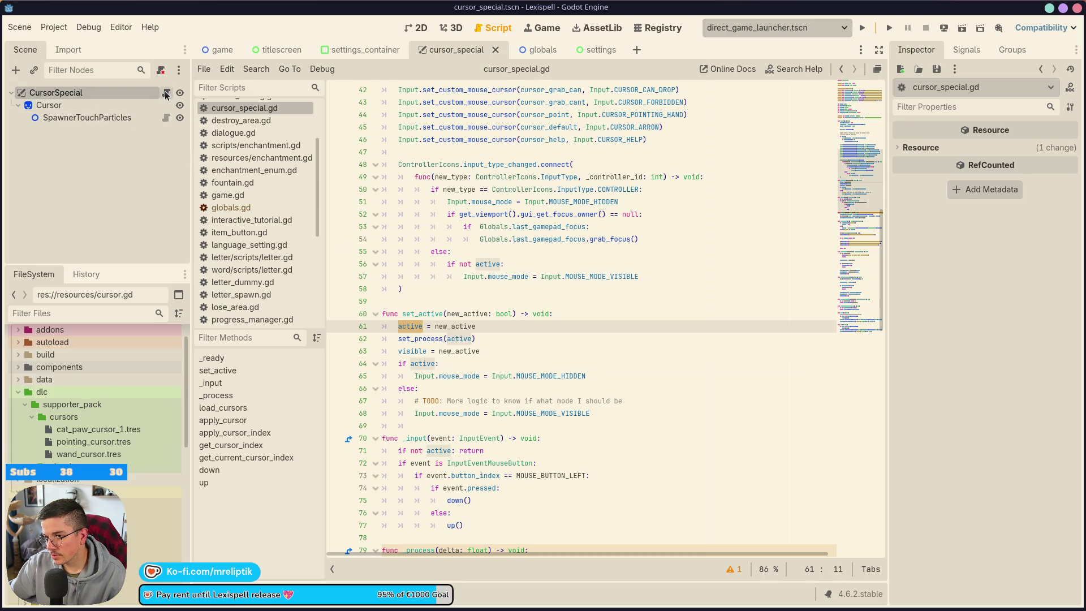
Step: Glance at spawner.gd, then return to cursor_special.gd and scroll down past set_active
left_click(166, 119)
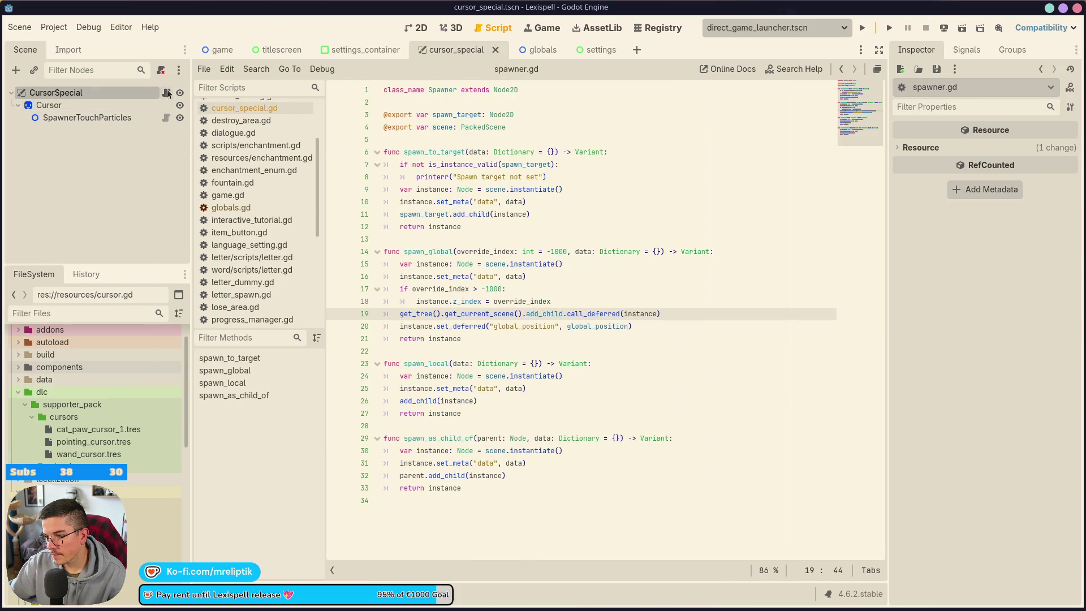
left_click(165, 92)
double_click(413, 314)
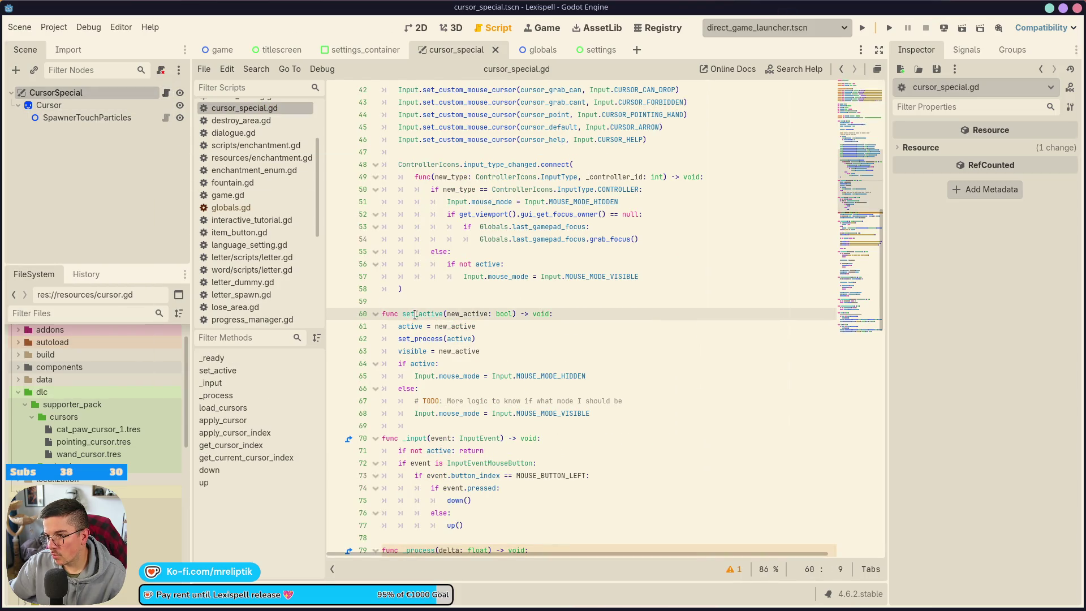
scroll(485, 344, "up", 10)
scroll(485, 345, "down", 15)
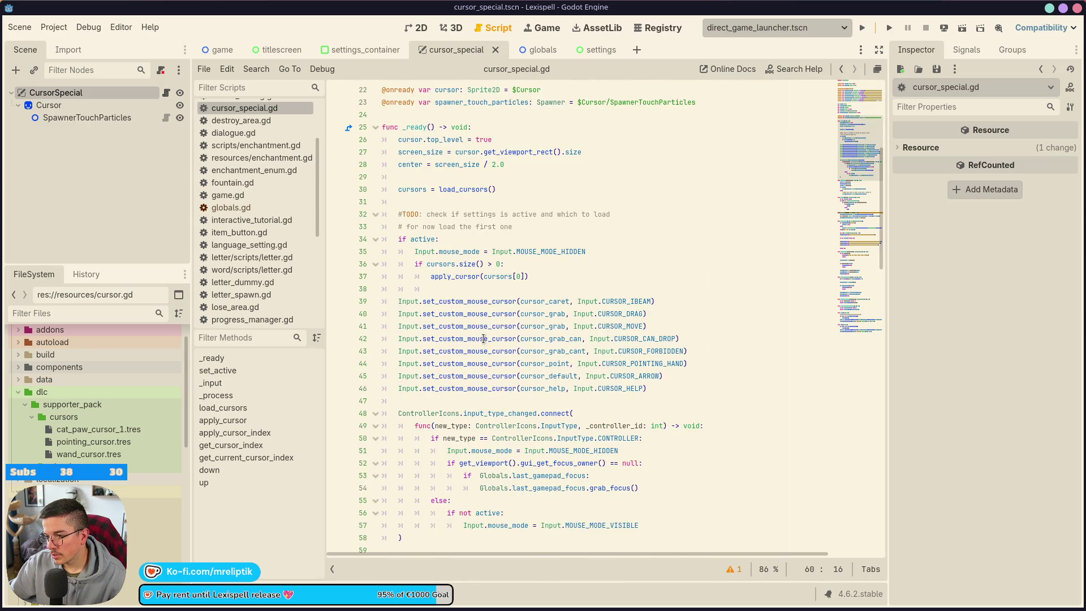
scroll(455, 340, "down", 10)
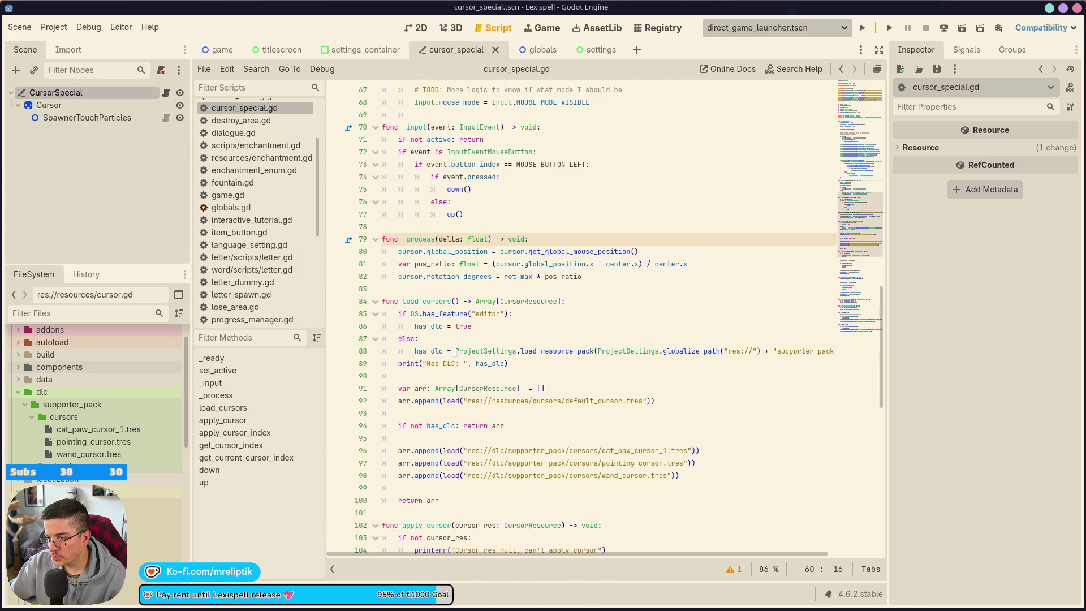
scroll(482, 340, "down", 4)
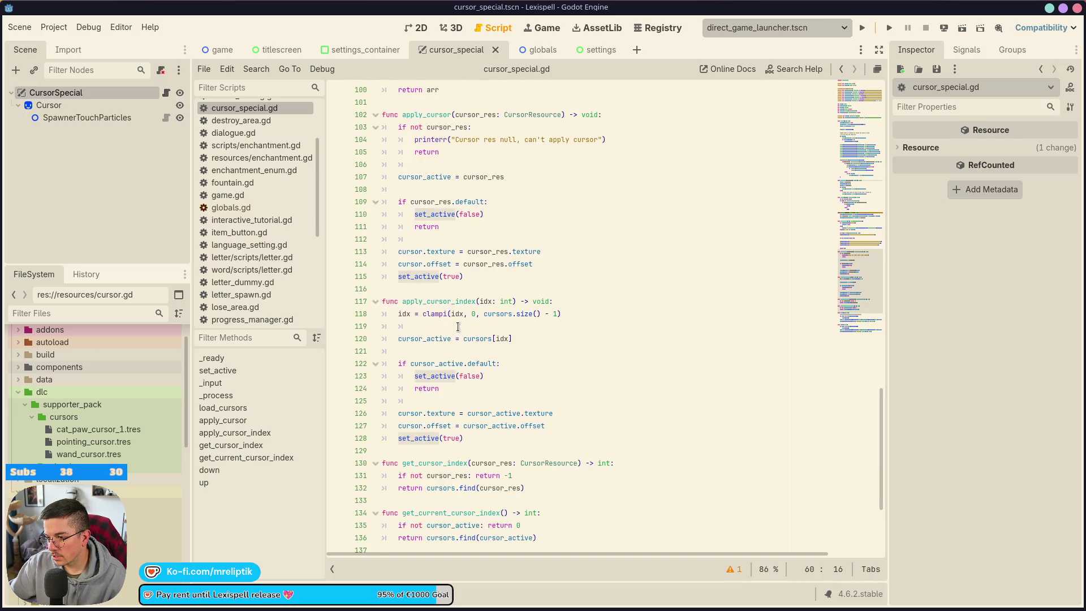
Step: Inspect apply_cursor_index's cursor_active lines and put the caret after line 120's assignment
double_click(446, 376)
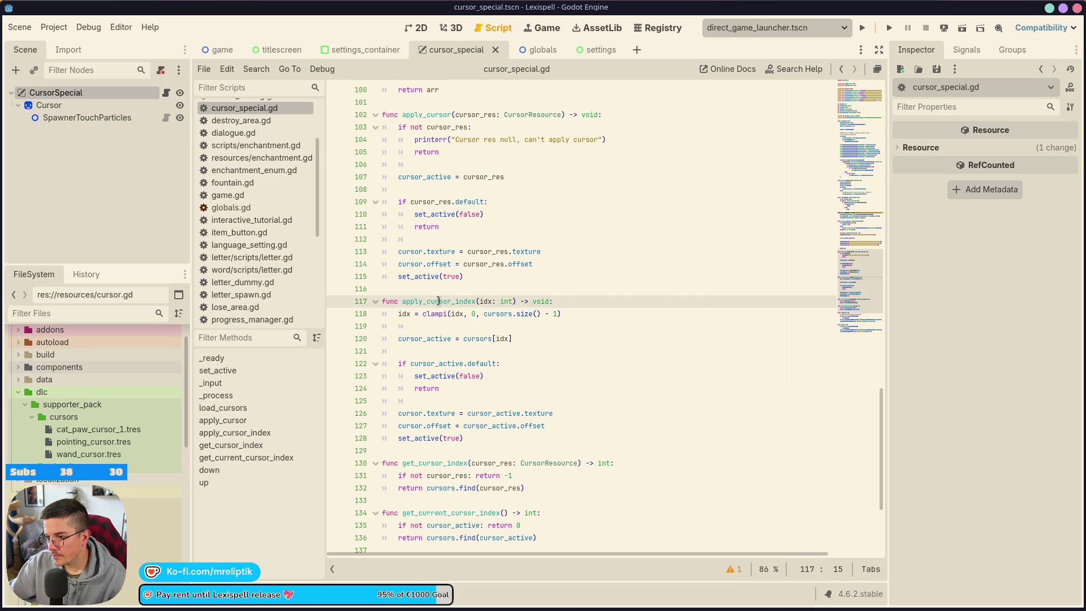
double_click(438, 300)
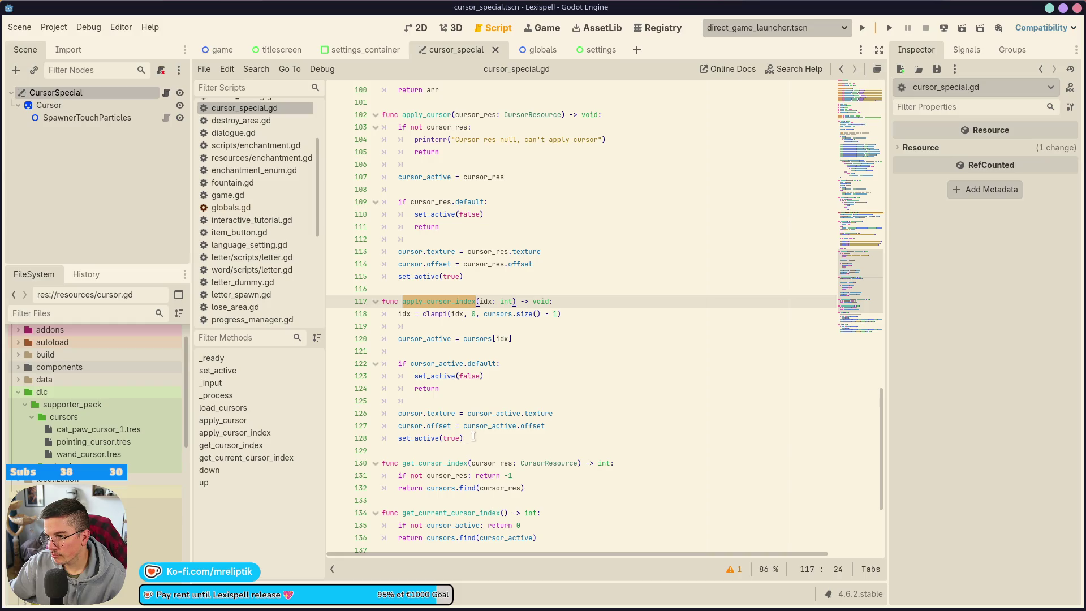
scroll(470, 410, "up", 2)
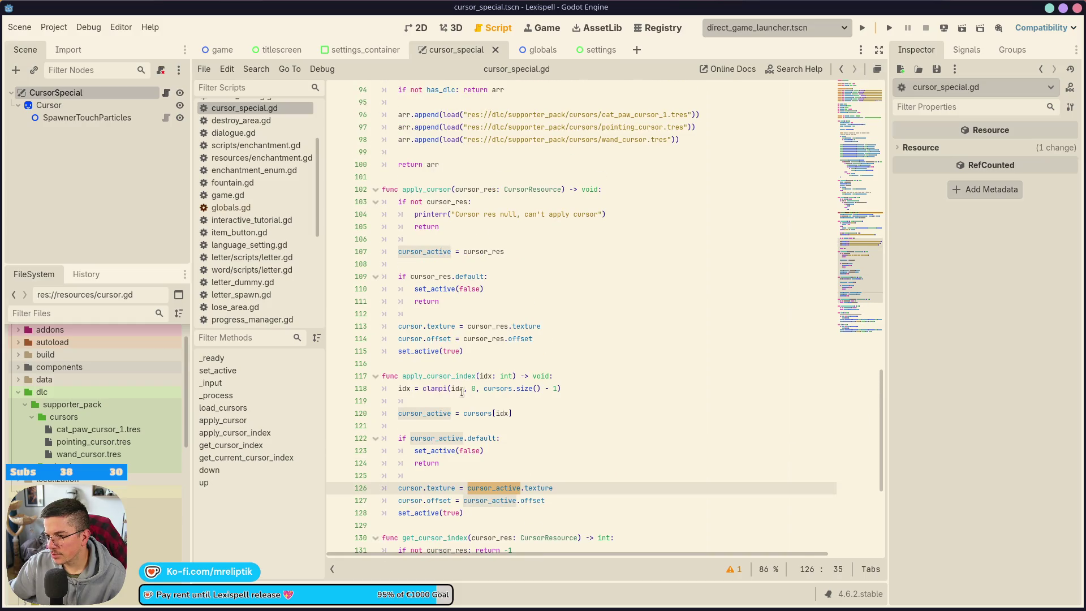
double_click(432, 439)
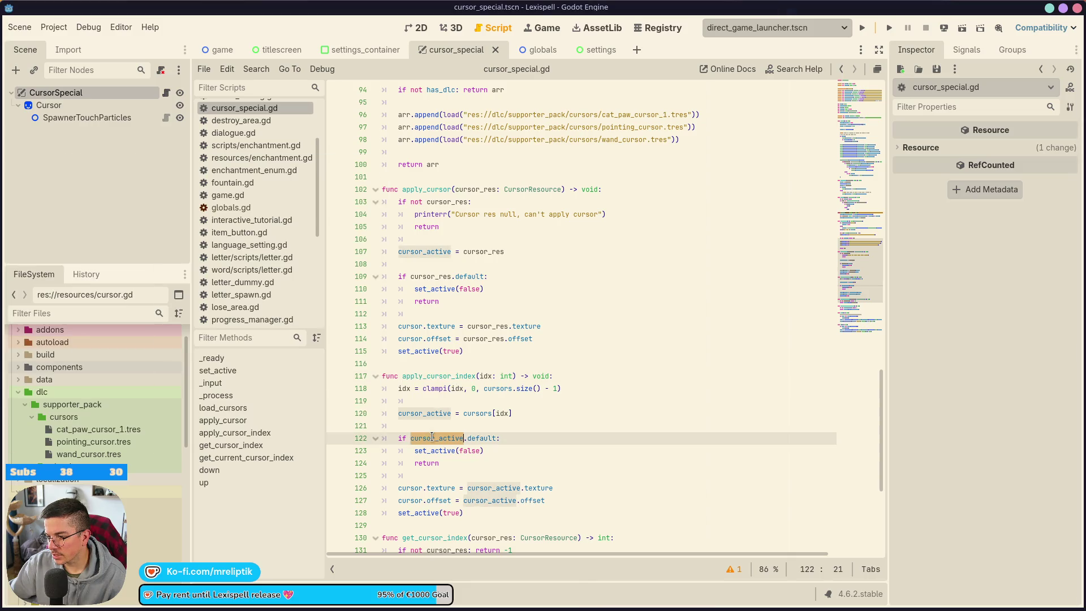
double_click(430, 414)
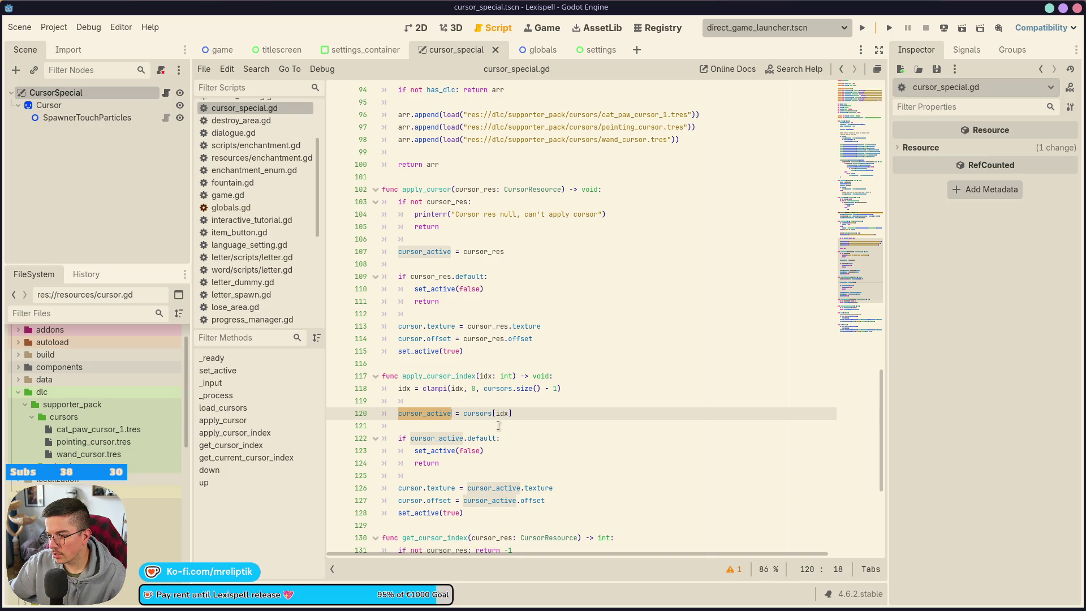
left_click(530, 415)
Step: Replace apply_cursor_index's duplicated logic with apply_cursor(cursors[idx]) and save the script
key("Return")
key("Return")
type("appl")
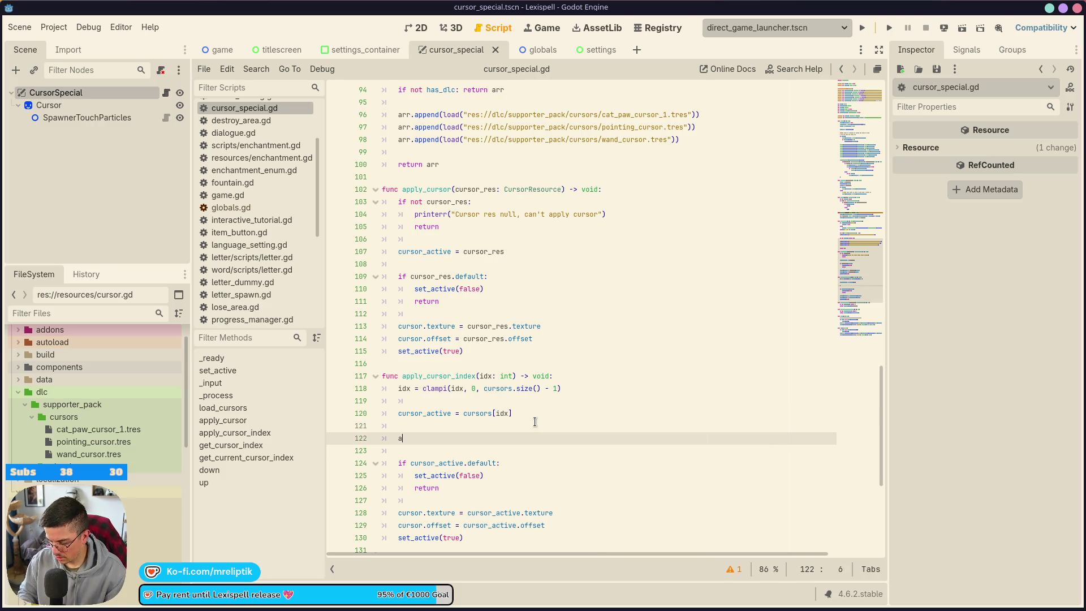
key("Return")
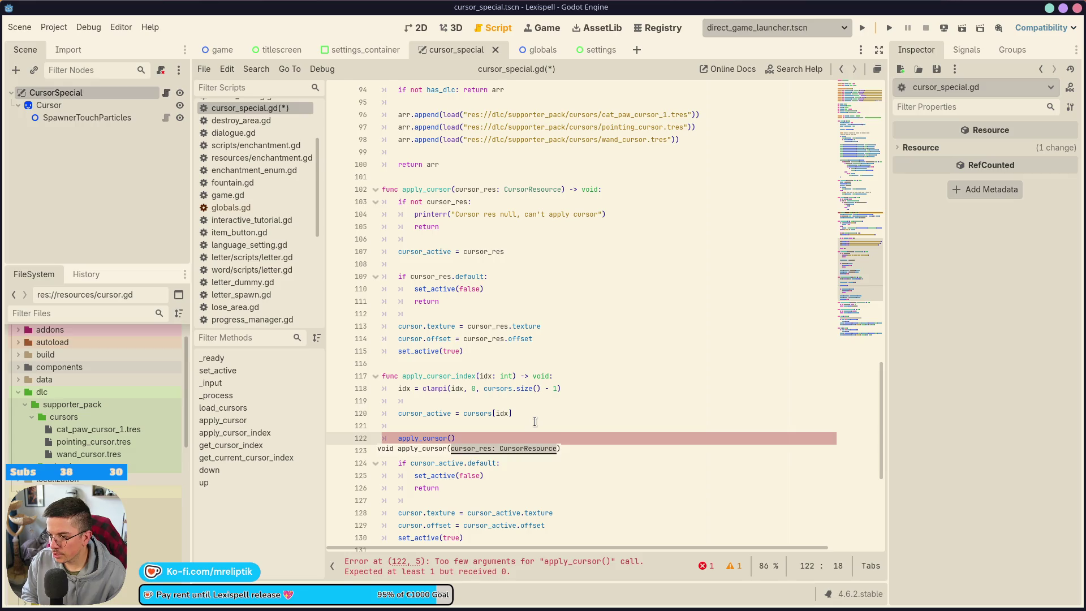
type("curs")
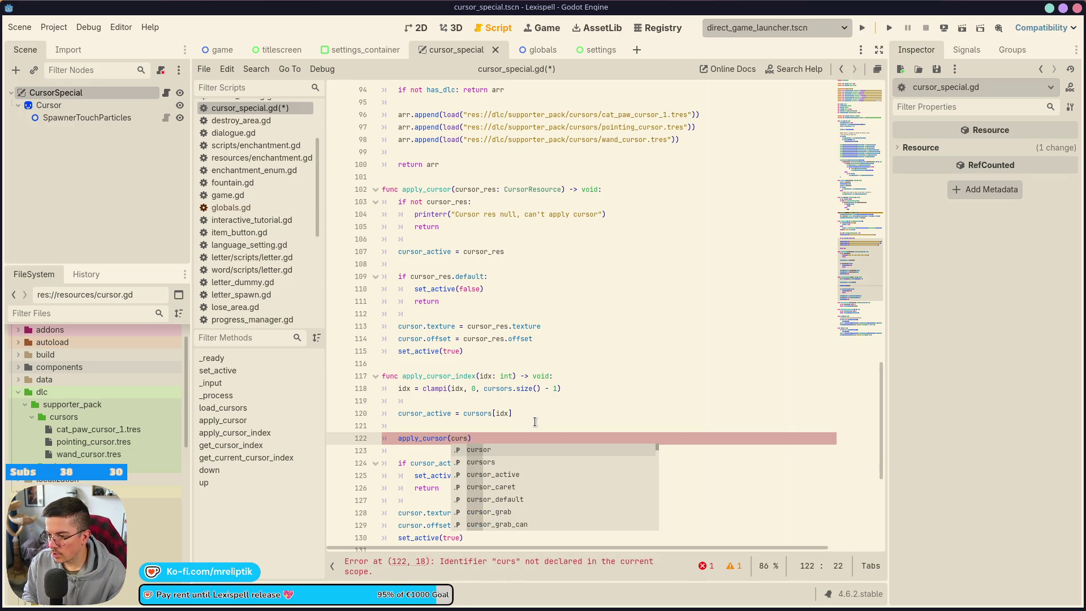
type("ors[idx")
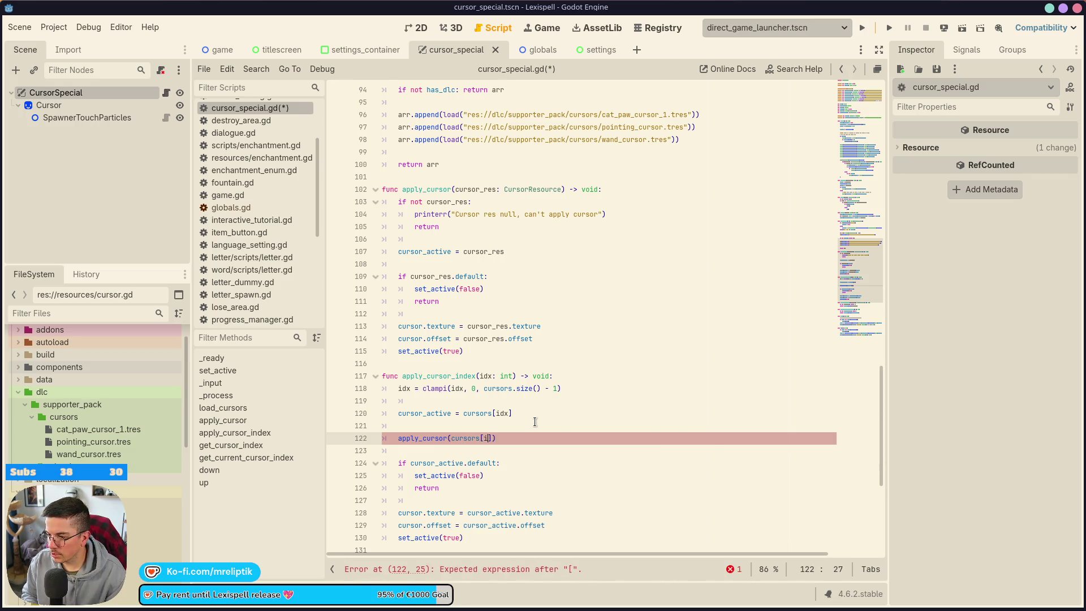
key("Escape")
key("Up")
key("Up")
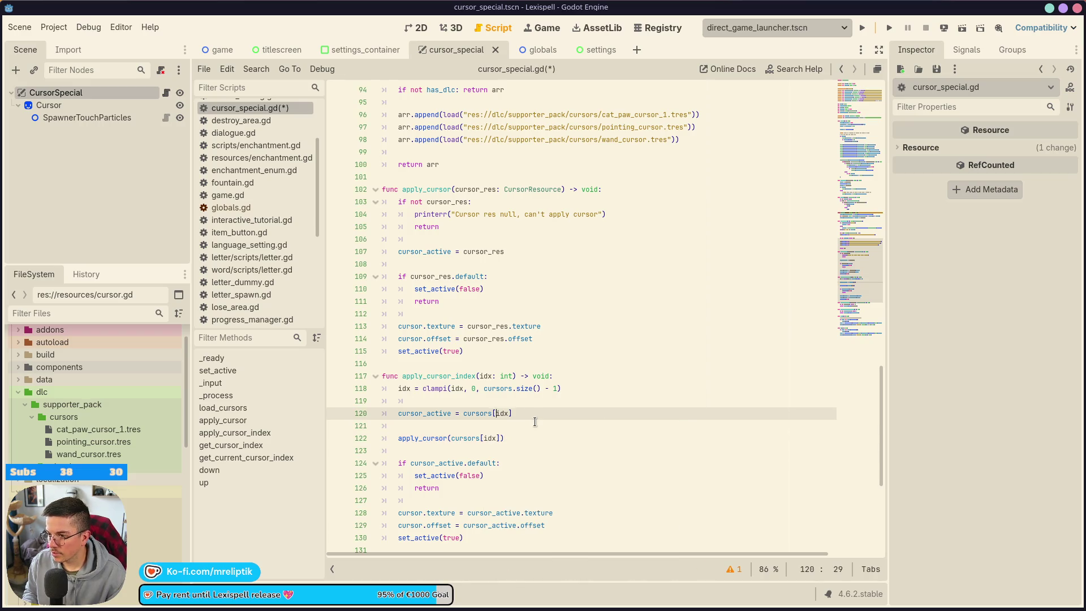
key("ctrl+x")
key("alt+Down")
key("alt+Down")
key("ctrl+x")
key("ctrl+x")
key("ctrl+x")
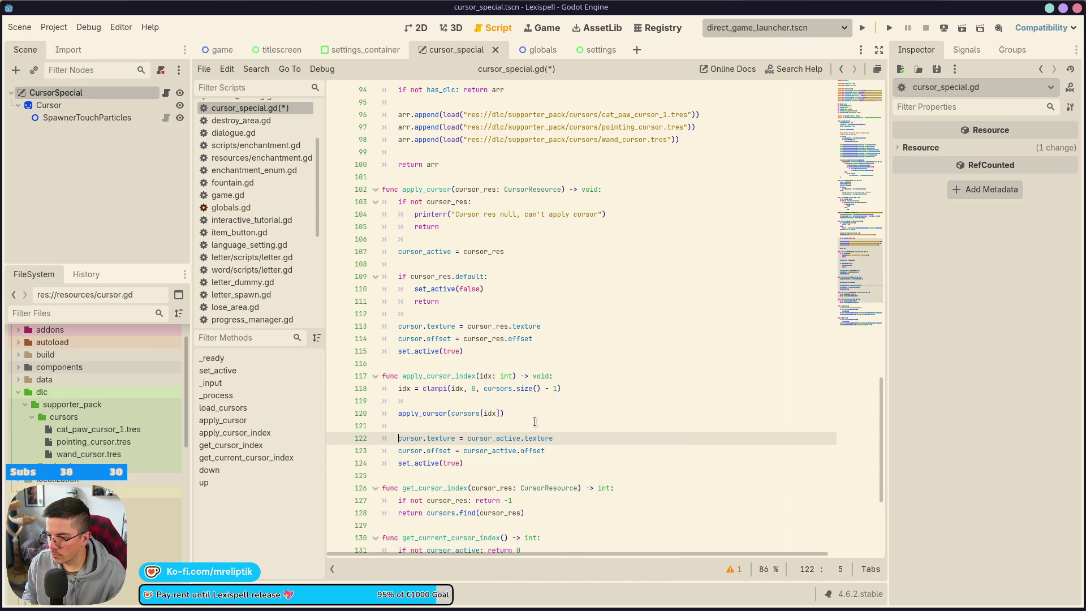
key("BackSpace")
key("ctrl+s")
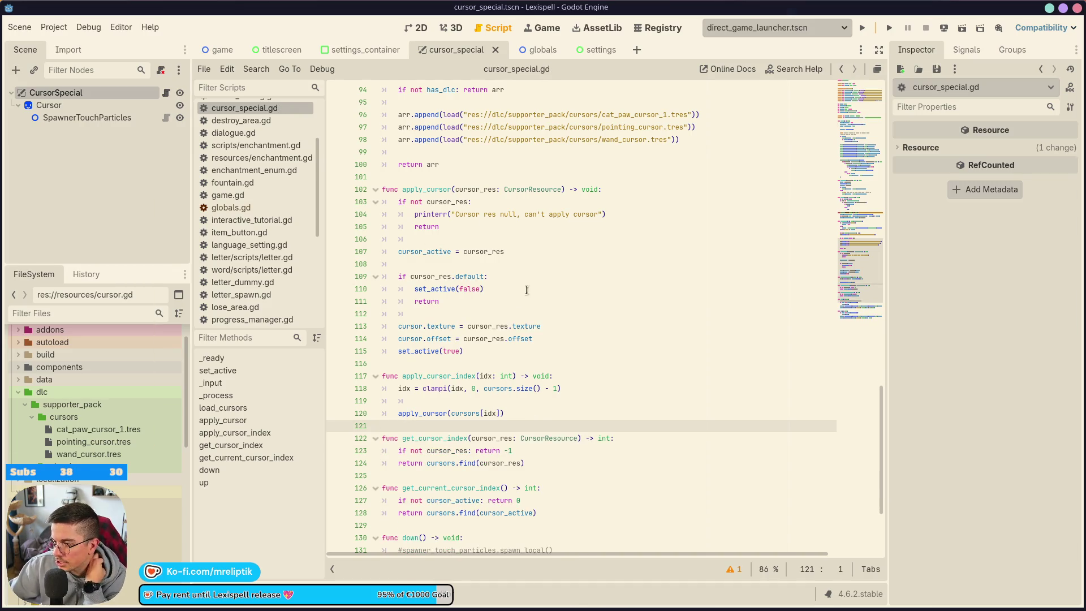
Step: Check load_cursors, where has_dlc is set true in the editor and printed as 'Has DLC:'
scroll(547, 248, "up", 6)
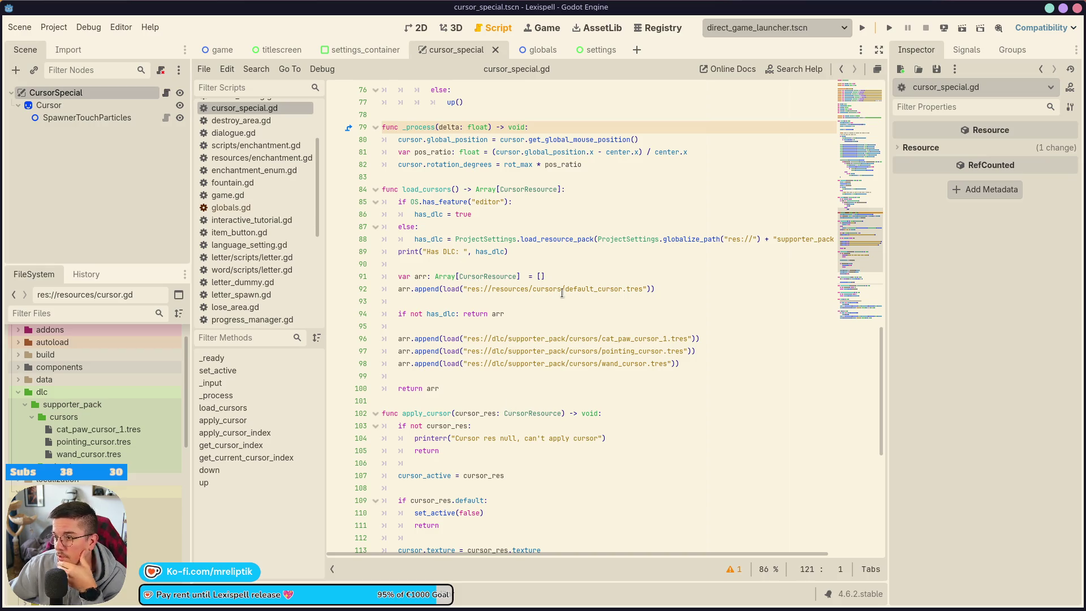
mouse_move(732, 236)
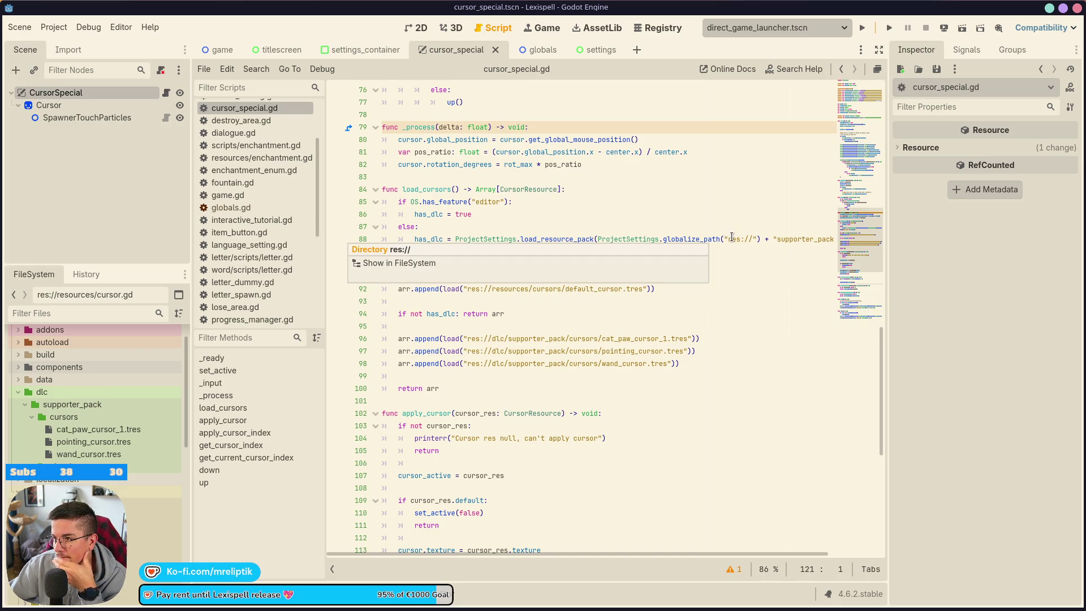
left_click(478, 214)
scroll(546, 309, "up", 5)
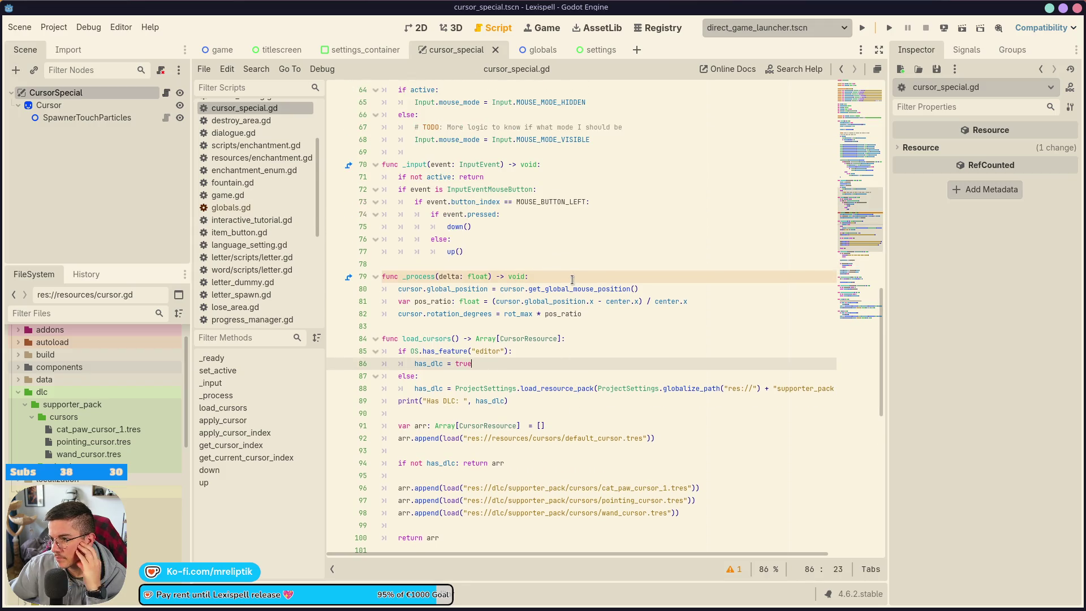
scroll(546, 309, "down", 3)
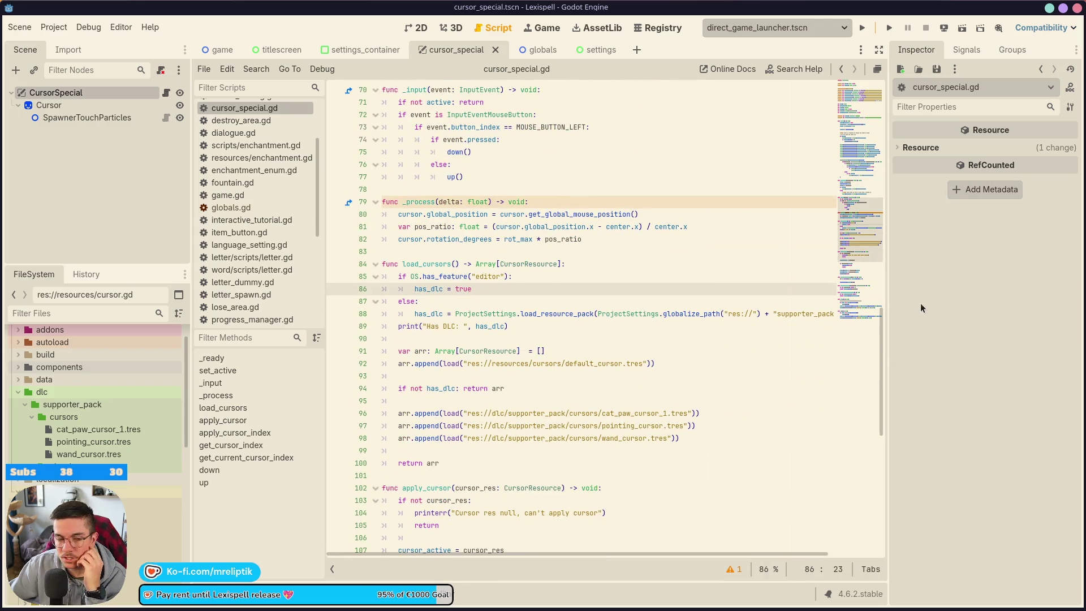
mouse_move(182, 607)
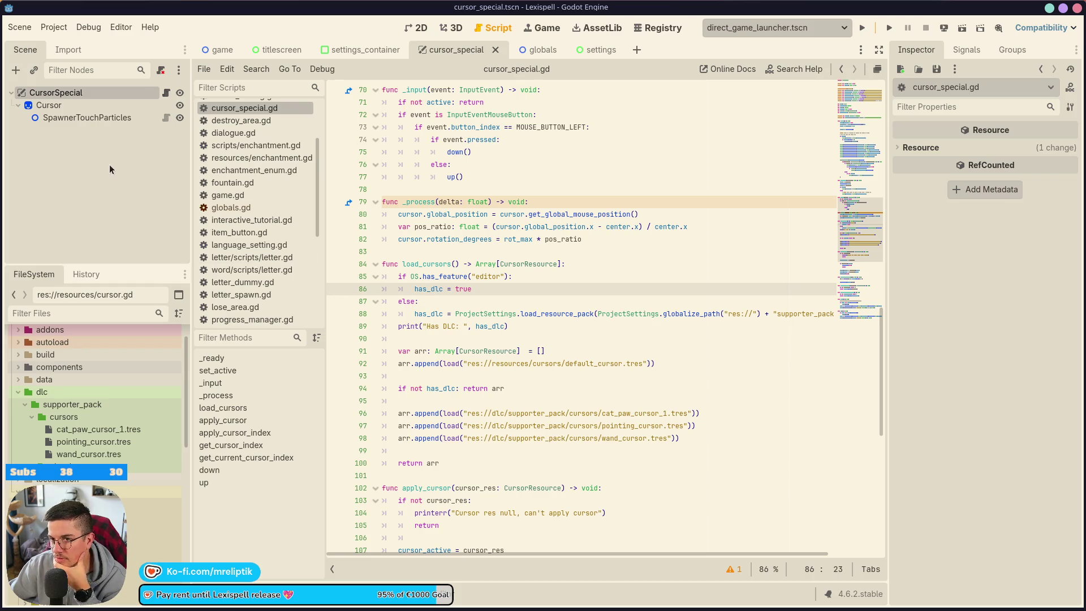
left_click(440, 28)
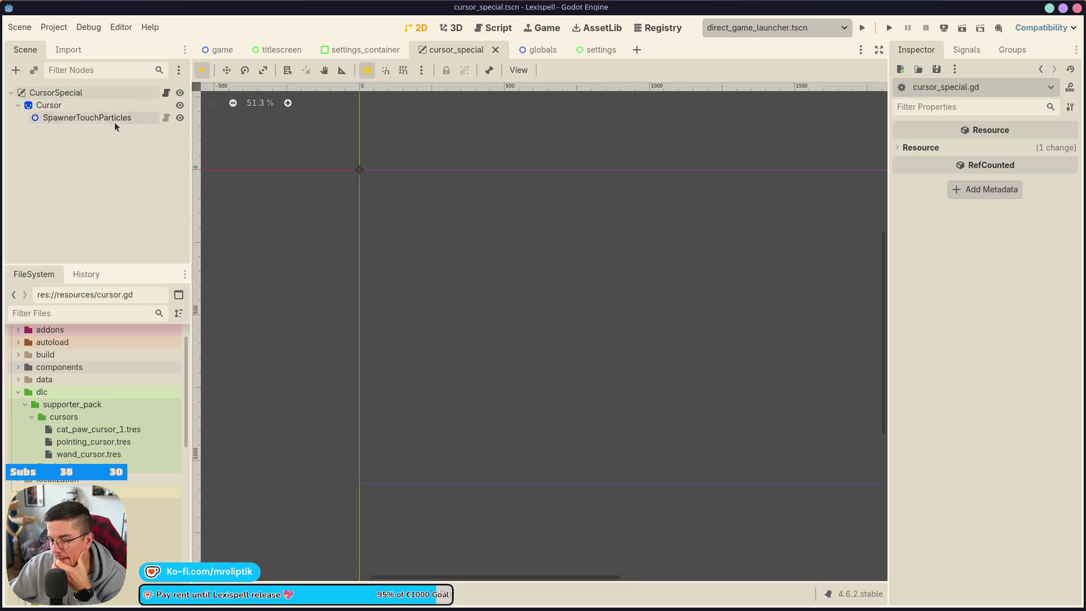
left_click(167, 92)
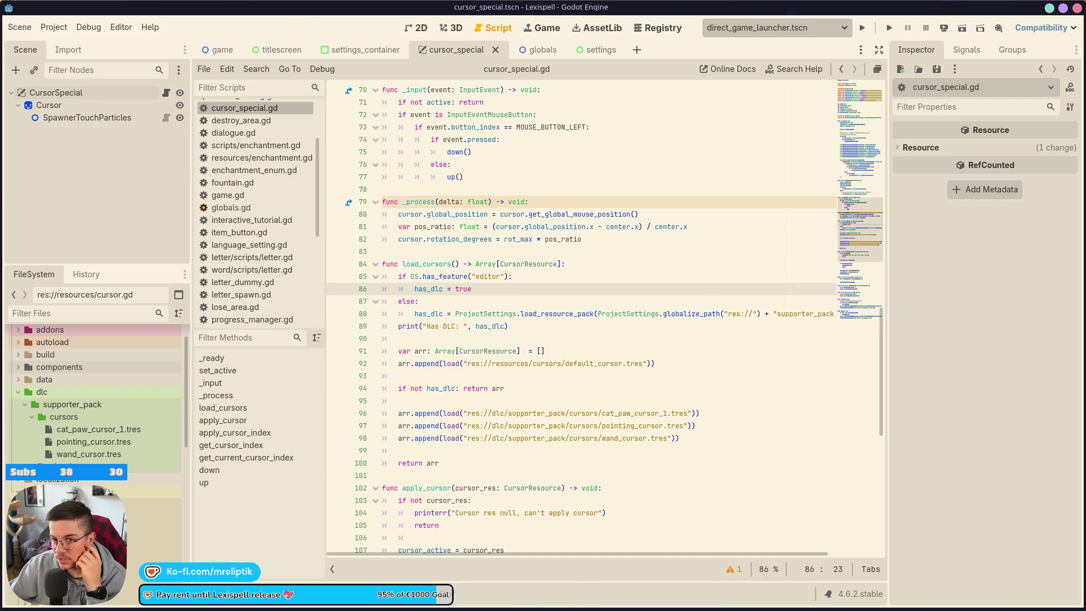
key("alt+Tab")
Step: Restart the exported game with the previous launch command, scroll back through its log, then hide Konsole
key("ctrl+c")
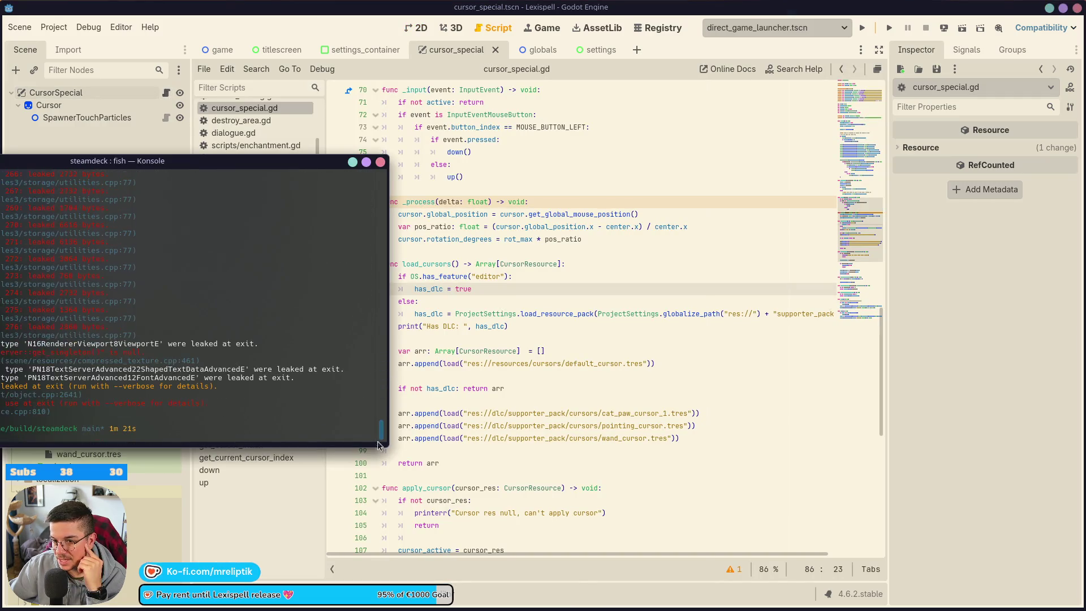
key("Up")
key("Return")
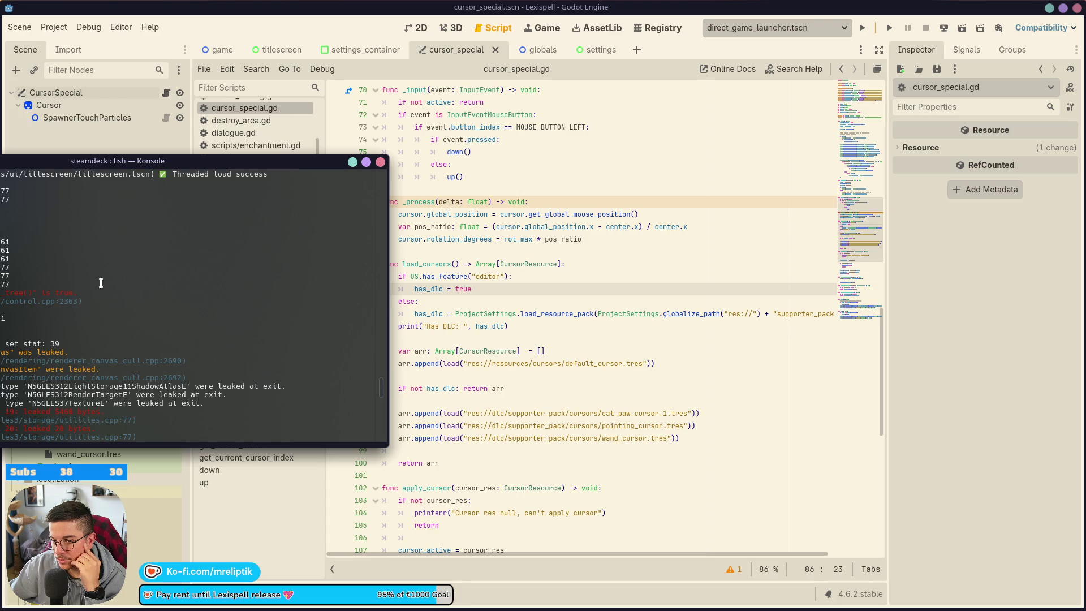
scroll(50, 319, "up", 5)
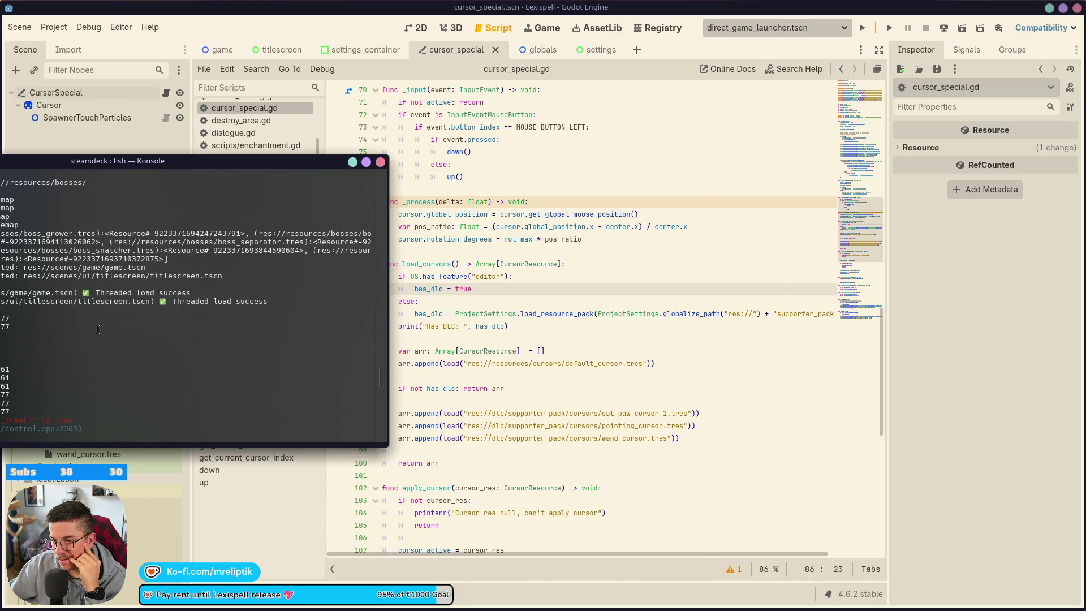
scroll(97, 329, "up", 15)
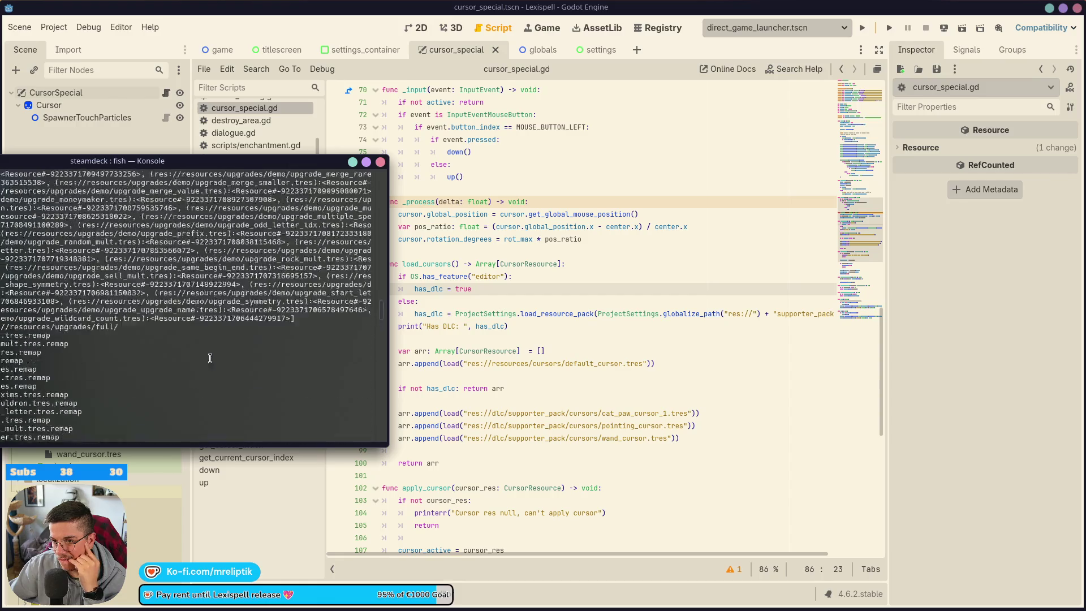
scroll(210, 358, "up", 20)
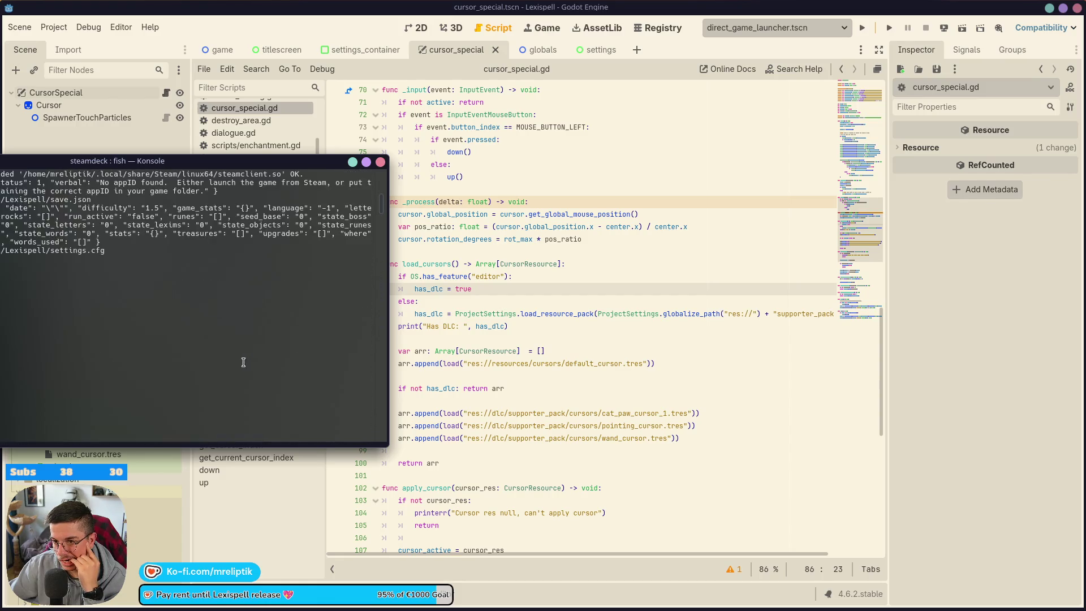
scroll(243, 362, "up", 7)
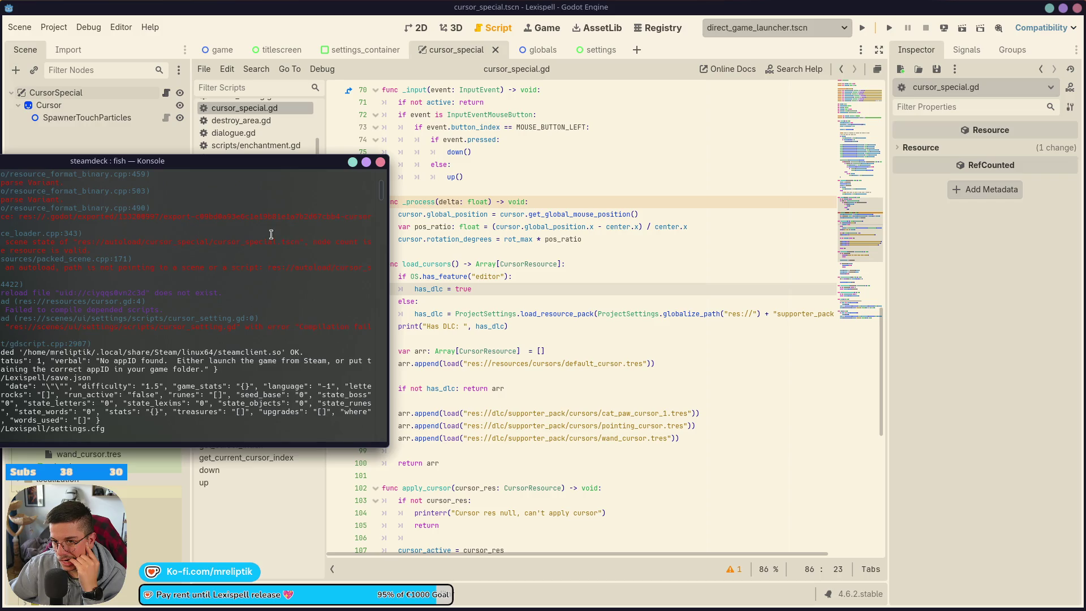
left_click(353, 162)
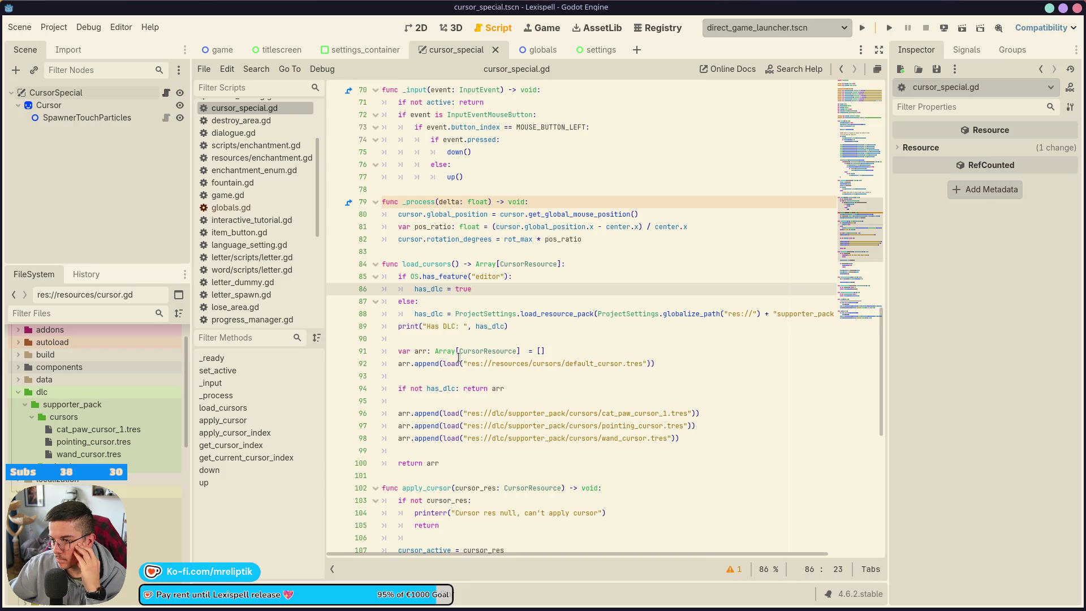
Step: Highlight load_cursors, cursor_res and the default property check on line 109
double_click(436, 263)
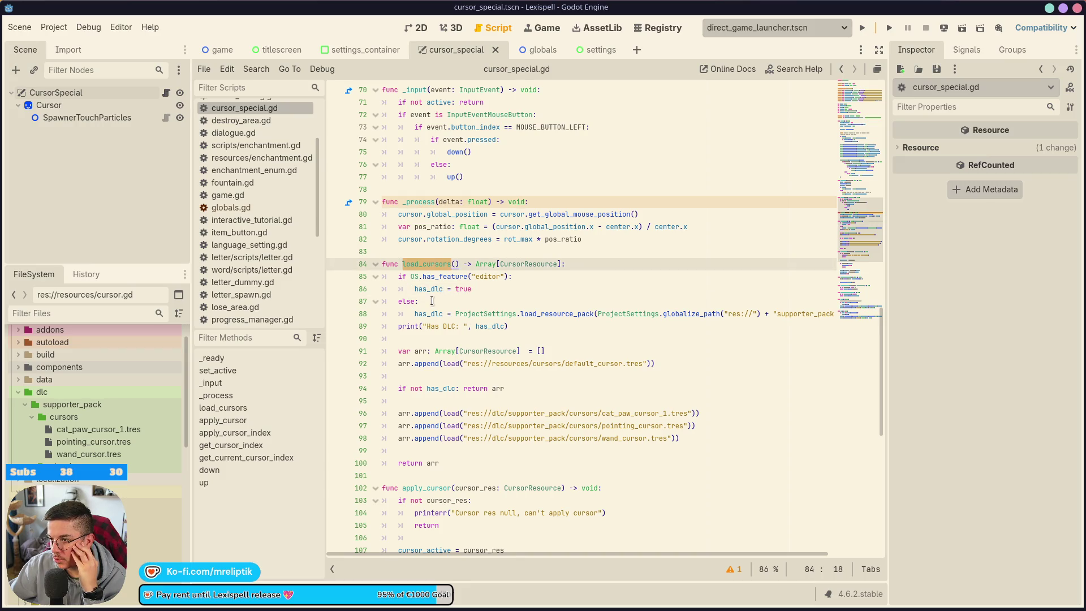
scroll(487, 404, "down", 4)
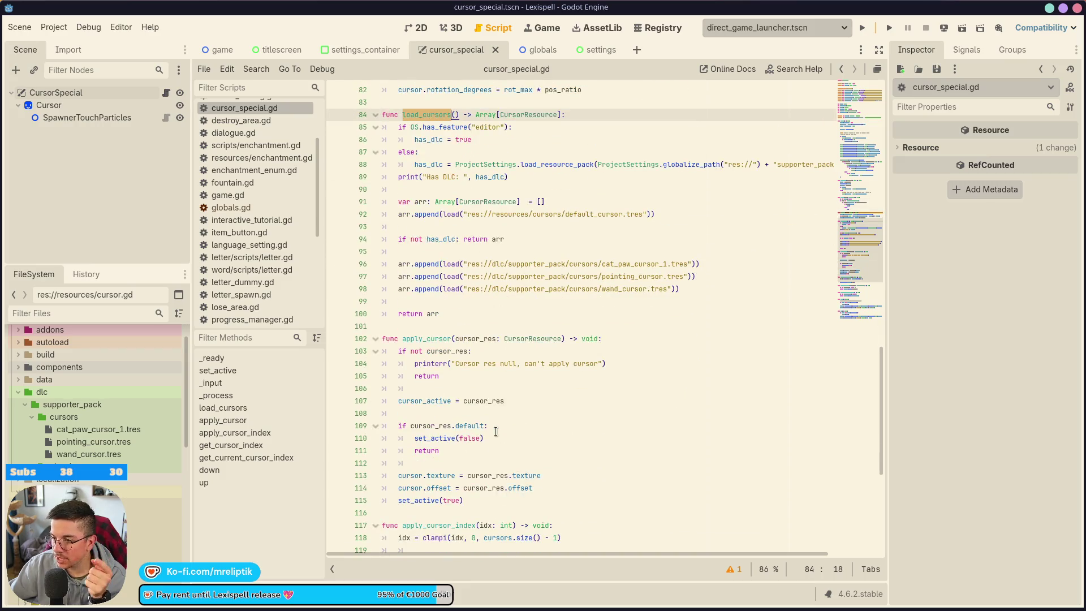
double_click(429, 426)
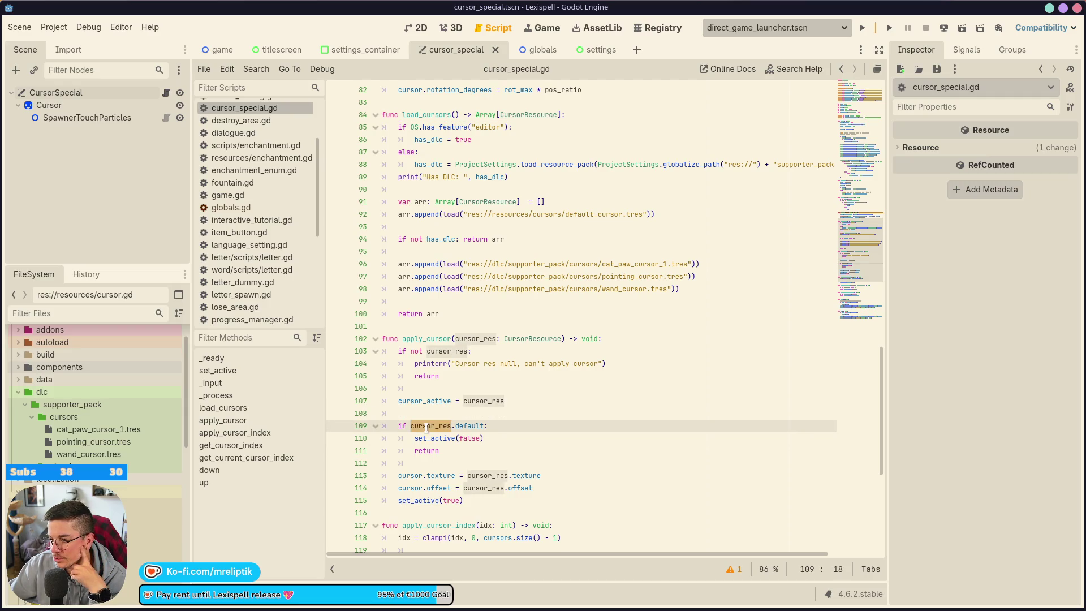
double_click(469, 426)
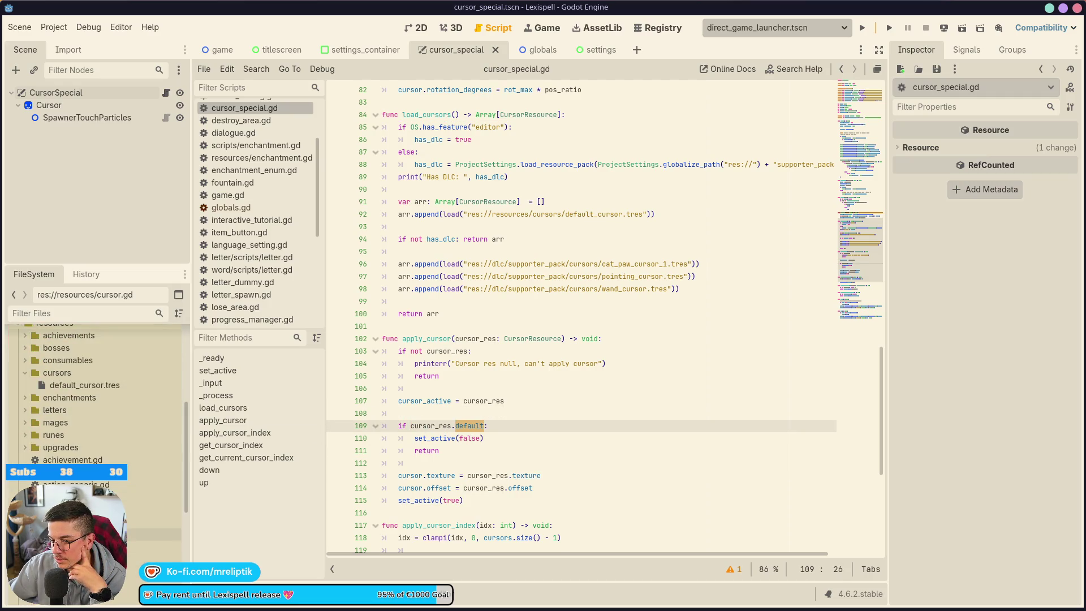
Step: Inspect default_cursor.tres, pointing_cursor.tres and cat_paw_cursor_1.tres, then revisit line 109's check
double_click(111, 378)
double_click(103, 384)
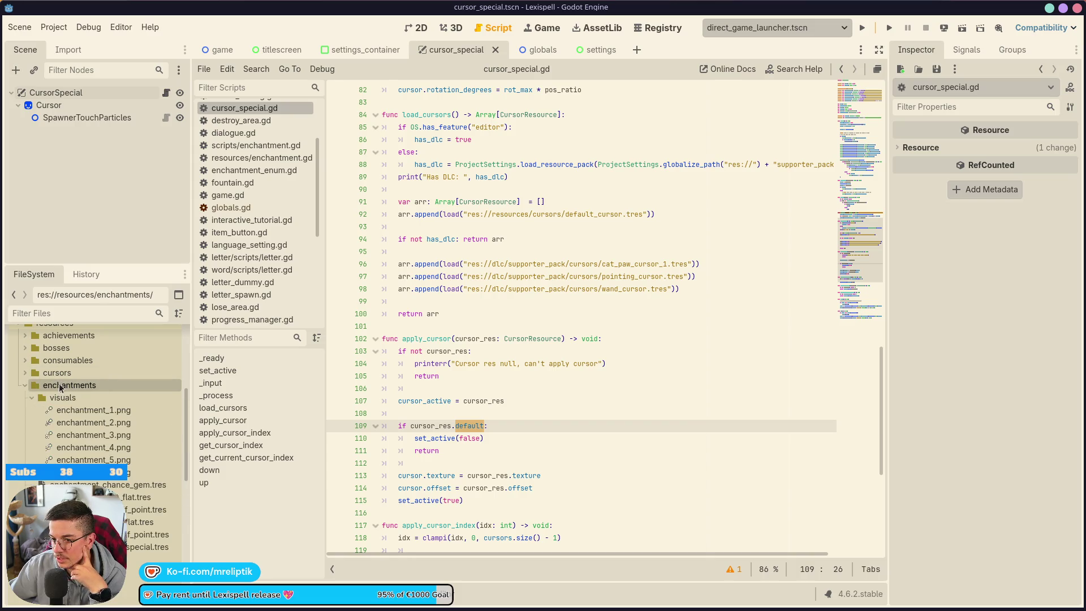
double_click(57, 372)
left_click(79, 387)
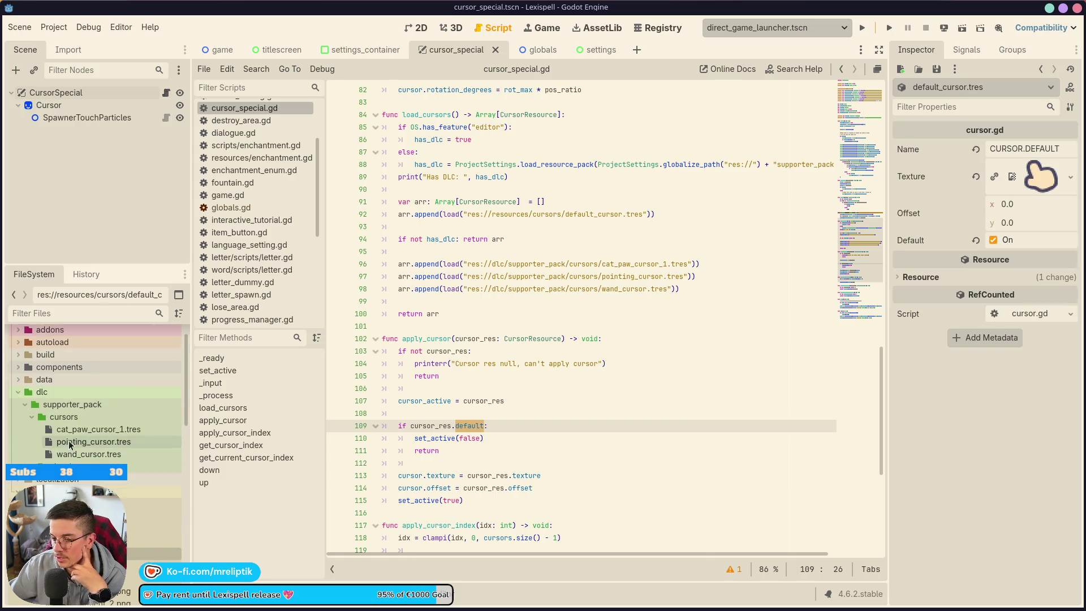
left_click(82, 441)
left_click(82, 430)
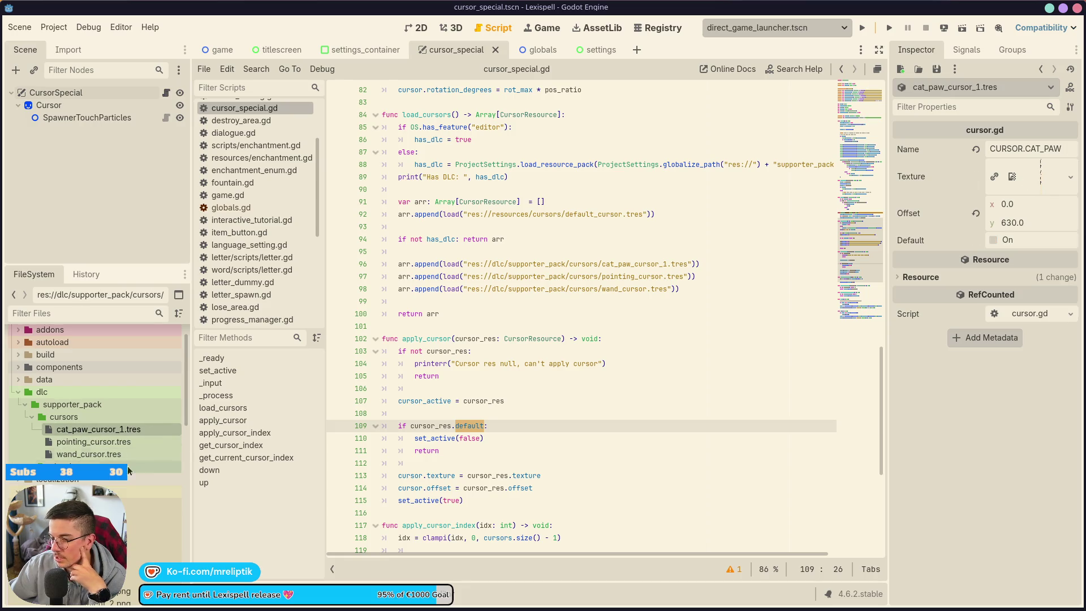
left_click(499, 428)
double_click(473, 438)
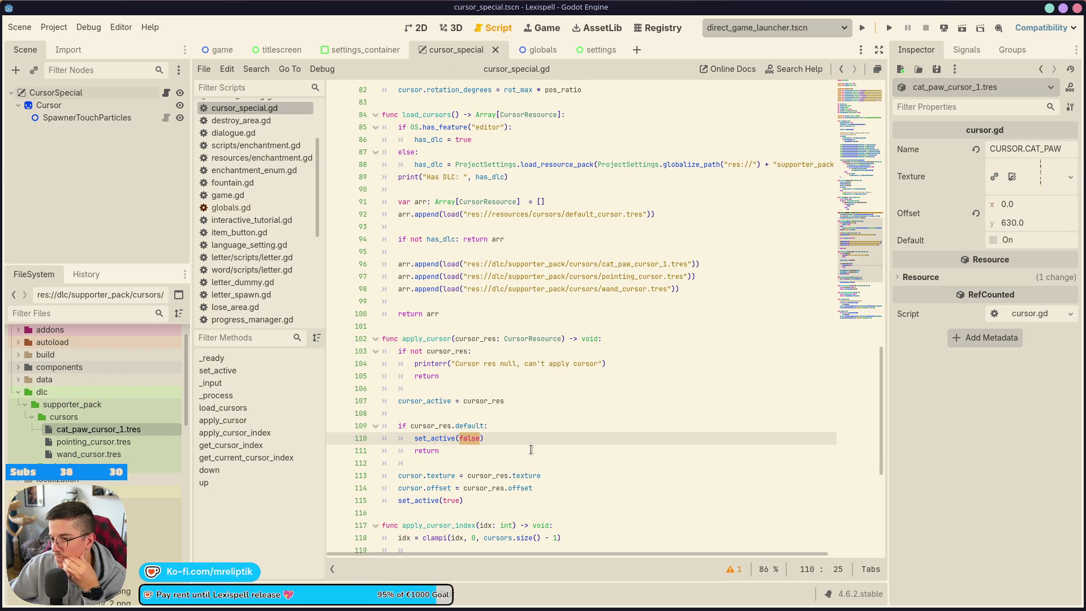
scroll(531, 450, "up", 4)
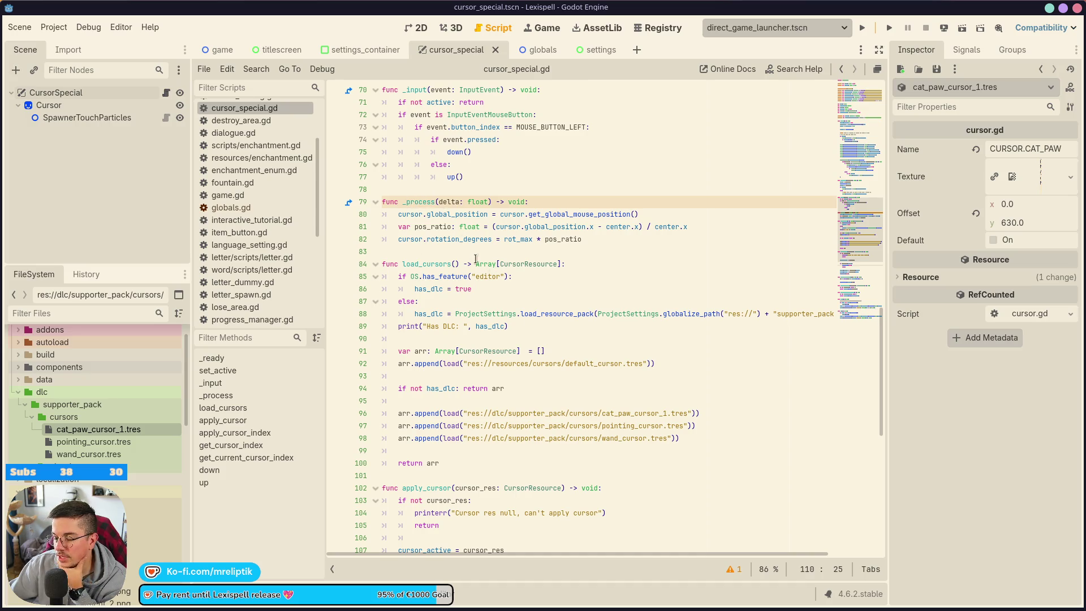
scroll(517, 282, "down", 4)
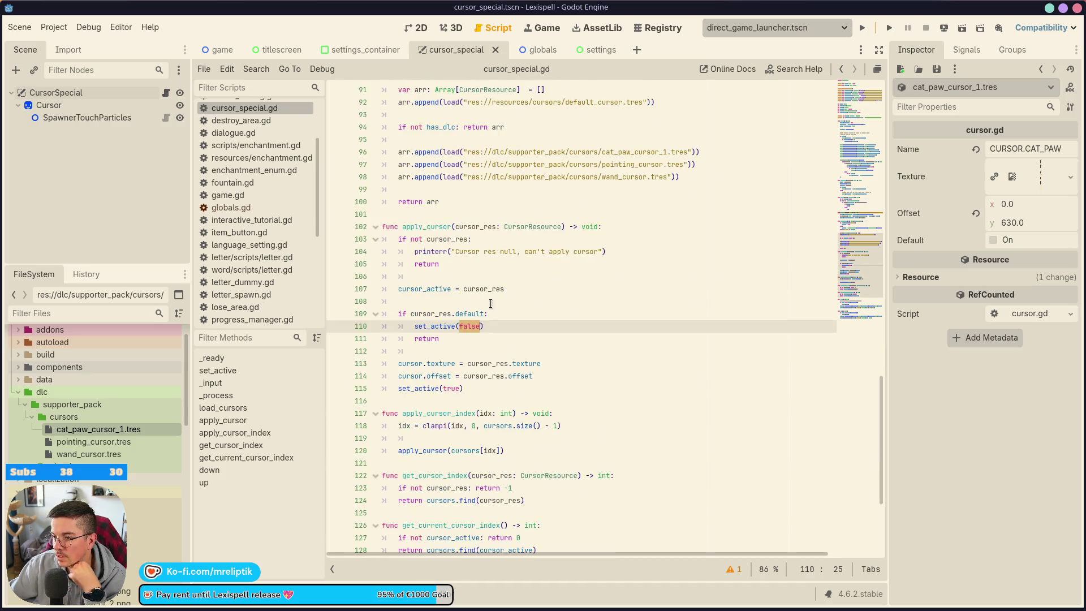
scroll(466, 284, "down", 7)
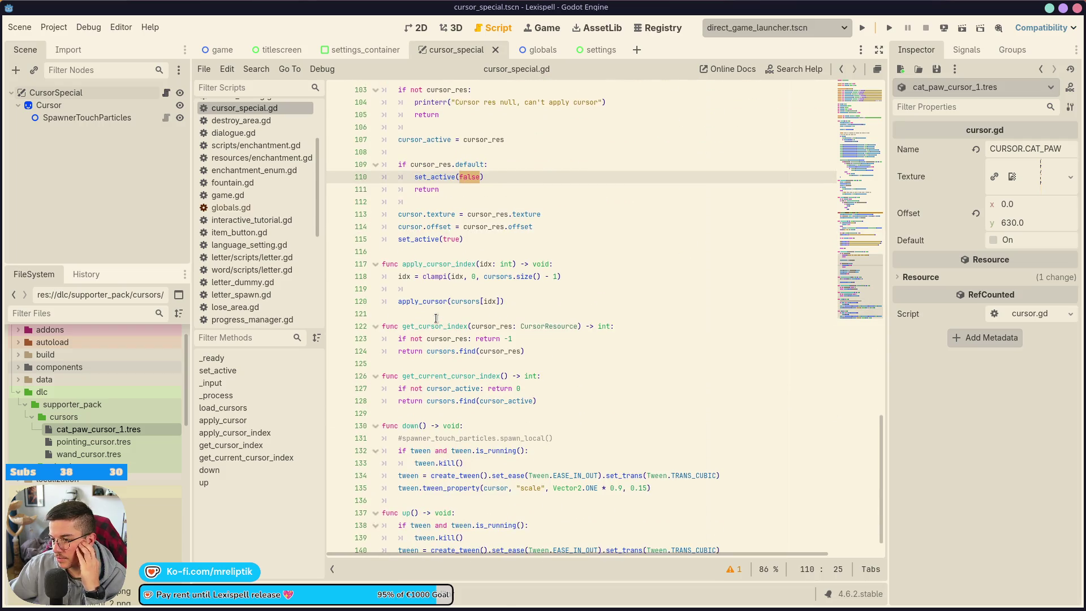
scroll(464, 283, "up", 15)
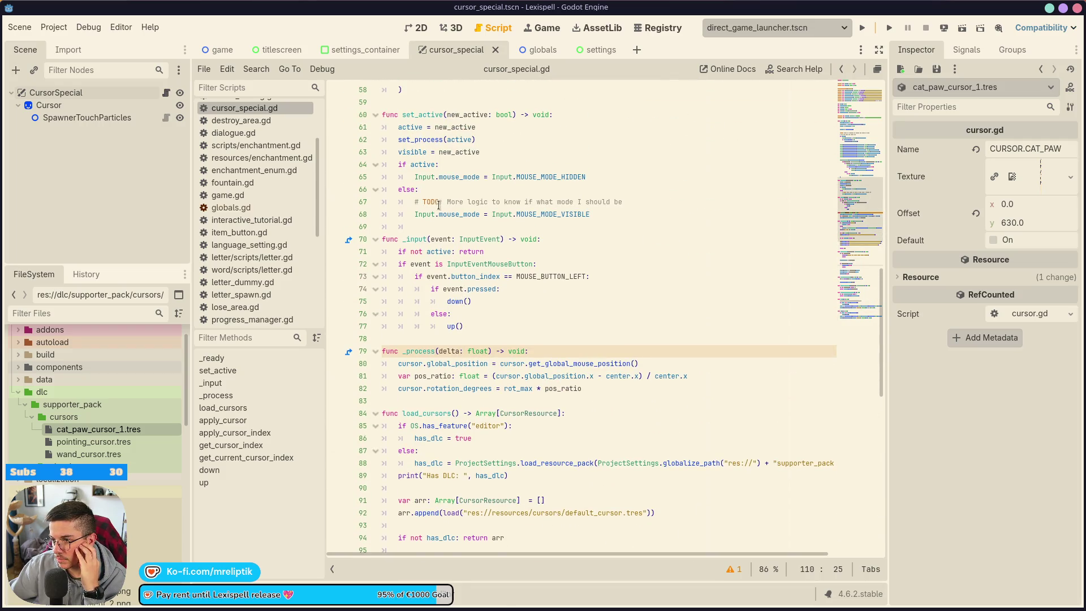
scroll(441, 209, "up", 2)
scroll(509, 271, "up", 7)
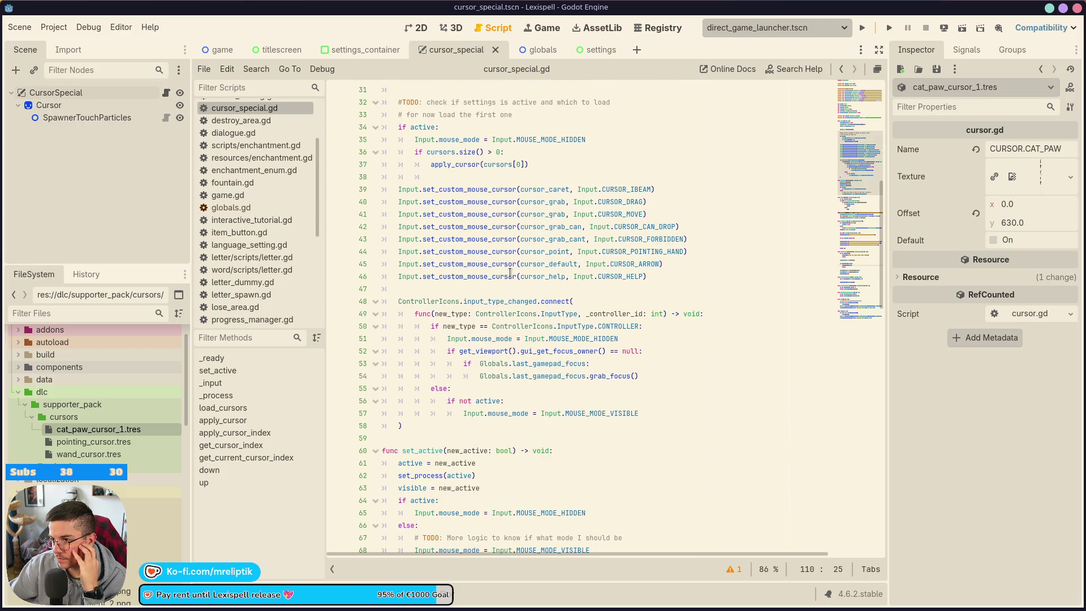
double_click(490, 339)
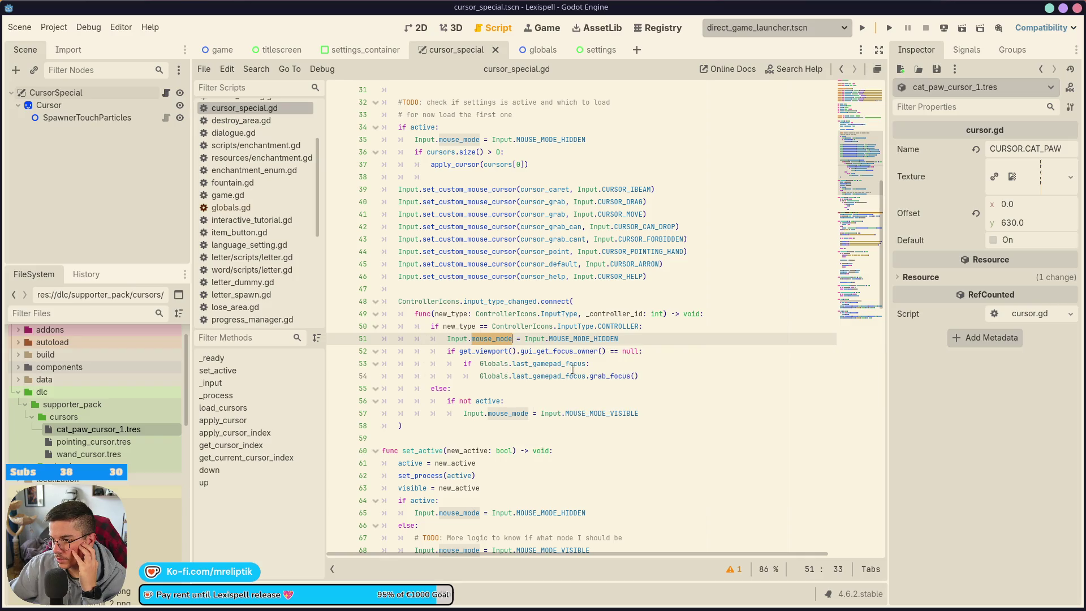
double_click(517, 412)
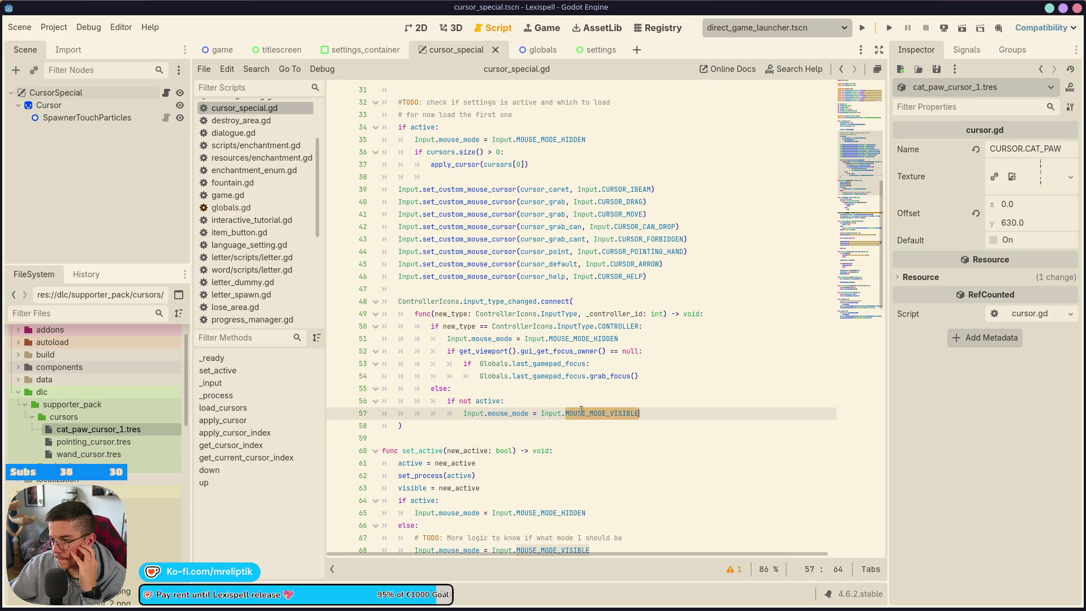
left_click(499, 392)
scroll(495, 384, "up", 3)
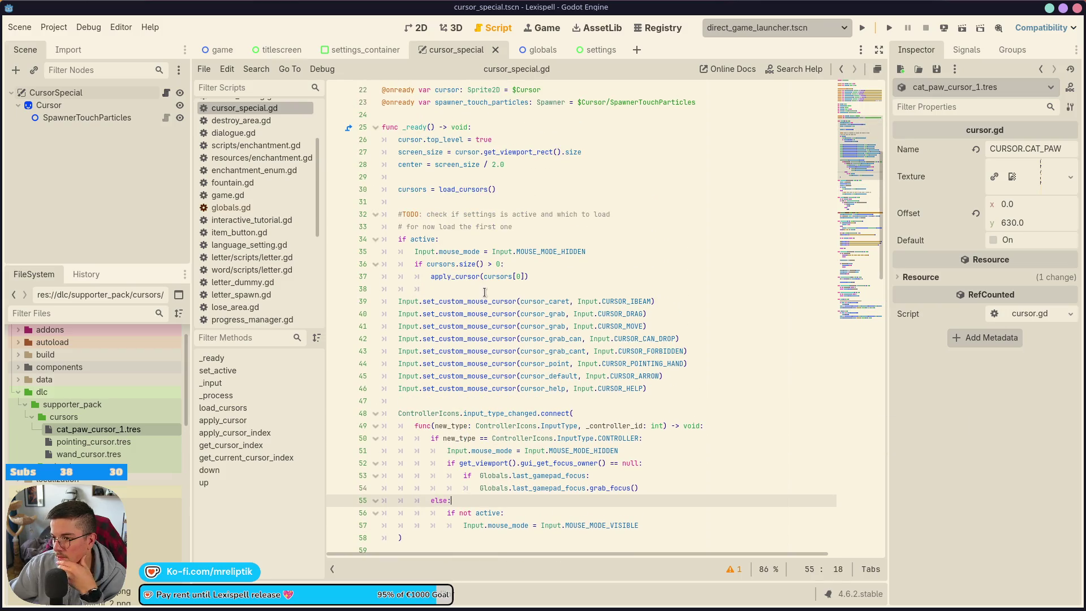
mouse_move(399, 300)
left_mouse_down()
mouse_move(566, 388)
mouse_move(672, 389)
left_mouse_up()
left_click(565, 273)
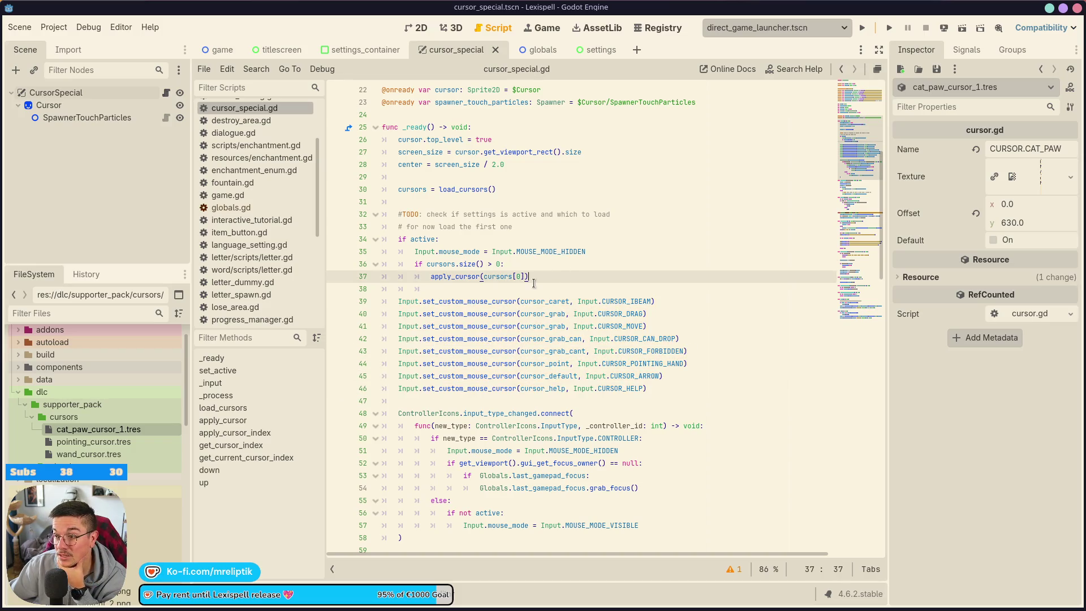
double_click(403, 189)
scroll(480, 286, "down", 10)
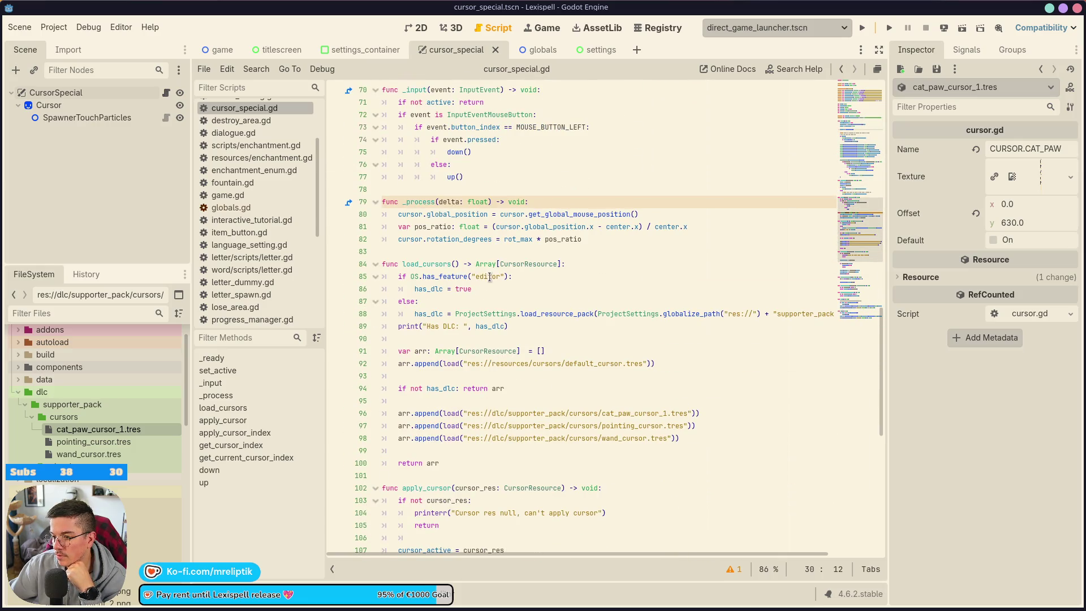
scroll(481, 280, "down", 1)
scroll(482, 275, "up", 1)
scroll(481, 274, "up", 10)
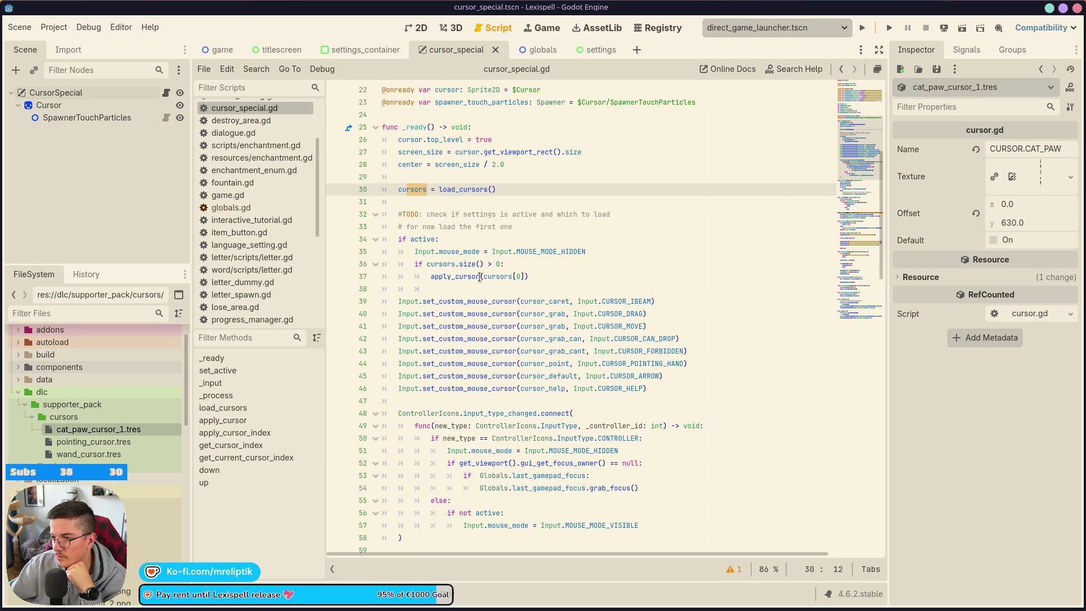
left_click(501, 226)
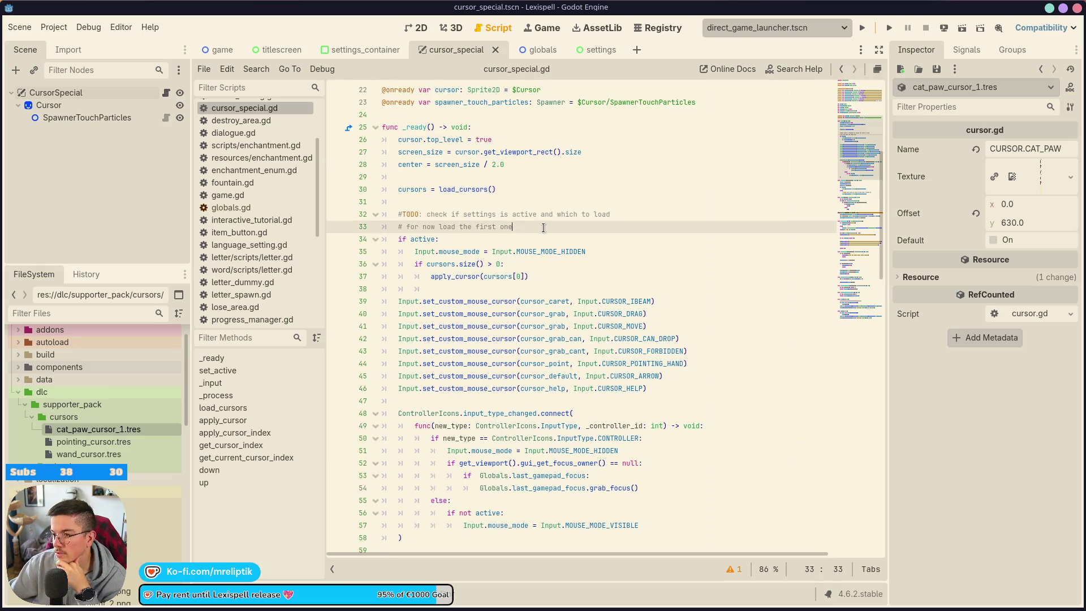
left_click(354, 208, "shift")
Step: Delete the two TODO comment lines, then check the cursors.size() guard and apply_cursor call
key("BackSpace")
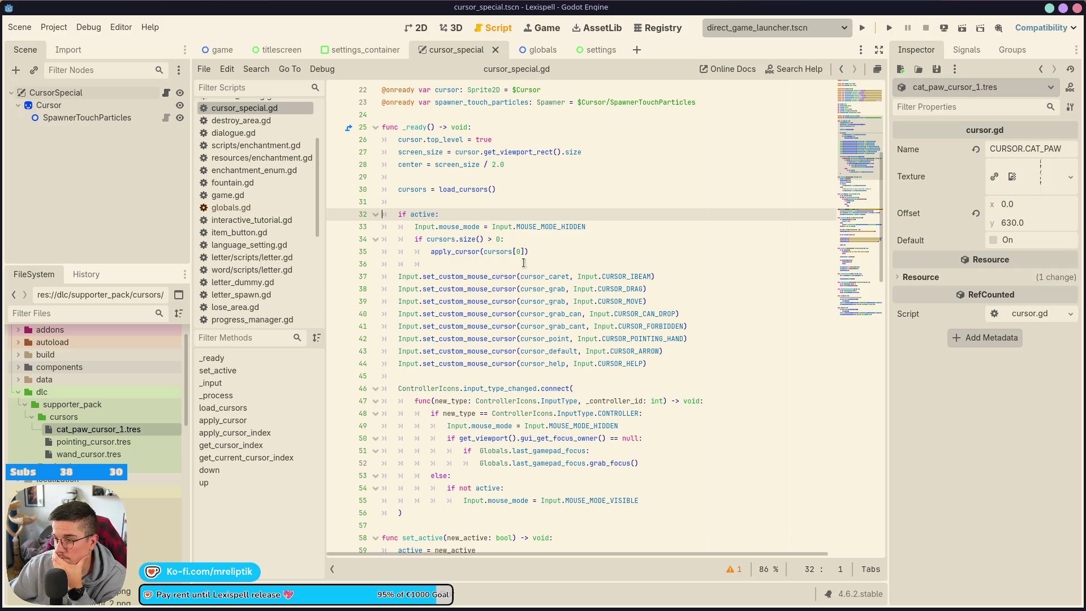
double_click(445, 251)
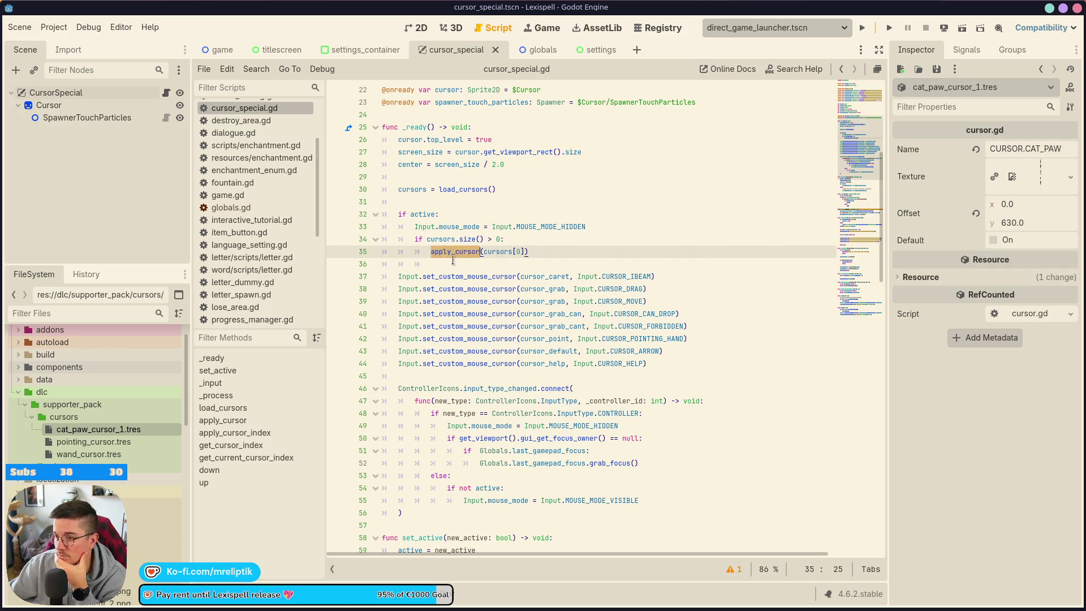
left_click(505, 252)
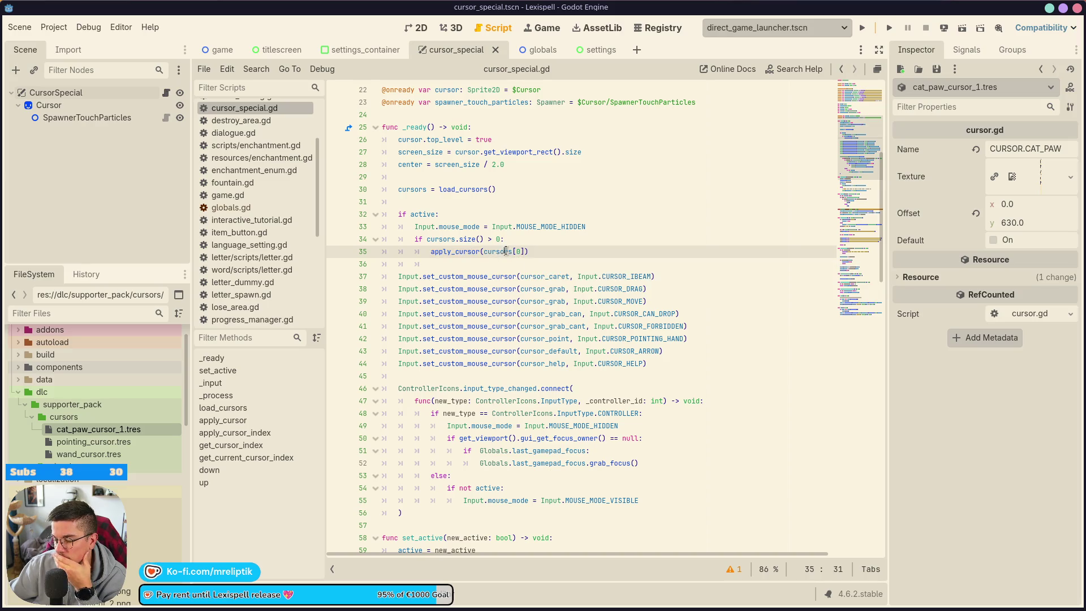
double_click(448, 251)
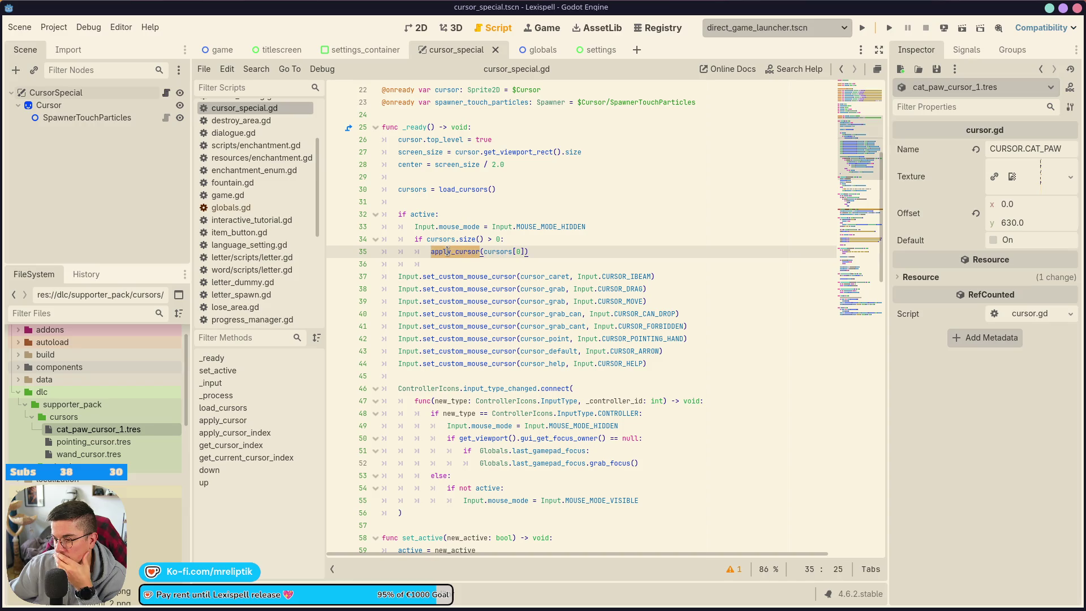
double_click(447, 239)
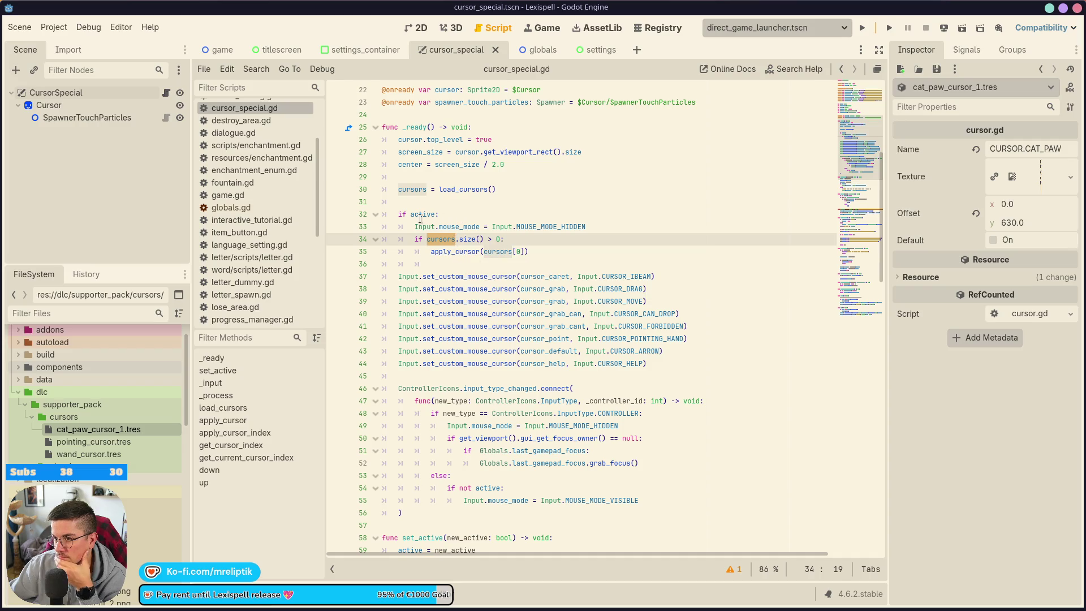
left_click(446, 259)
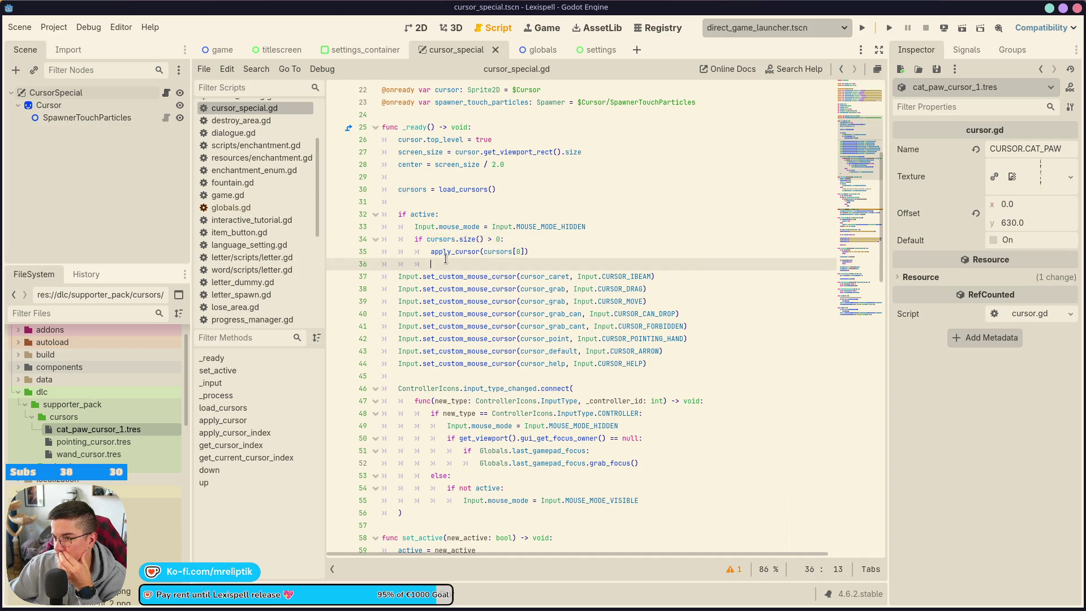
left_click(432, 252)
Step: Highlight every use of active throughout cursor_special.gd
scroll(432, 256, "down", 1)
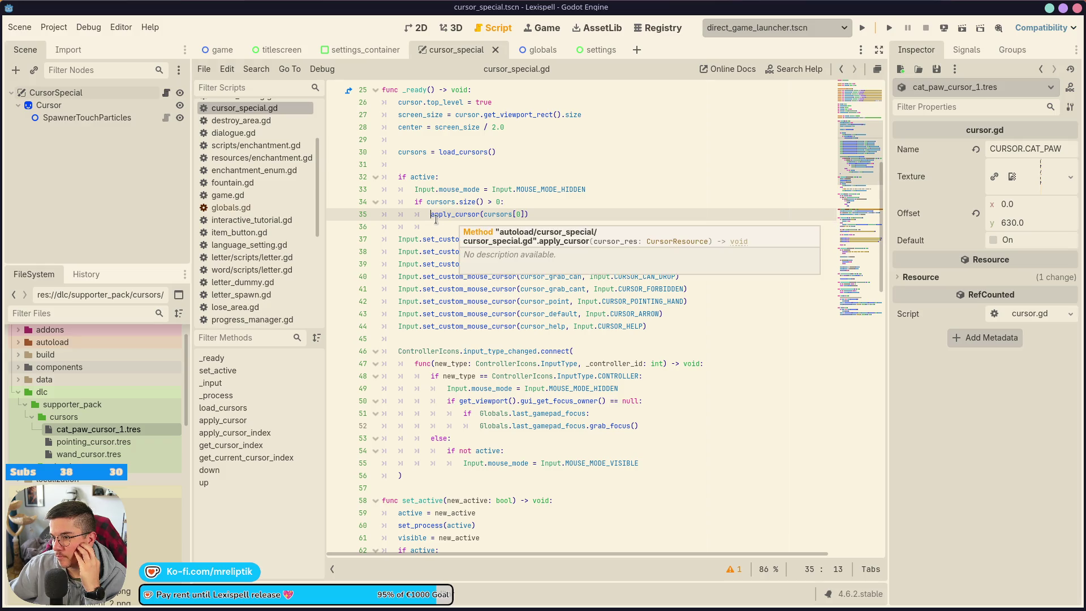
left_click(505, 202)
scroll(504, 202, "up", 1)
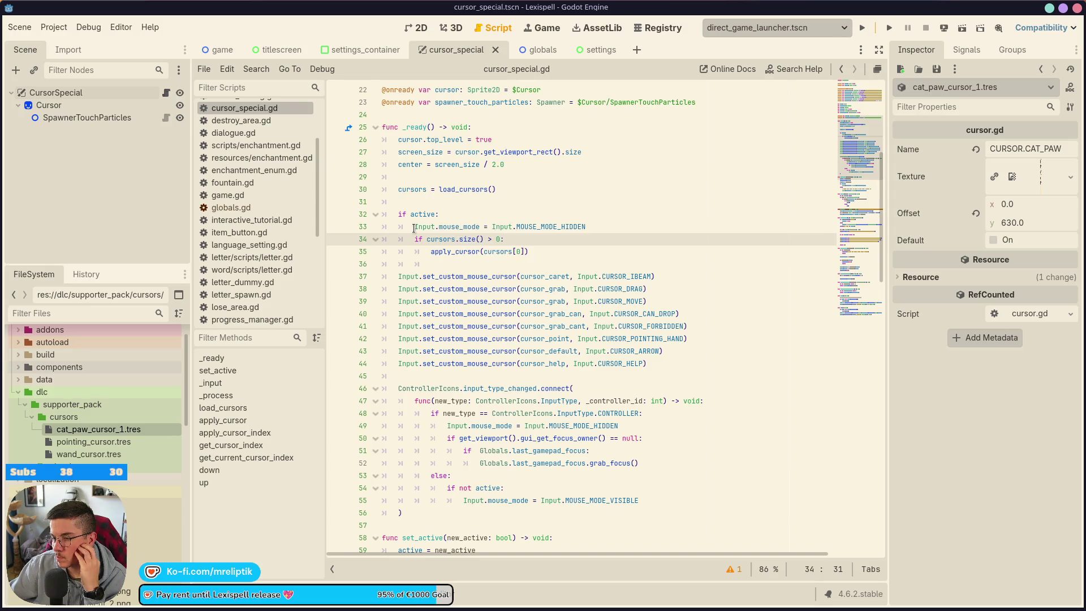
double_click(418, 214)
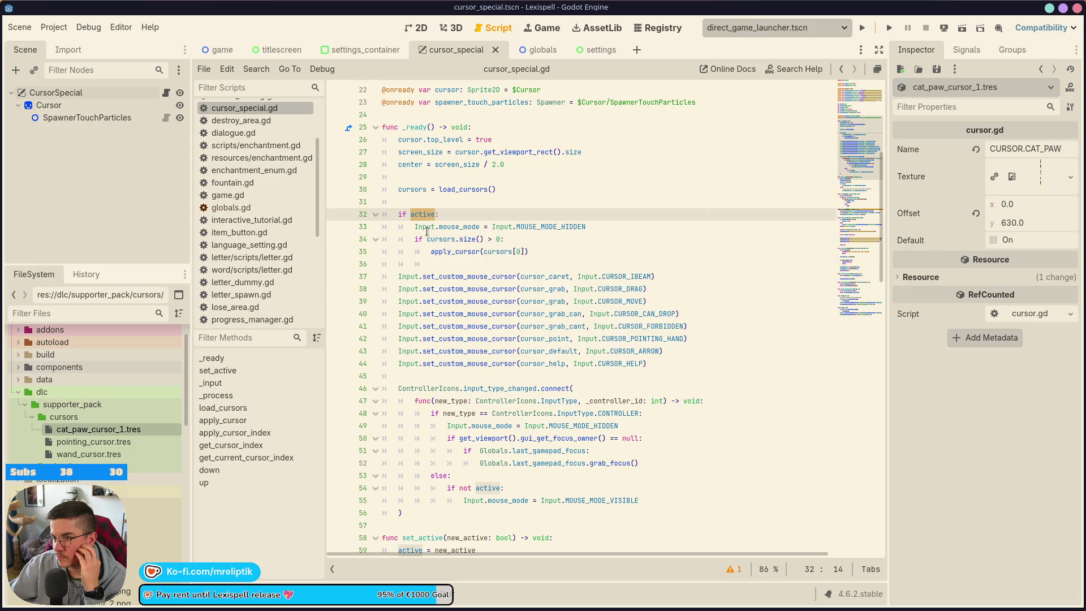
scroll(409, 255, "up", 3)
scroll(409, 256, "up", 2)
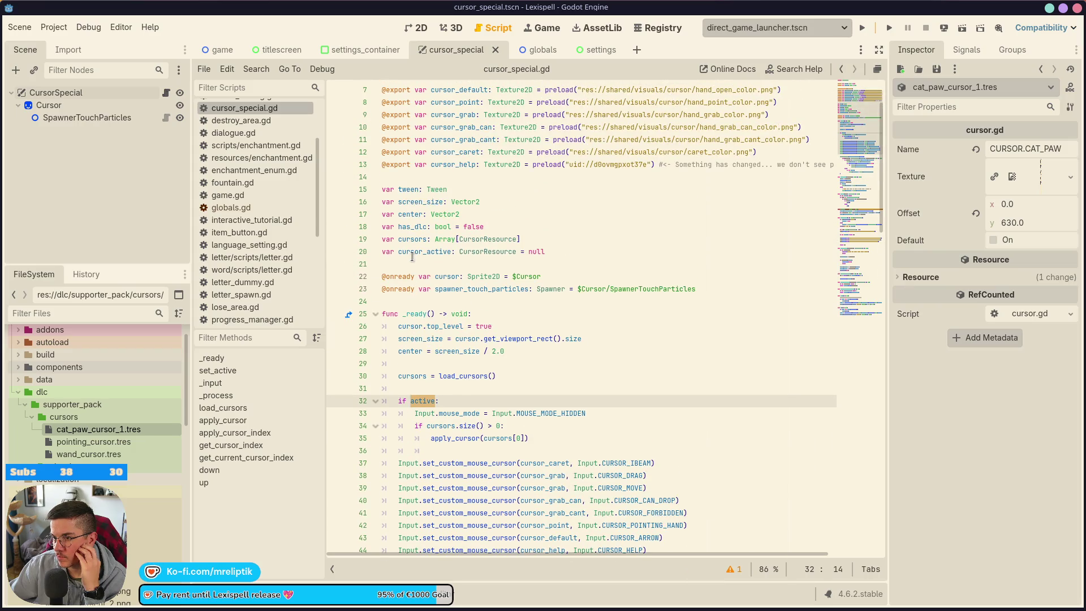
scroll(412, 256, "down", 2)
Step: Step through the mouse_mode, if active and apply_cursor lines in _ready
left_click(456, 310)
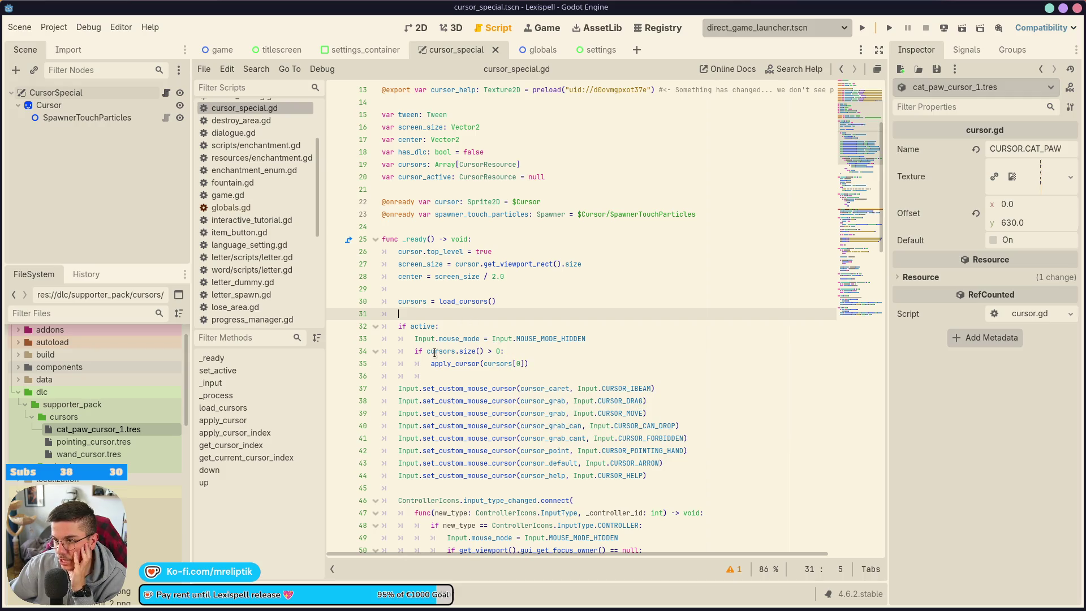
mouse_move(434, 352)
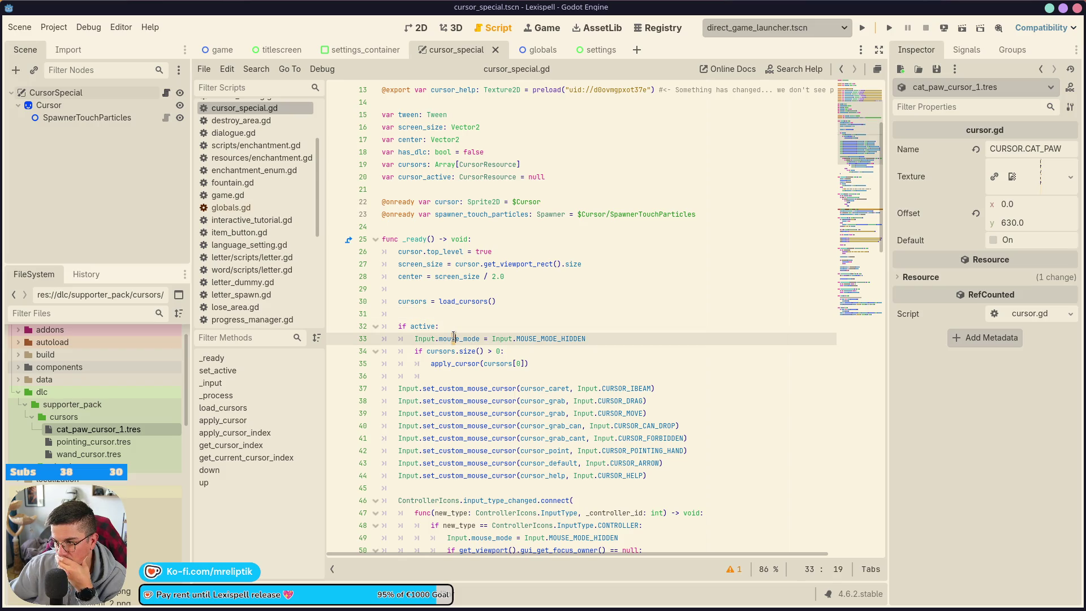
left_click(456, 338)
scroll(469, 331, "down", 1)
left_click(593, 308)
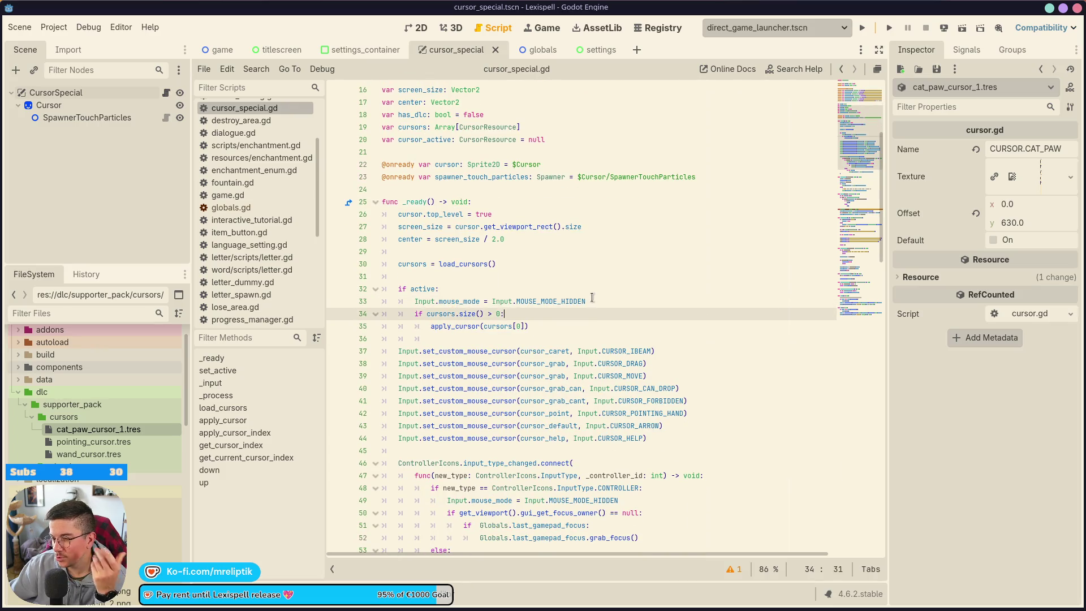
left_click(591, 301)
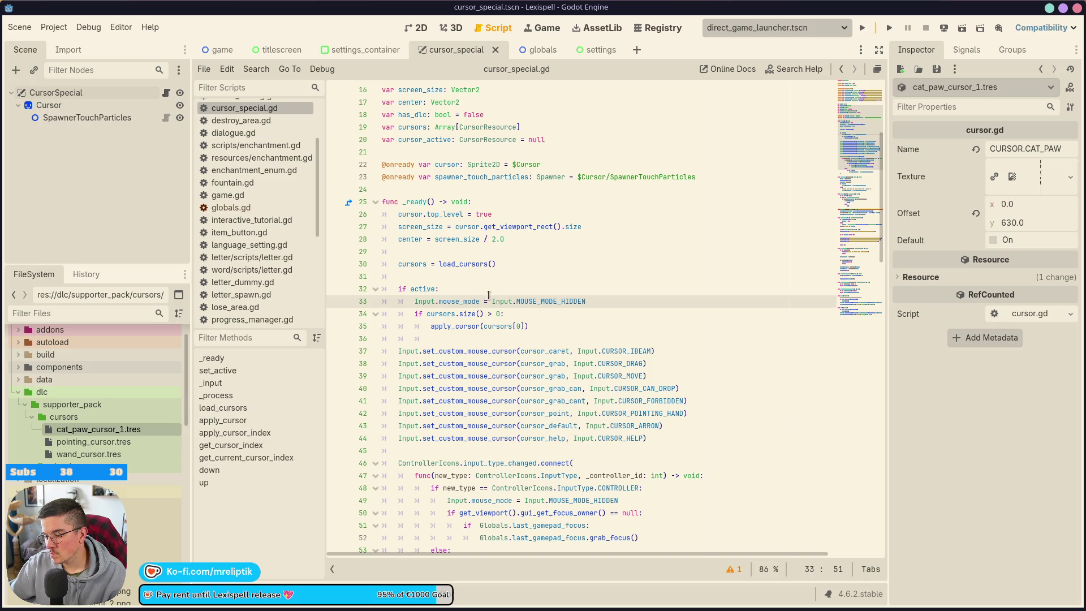
left_click(467, 293)
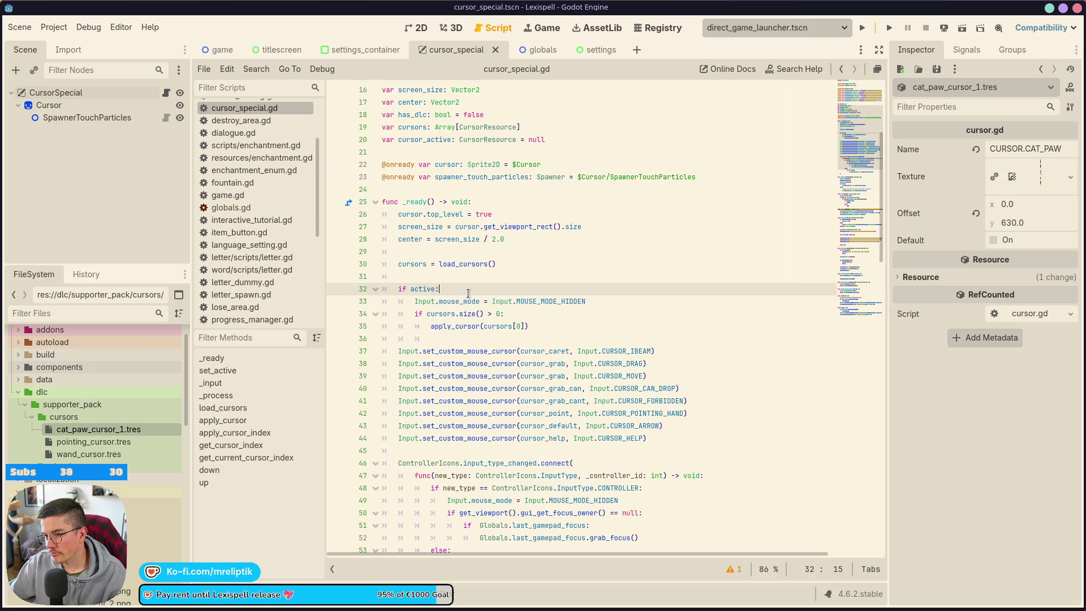
left_click(552, 327)
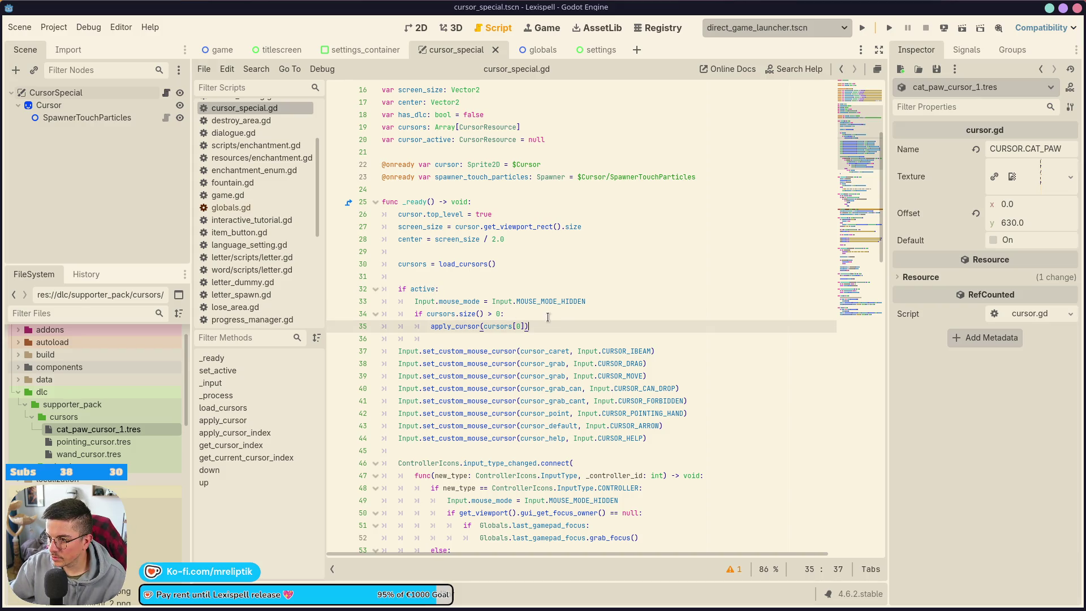
Step: Add an else line with apply_cursor(cursors[0]) after the existing apply_cursor call
key("Return")
type("el")
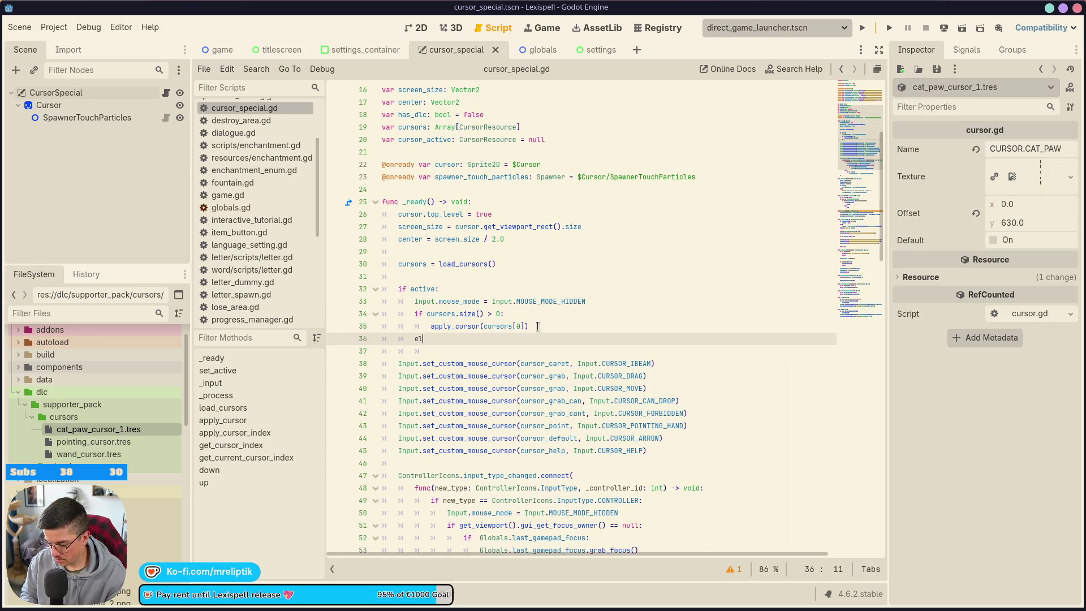
type("se:")
key("Return")
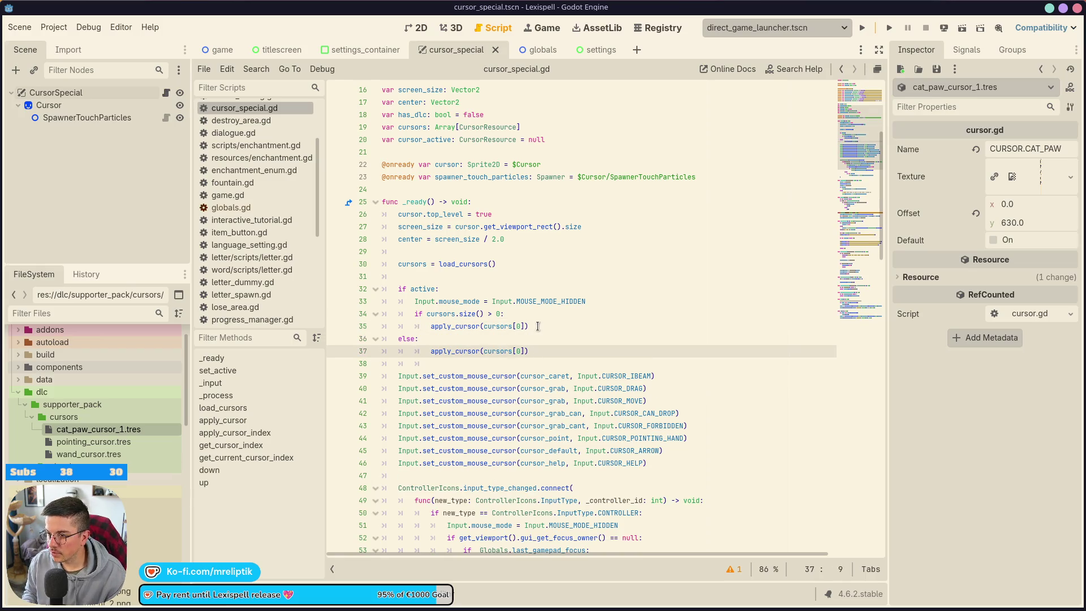
key("ctrl+v")
key("Up")
key("Home")
Step: Insert an 'if cursor_active:' condition above the mouse_mode line
key("Up")
key("Up")
key("Up")
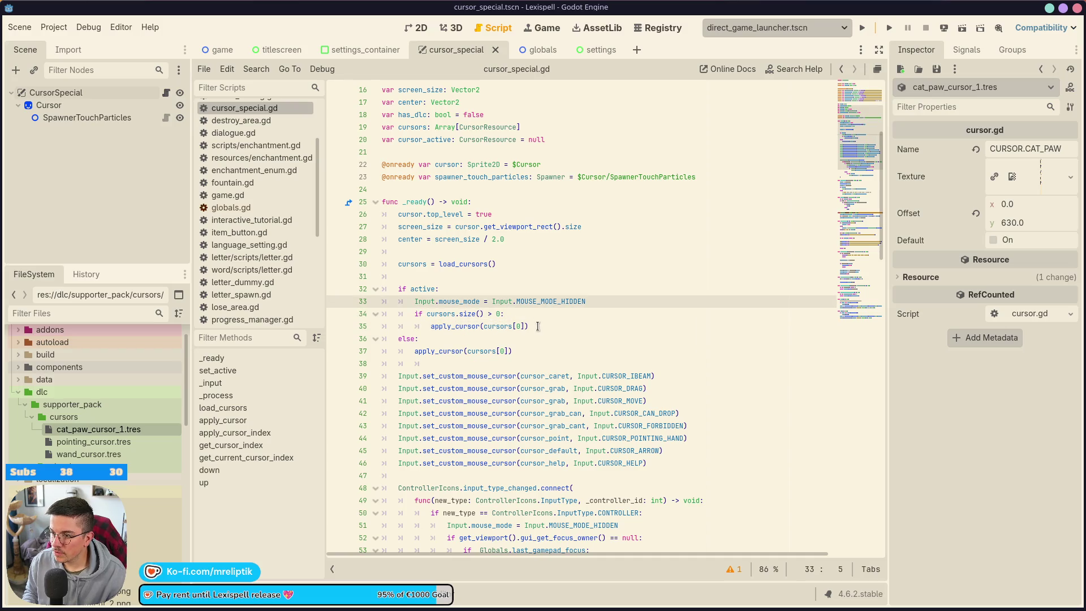
key("Home")
key("Return")
key("Up")
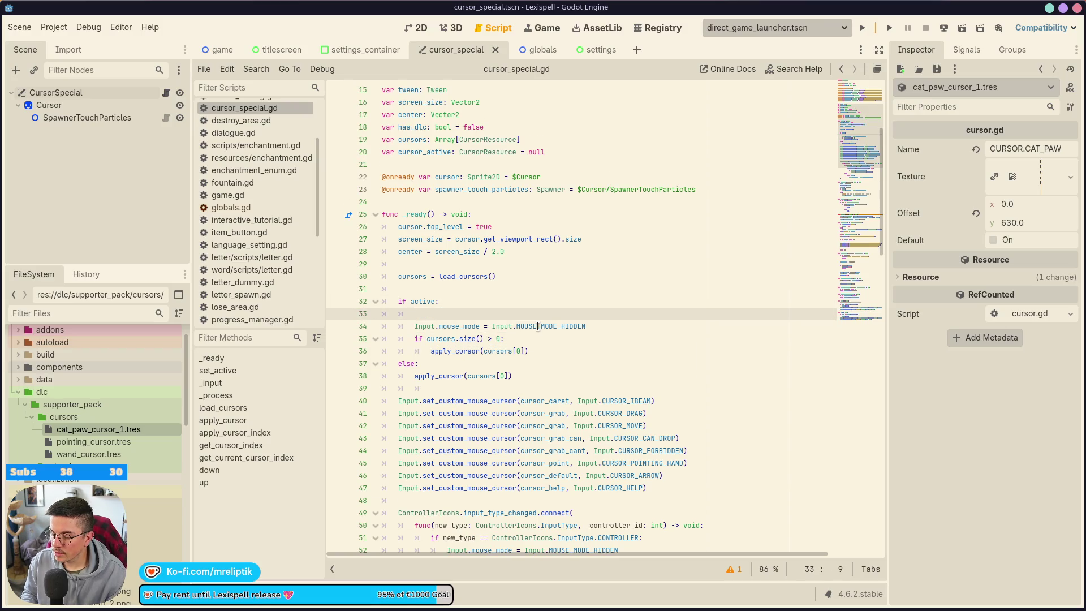
type("f")
key("BackSpace")
type("if ")
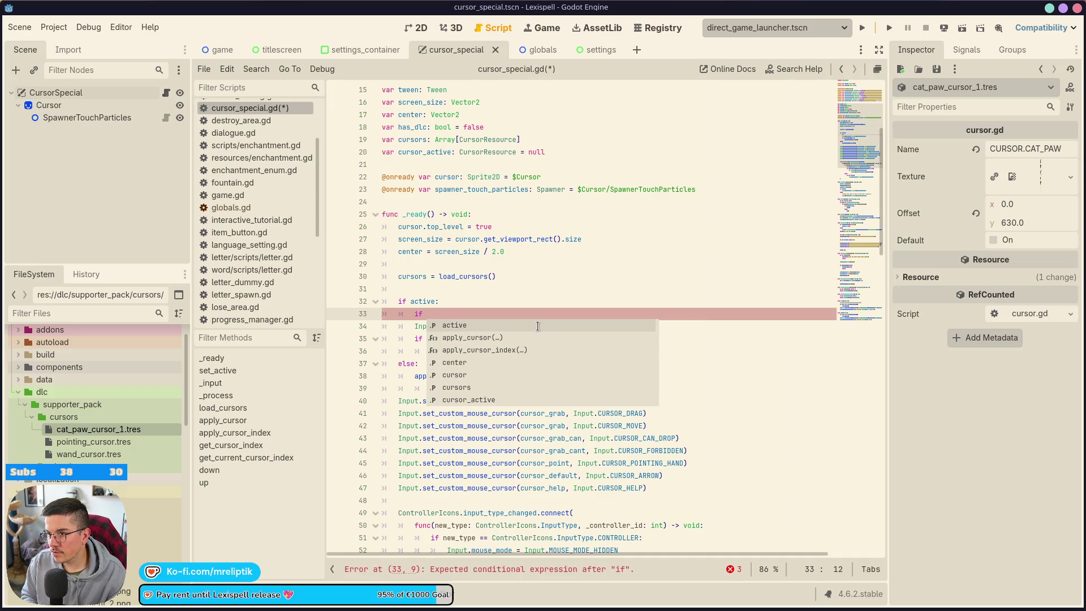
type("cur")
key("Down")
key("Down")
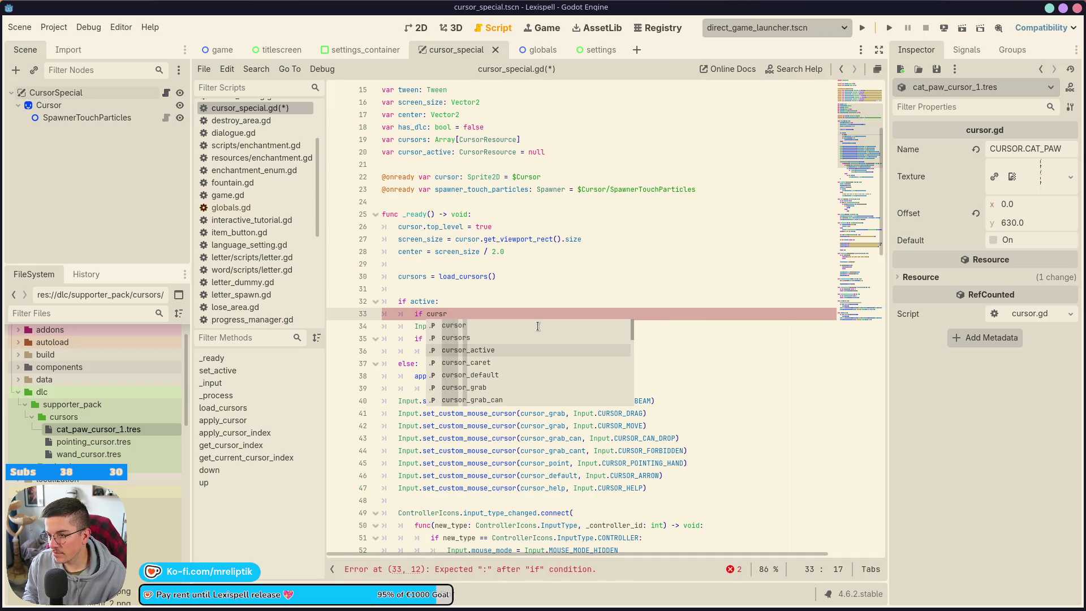
key("Return")
type(":")
Step: Duplicate the apply_cursor line and place the copy under 'if cursor_active:'
key("Down")
key("Home")
key("Down")
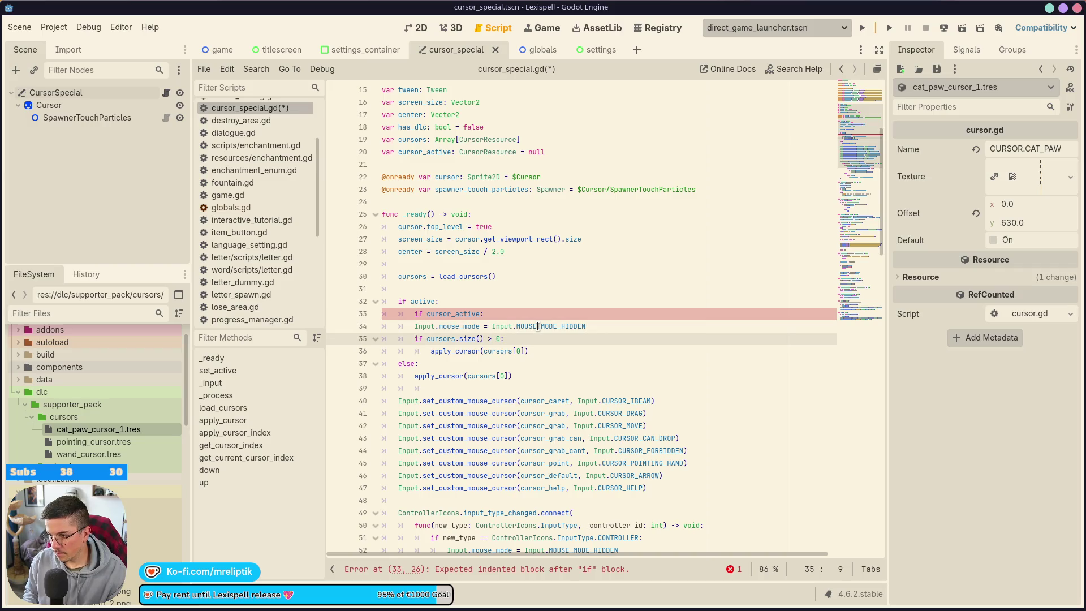
key("Down")
key("alt+Up")
key("alt+Up")
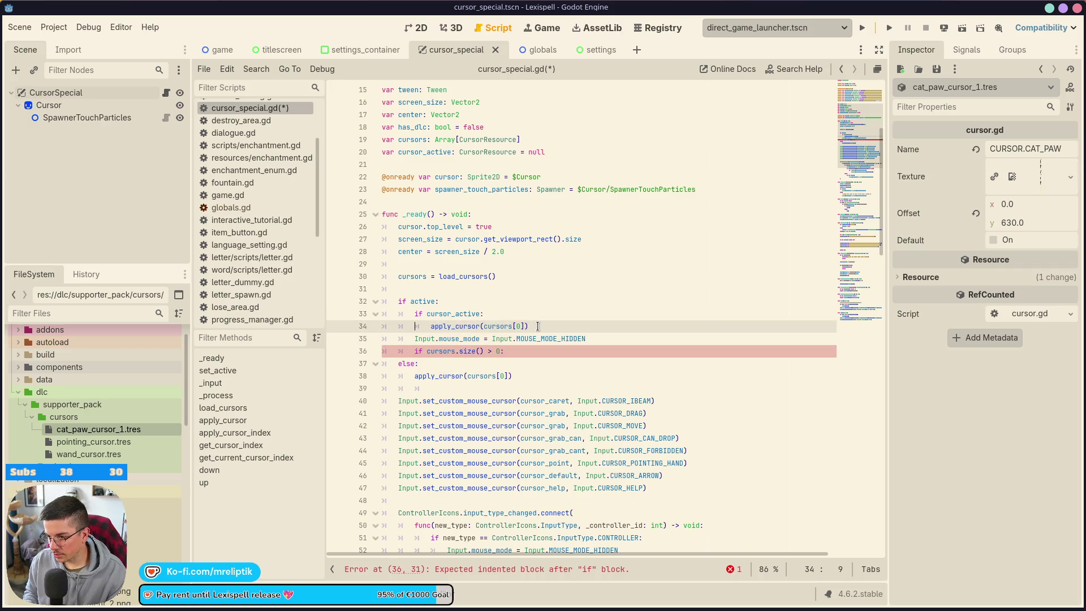
key("alt+Down")
key("alt+Down")
key("alt+shift+Down")
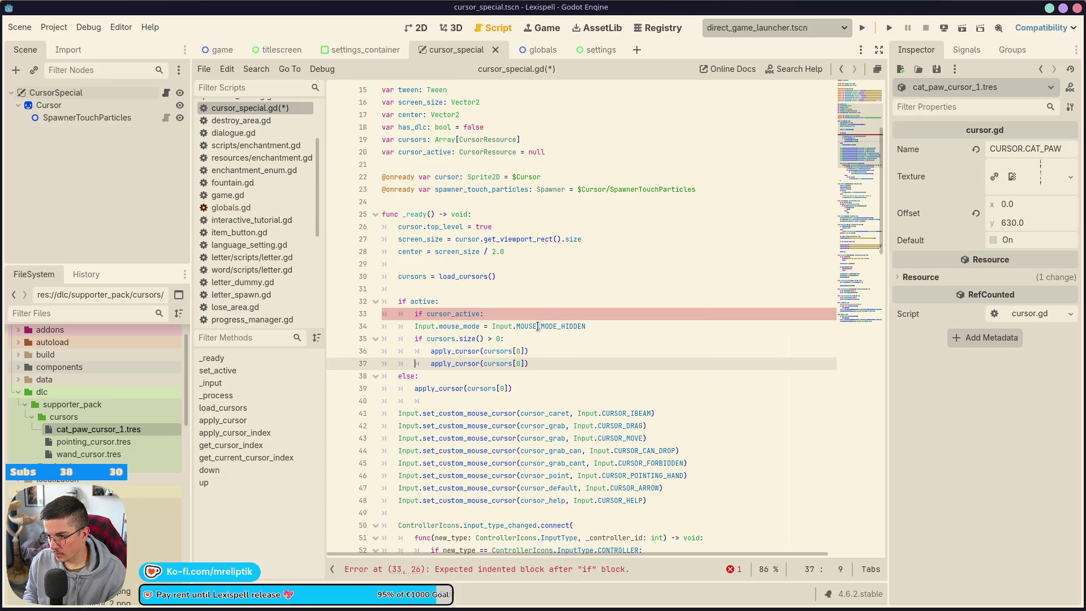
key("alt+Up")
key("alt+Up")
key("alt+Up")
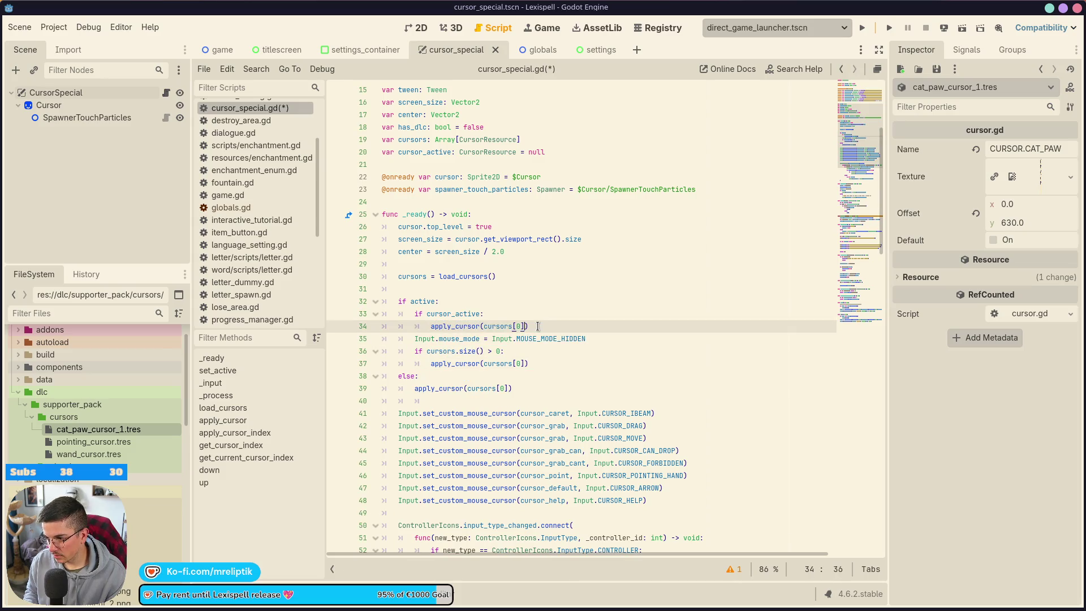
Step: Change the copy's argument to cursor_active and add an else: line below it
key("ctrl+shift+Left")
key("ctrl+shift+Left")
type("curso")
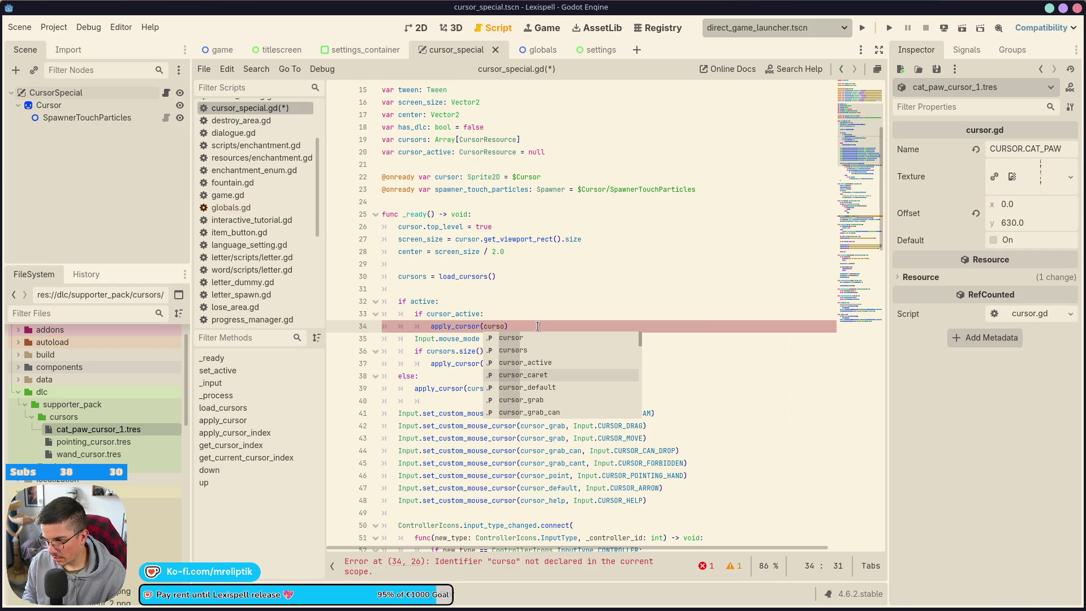
key("Up")
key("Return")
key("End")
key("Return")
type("lse")
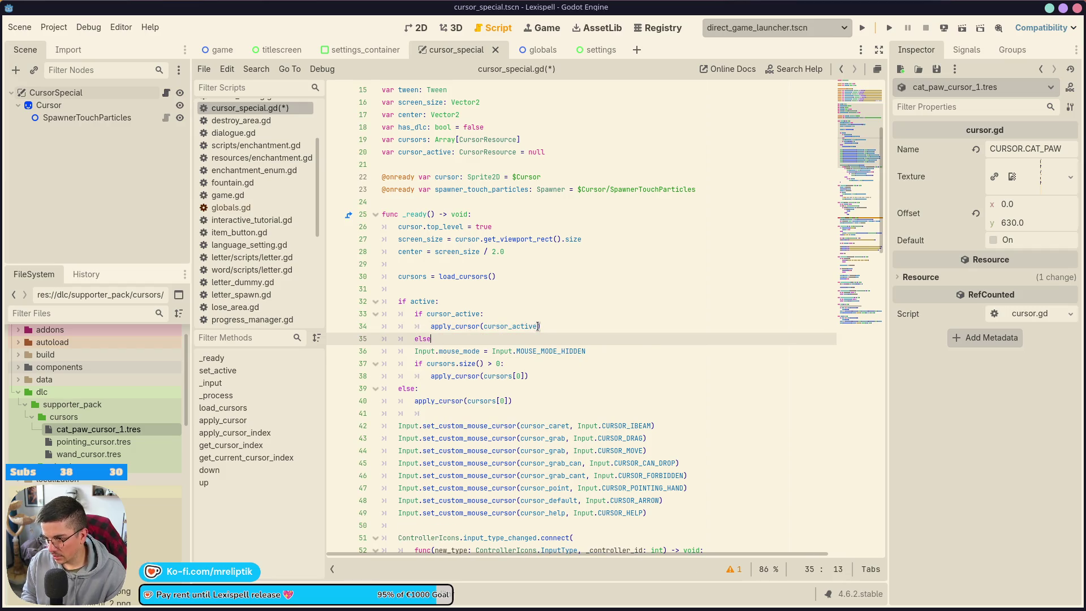
Step: Delete the leftover mouse mode and size check lines and save cursor_special.gd
key("Down")
key("Home")
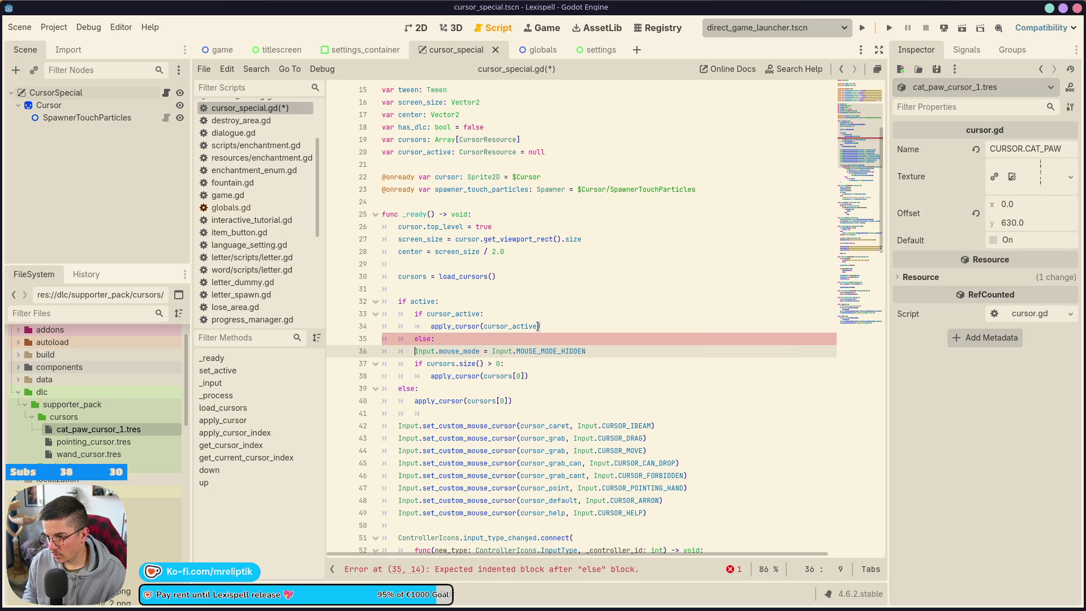
key("ctrl+shift+k")
key("ctrl+shift+k")
key("ctrl+s")
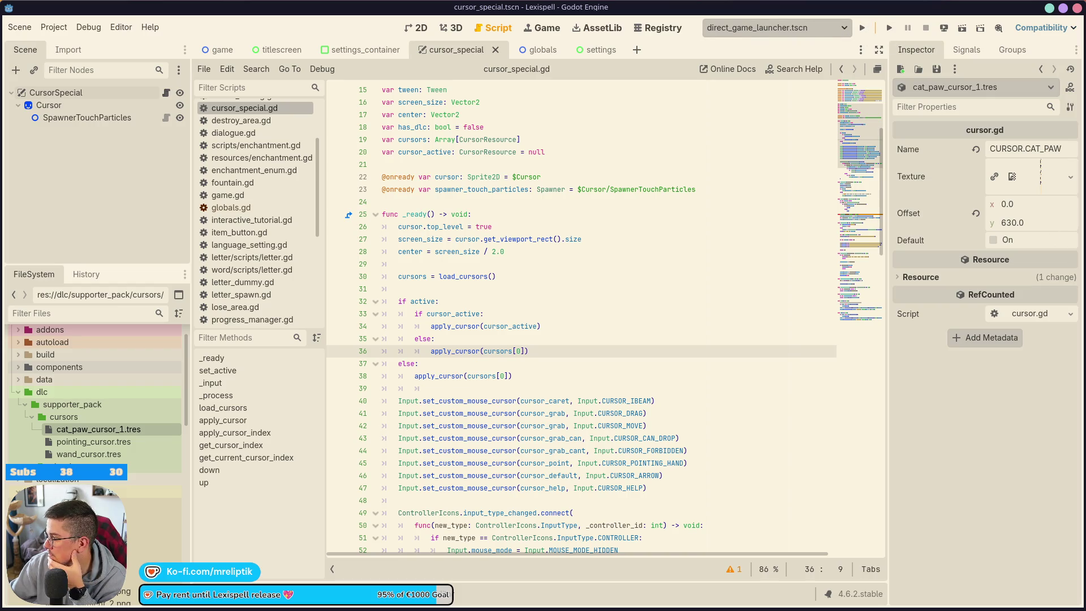
left_click(695, 277)
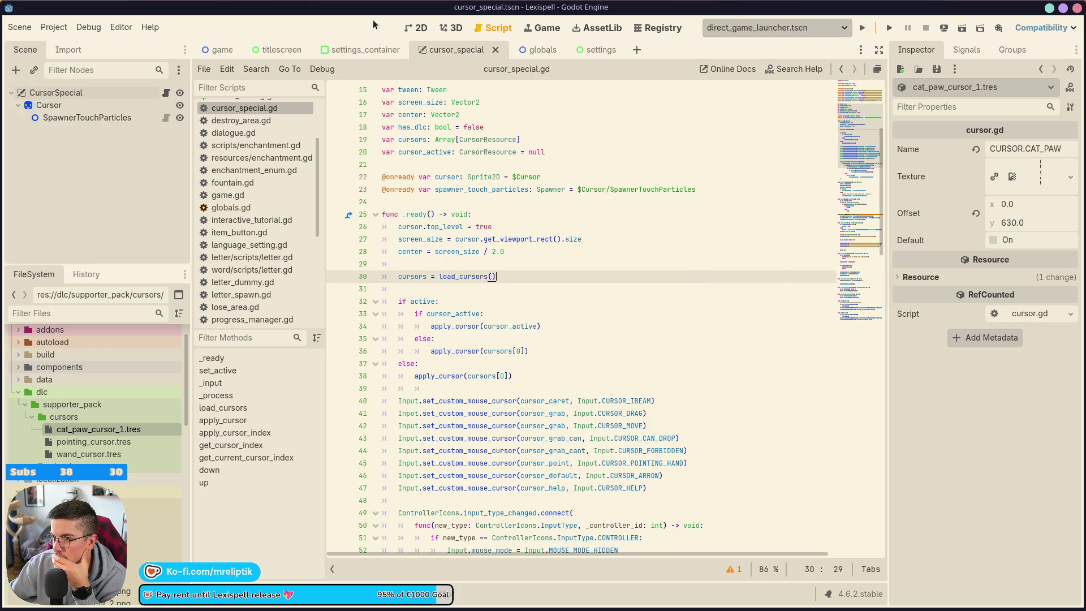
Step: Export the Supporter Pack DLC as supporter_pack.pck into build/dlc, overwriting the old pack
left_click(54, 27)
left_click(67, 94)
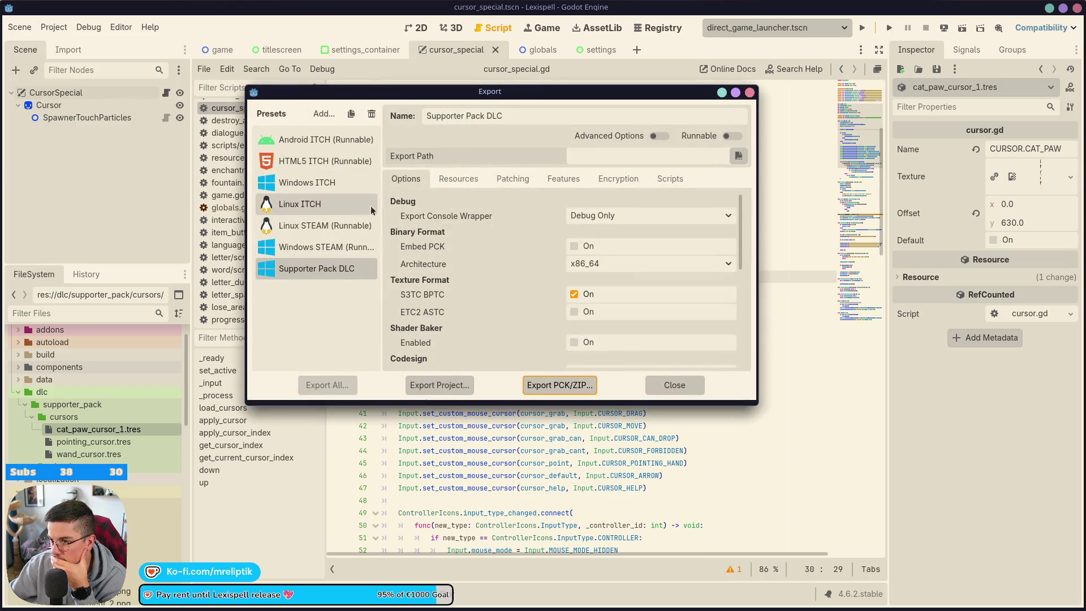
left_click(441, 385)
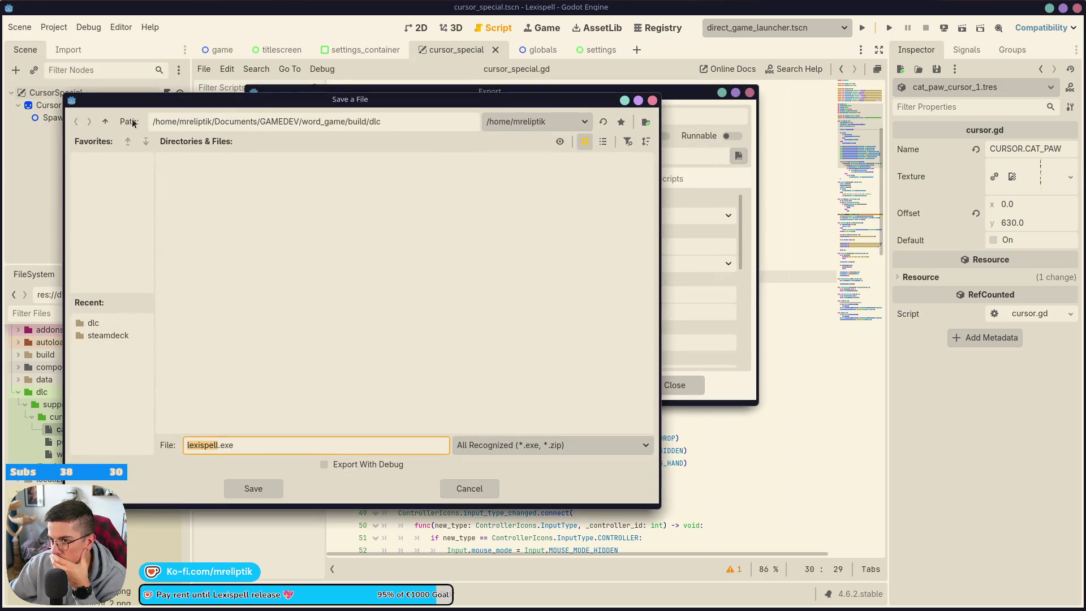
left_click(105, 121)
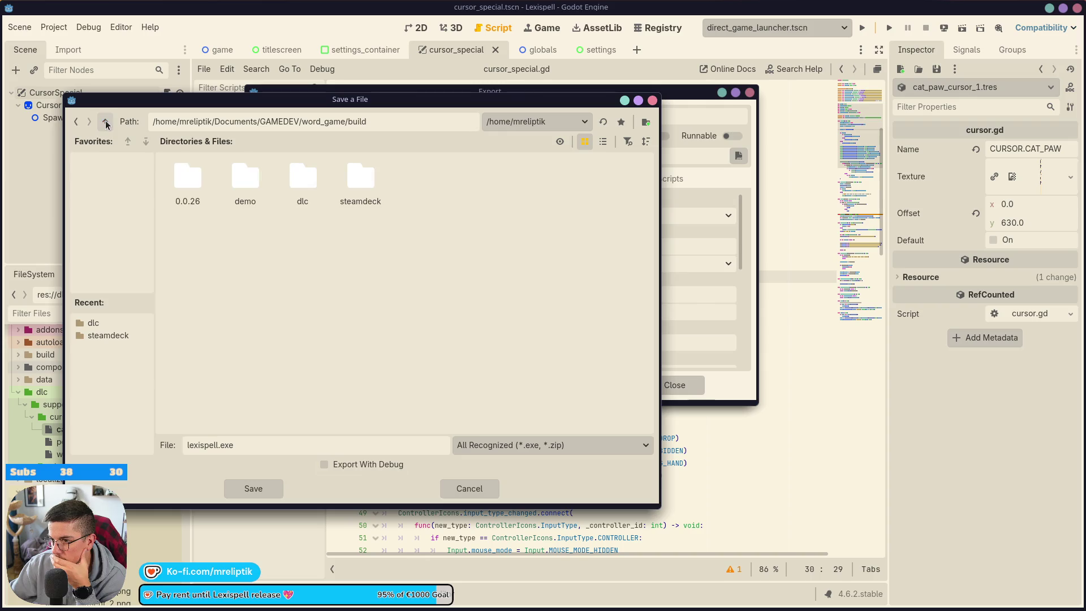
double_click(310, 182)
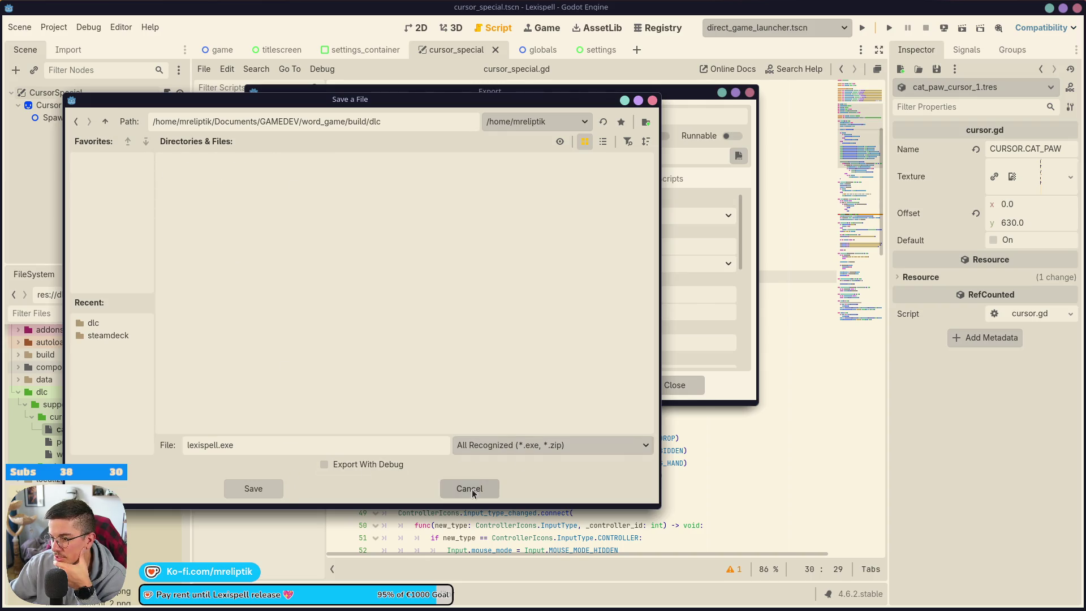
left_click(470, 488)
left_click(560, 386)
double_click(313, 200)
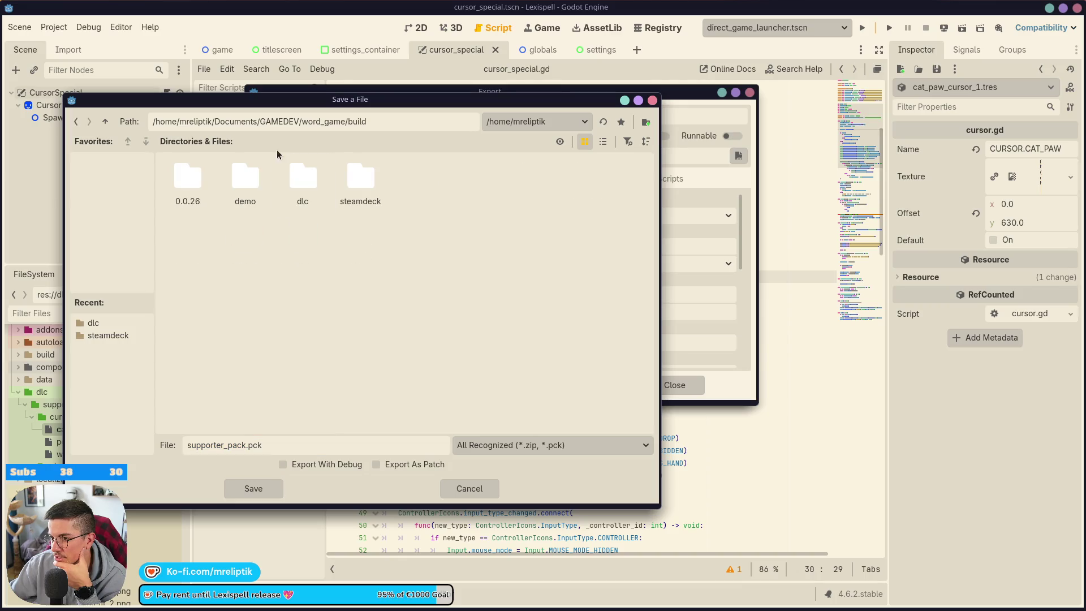
double_click(320, 181)
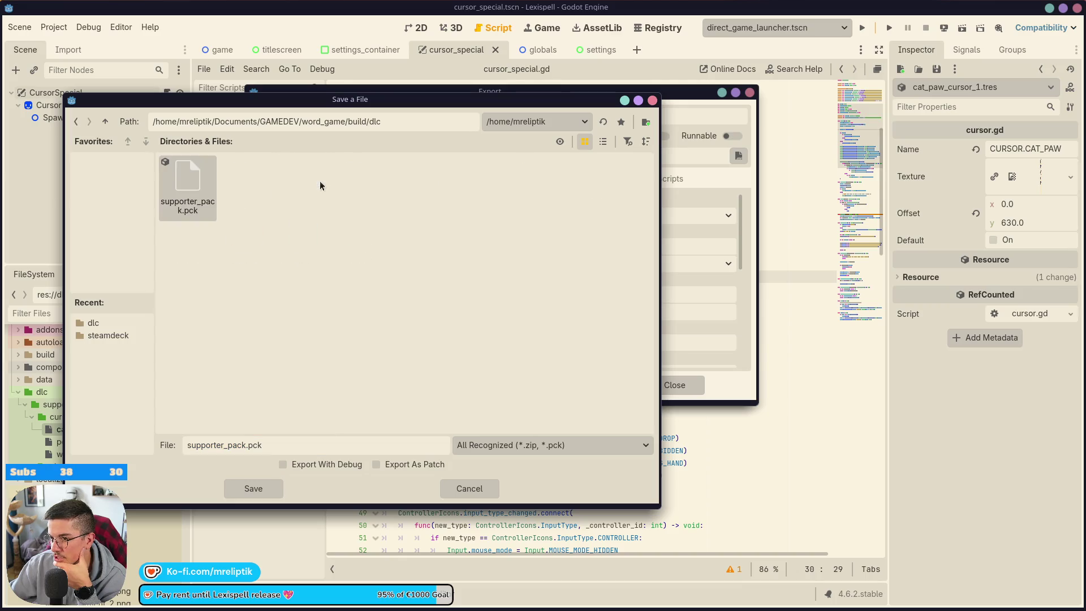
left_click(253, 490)
left_click(286, 321)
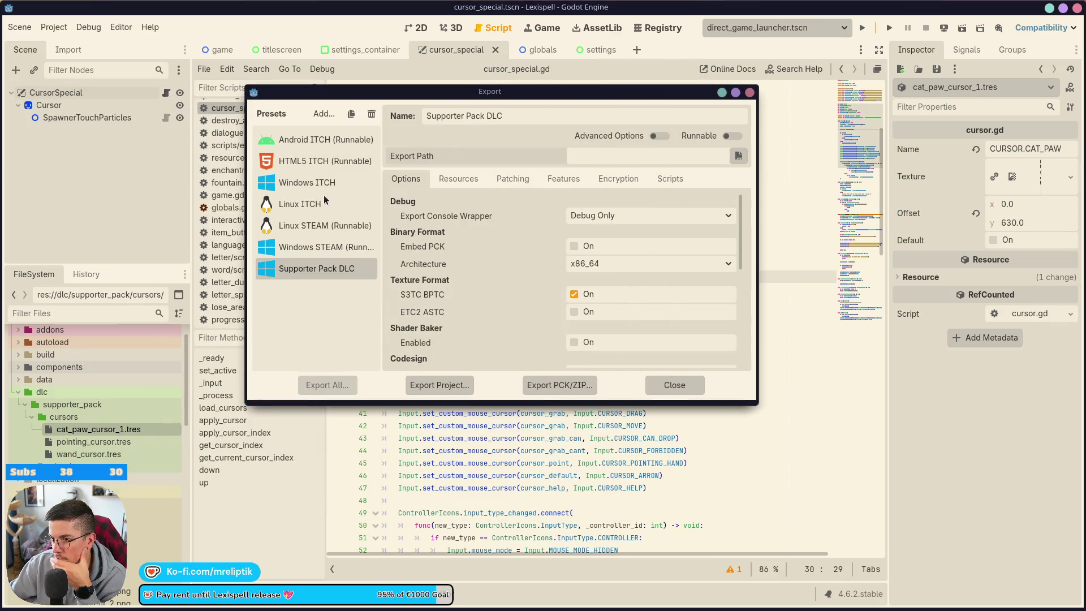
Step: Export the Linux STEAM preset as lexispell.x86_64 into build/steamdeck, overwriting the executable
left_click(307, 225)
left_click(438, 386)
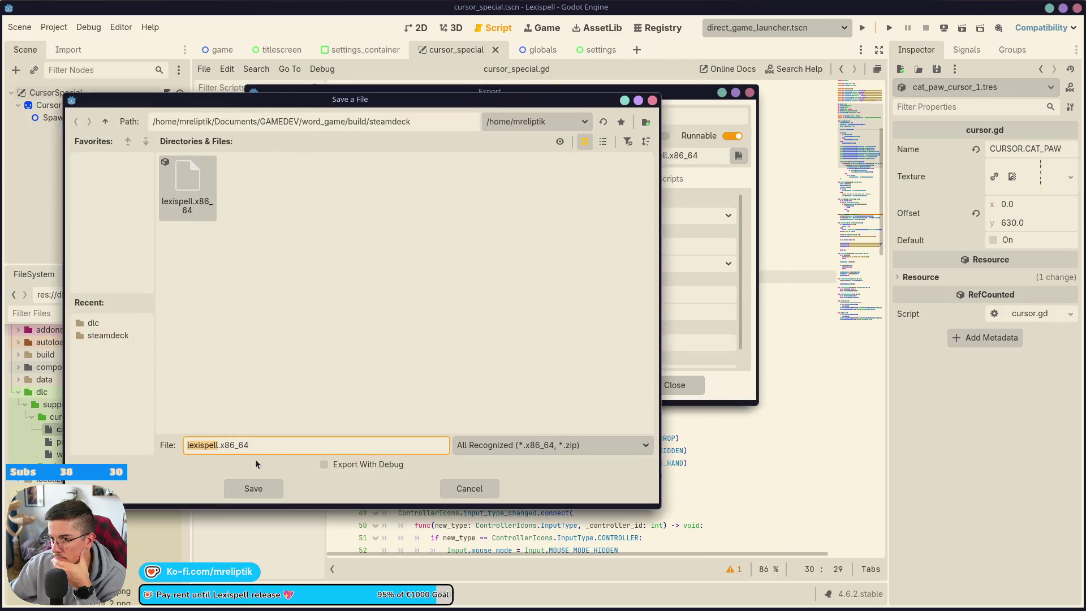
left_click(252, 489)
left_click(306, 322)
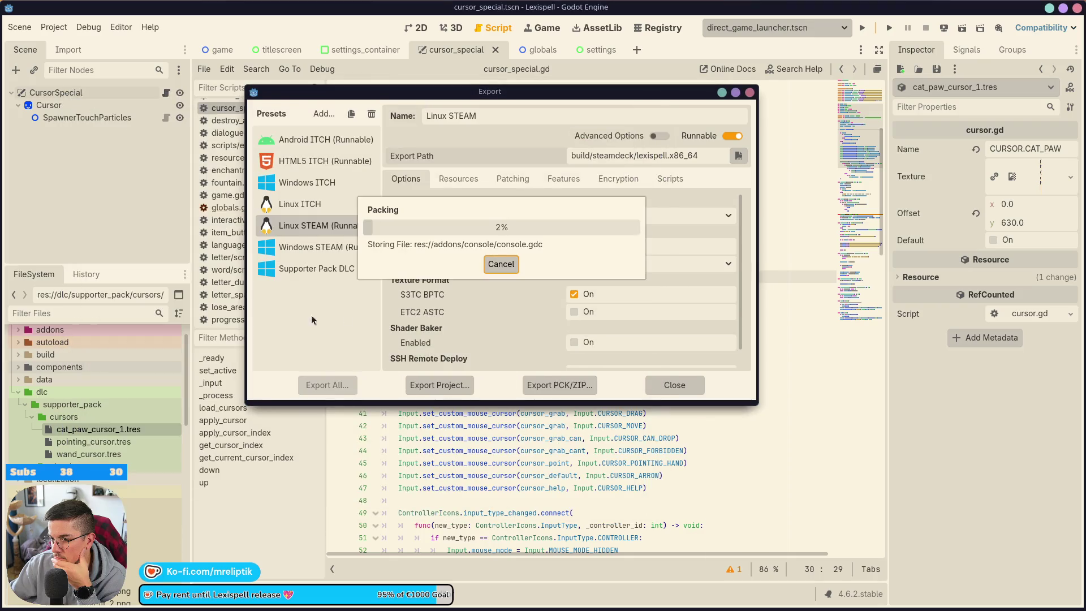
Step: Stop the running game in Konsole, clear the output and recall ./lexispell.x86_64
left_click(242, 604)
key("ctrl+c")
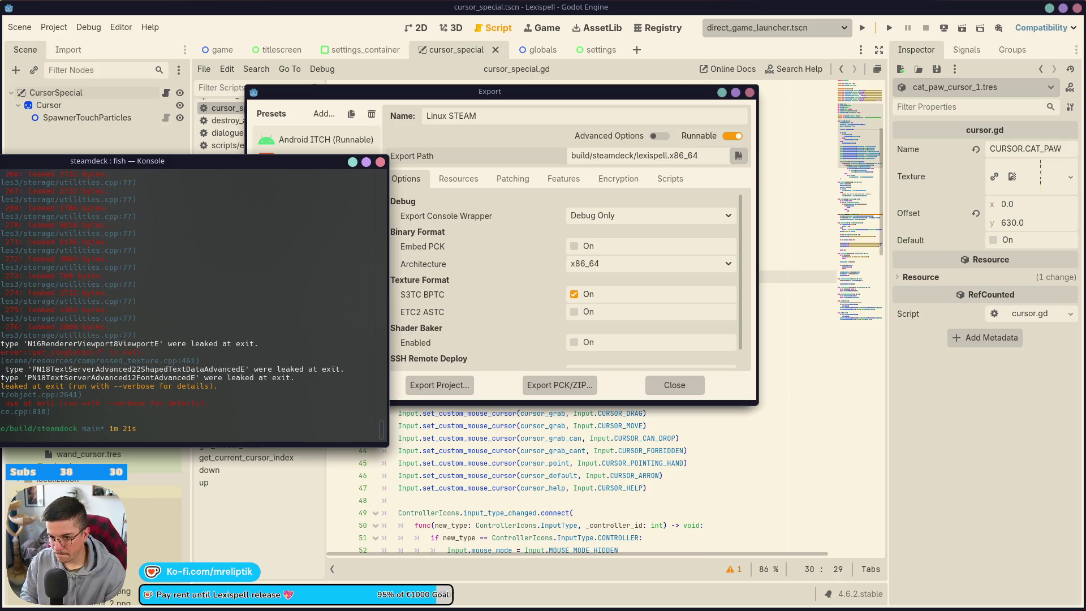
key("ctrl+l")
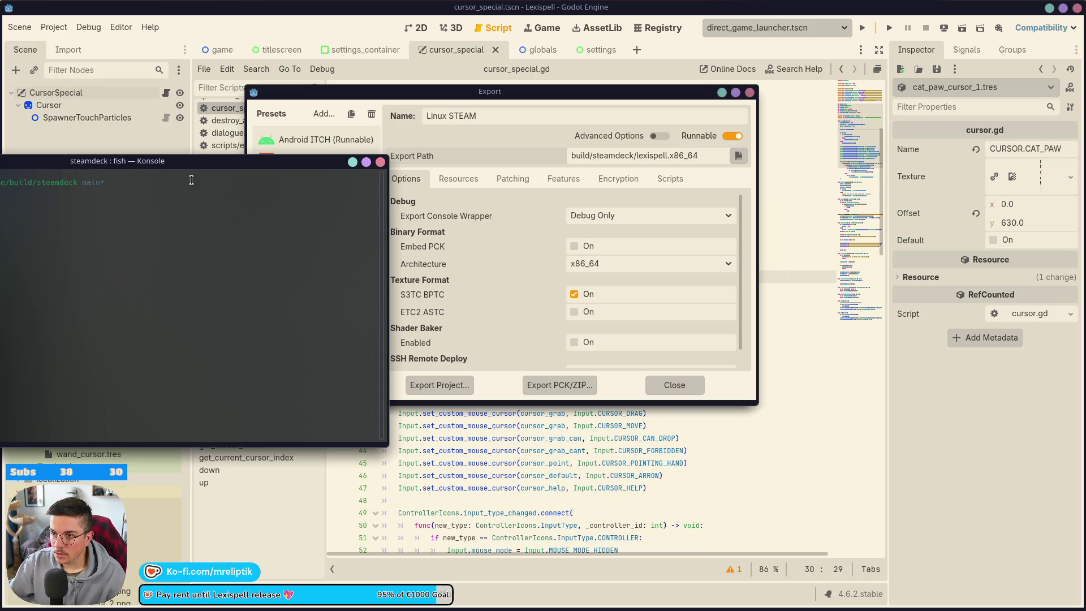
key("Up")
Step: Copy supporter_pack.pck from build/dlc over the one in build/steamdeck, then relaunch the game
left_click(258, 604)
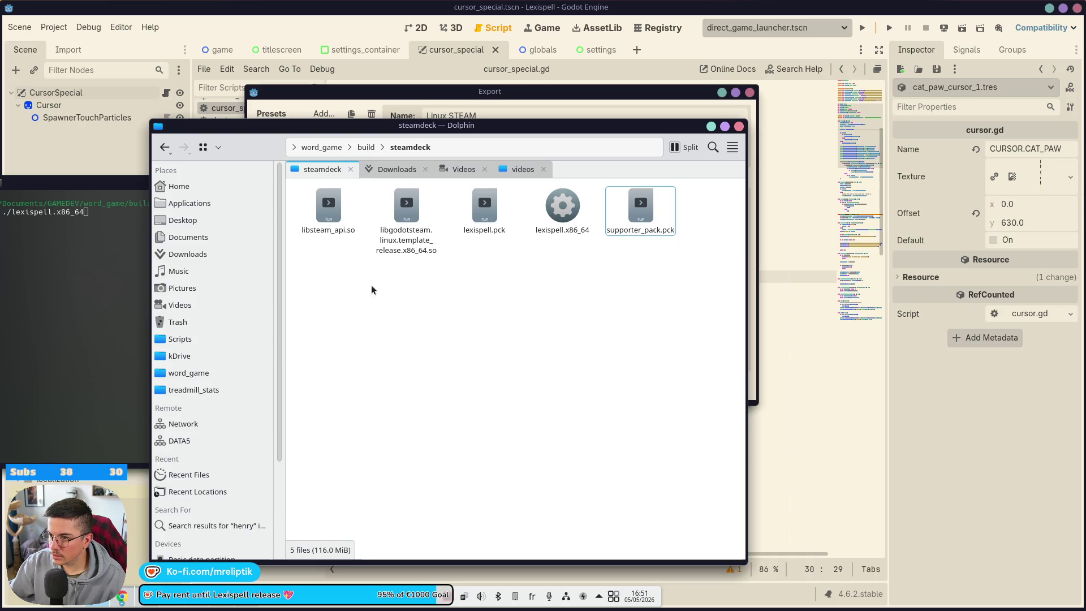
left_click(376, 170)
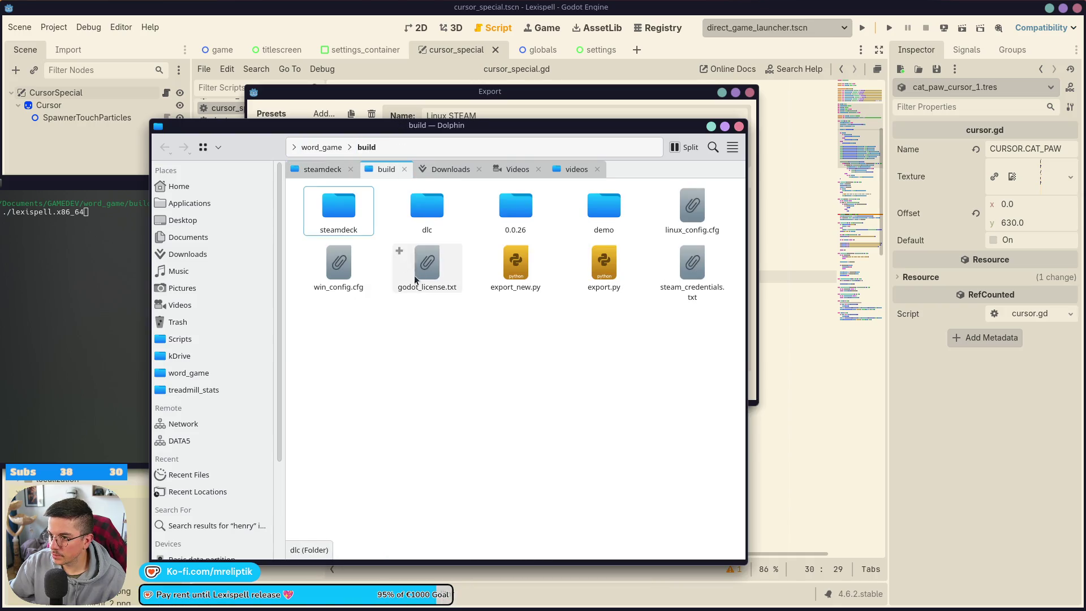
double_click(424, 206)
left_click(328, 210)
mouse_move(319, 168)
left_mouse_down()
mouse_move(426, 324)
mouse_move(456, 331)
left_mouse_up()
left_click(495, 419)
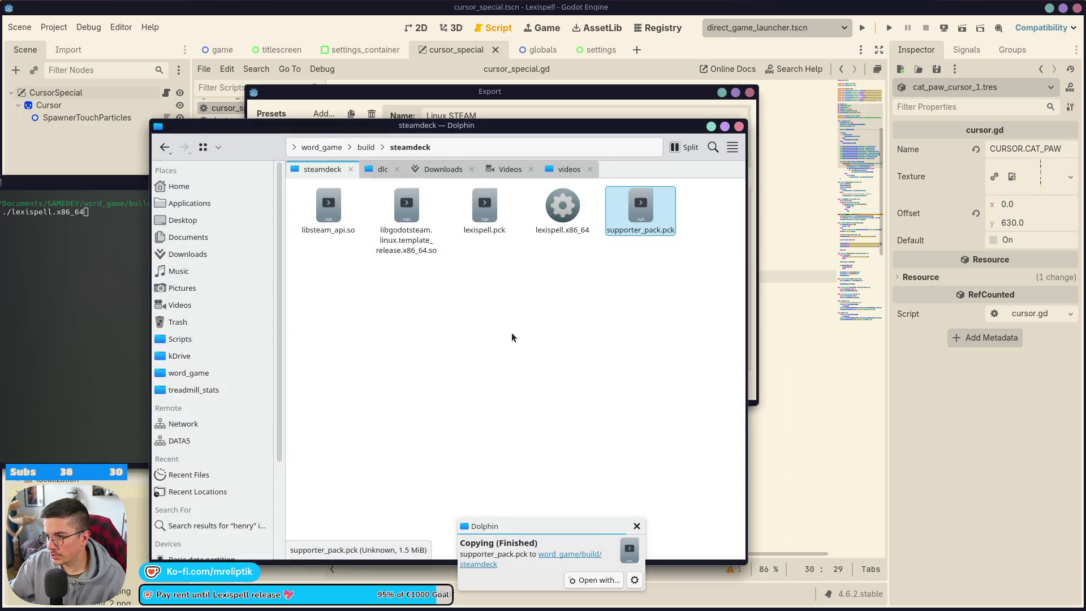
left_click(77, 287)
key("Return")
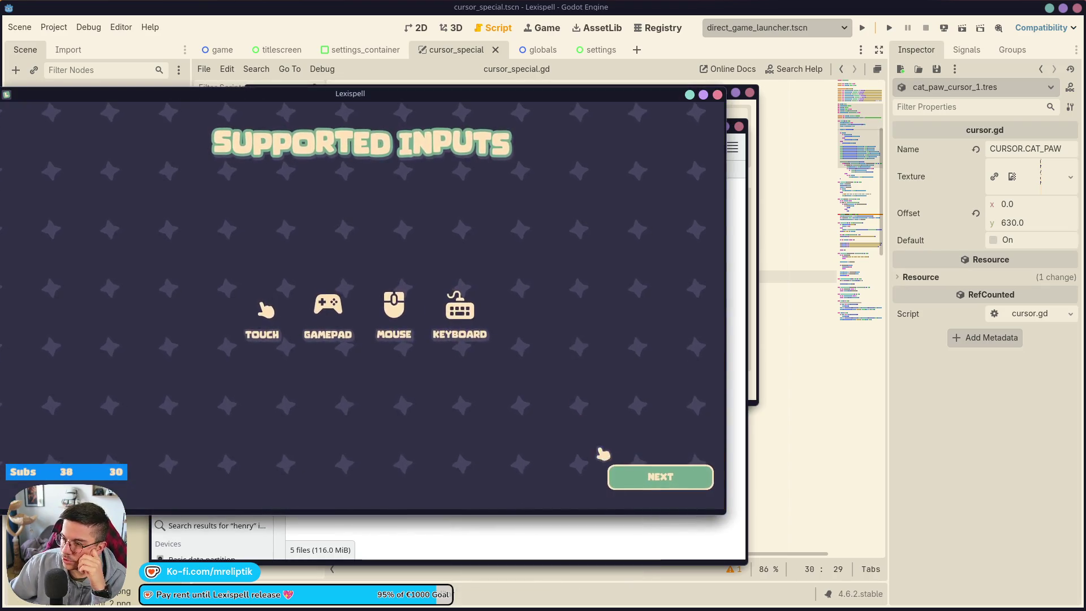
Step: Continue past the Supported Inputs screen, open Settings and return to the title menu
left_click(614, 473)
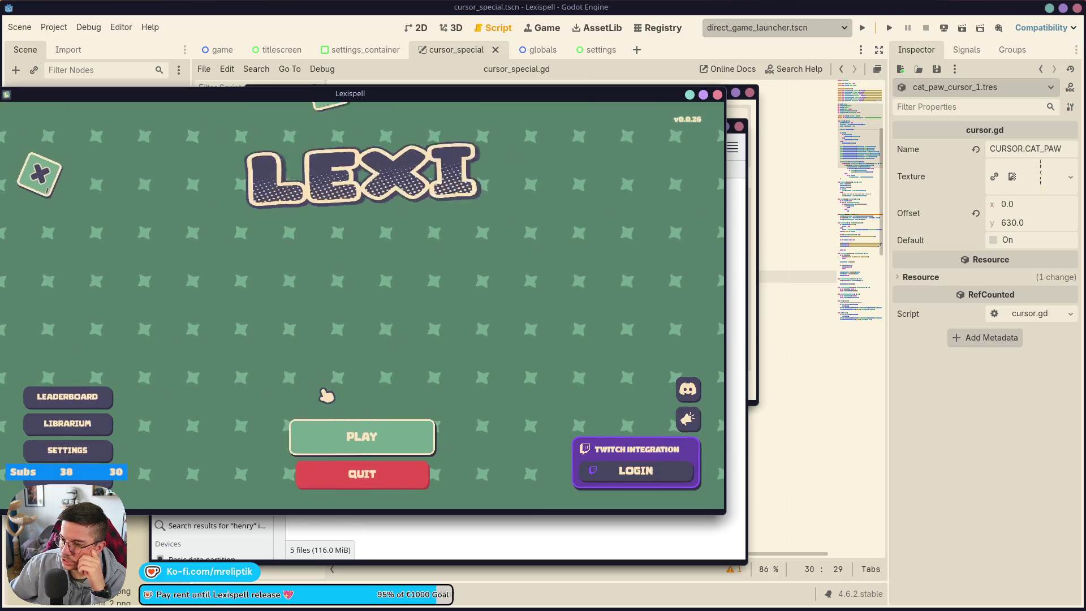
left_click(68, 447)
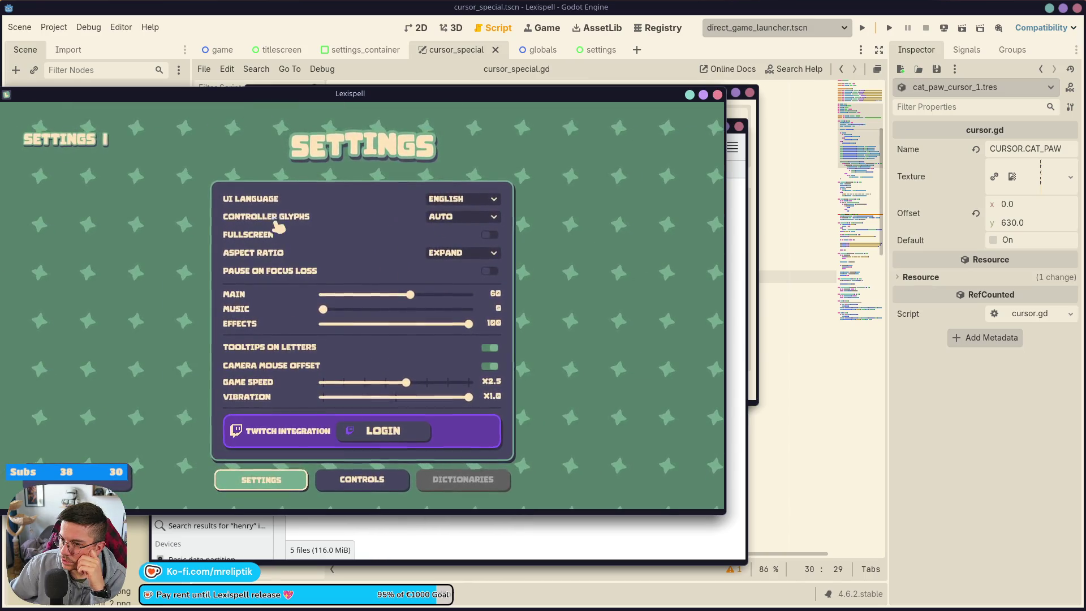
key("Escape")
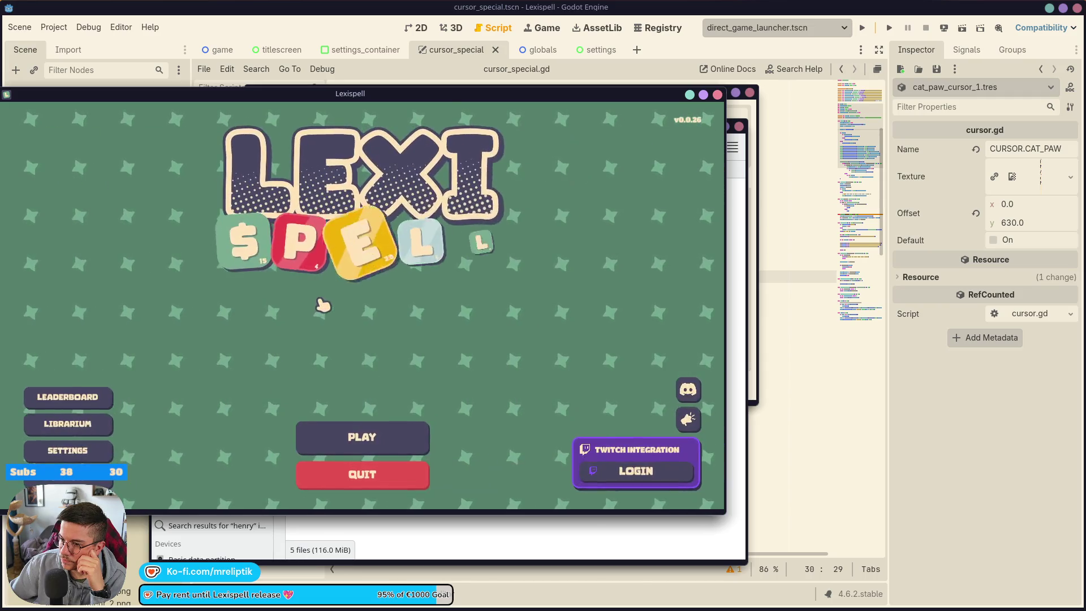
Step: Move the game window aside and scroll the Konsole log up to the startup errors
left_click_drag(473, 136, 690, 168)
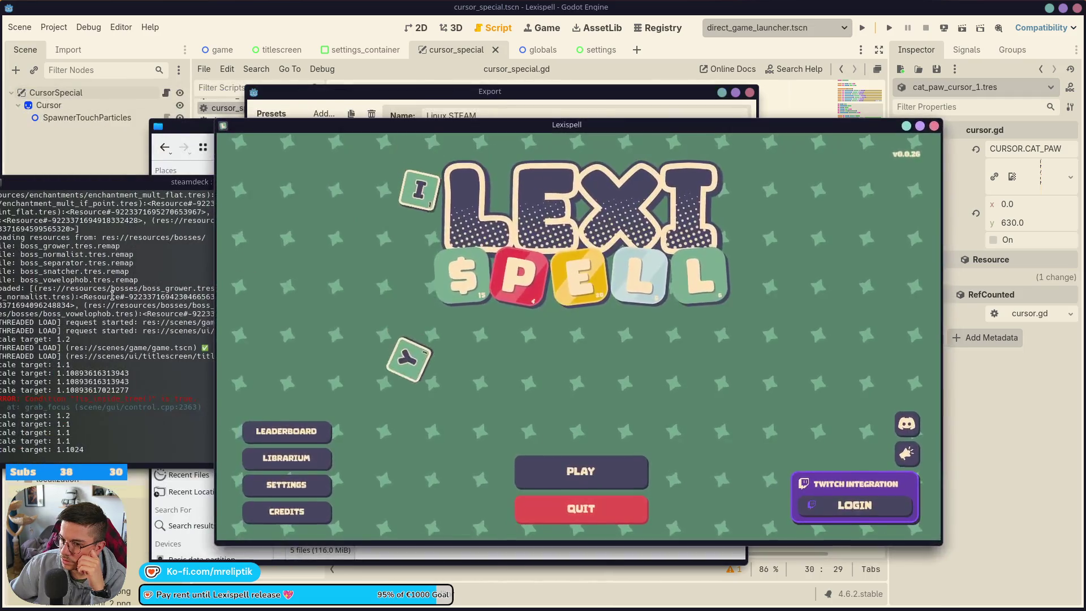
left_click(85, 340)
scroll(334, 381, "up", 15)
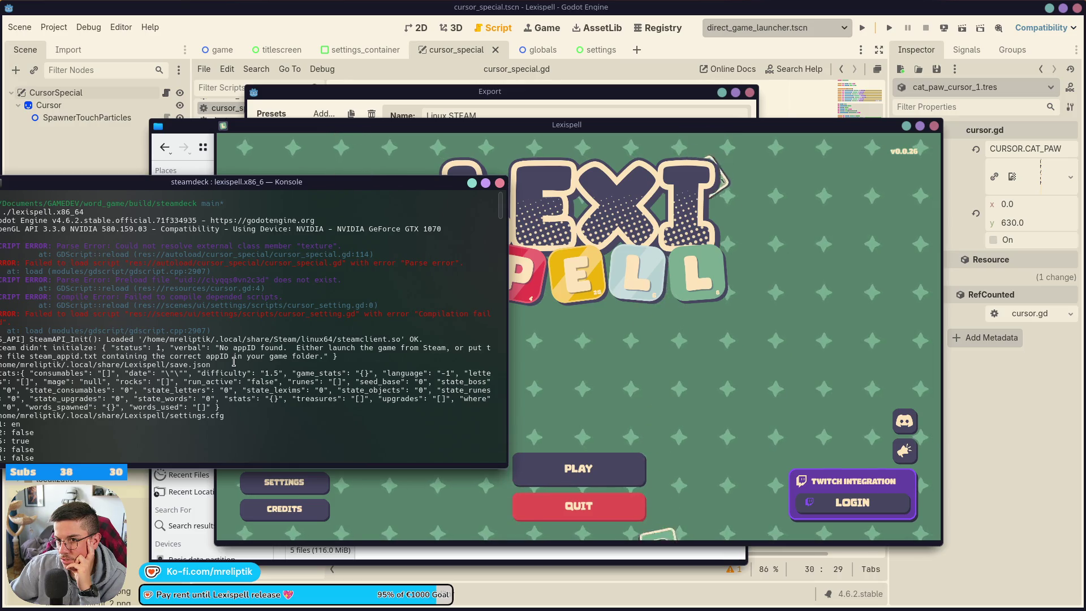
left_click(64, 90)
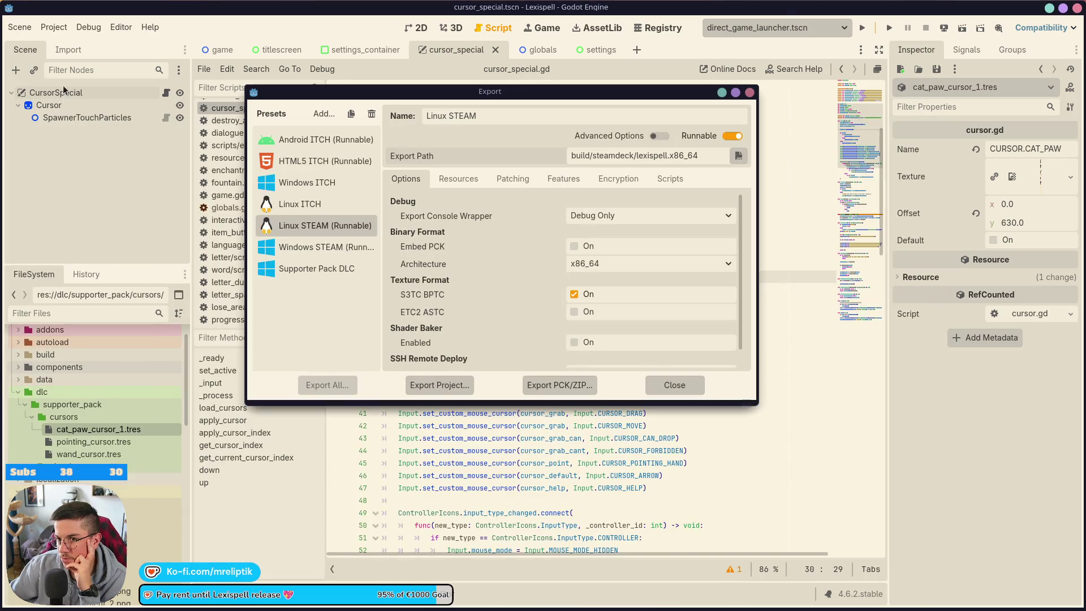
Step: Close the Export dialog and inspect the CursorSpecial, Cursor and SpawnerTouchParticles nodes
left_click(750, 93)
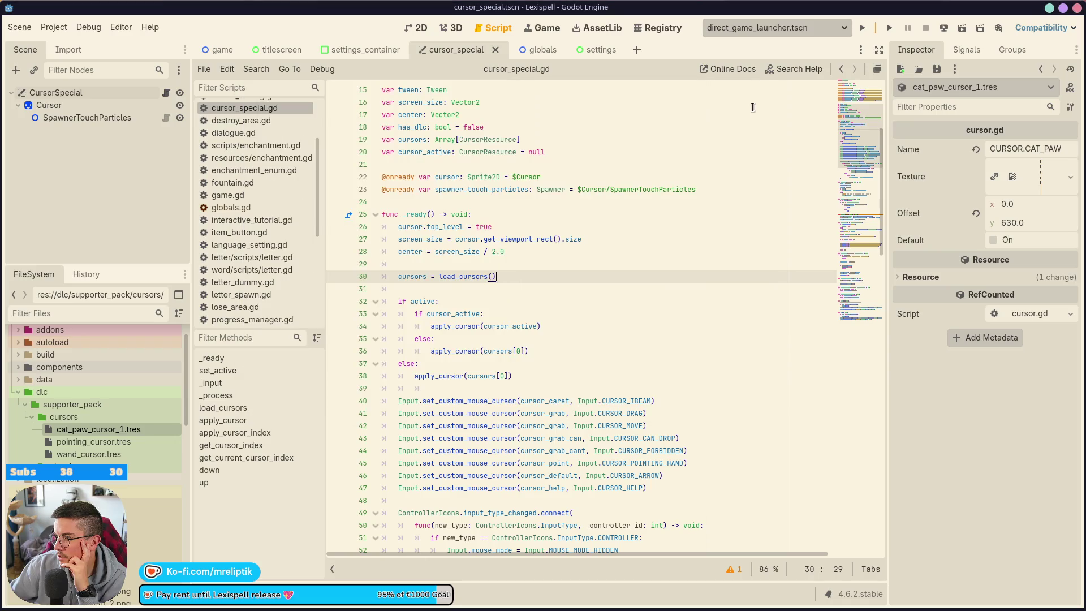
left_click(68, 92)
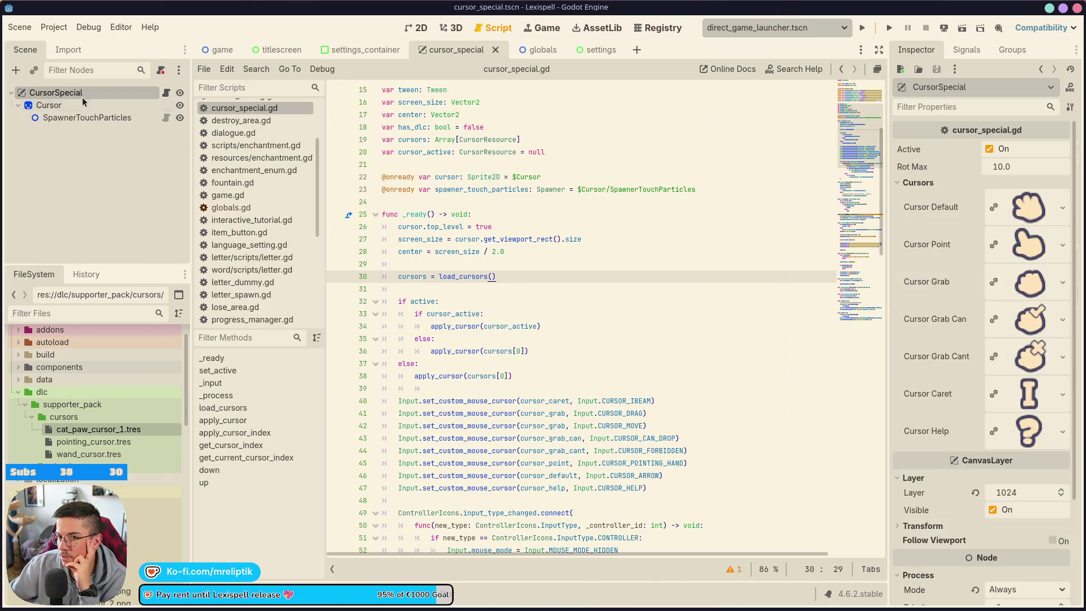
left_click(74, 105)
left_click(73, 97)
left_click(72, 118)
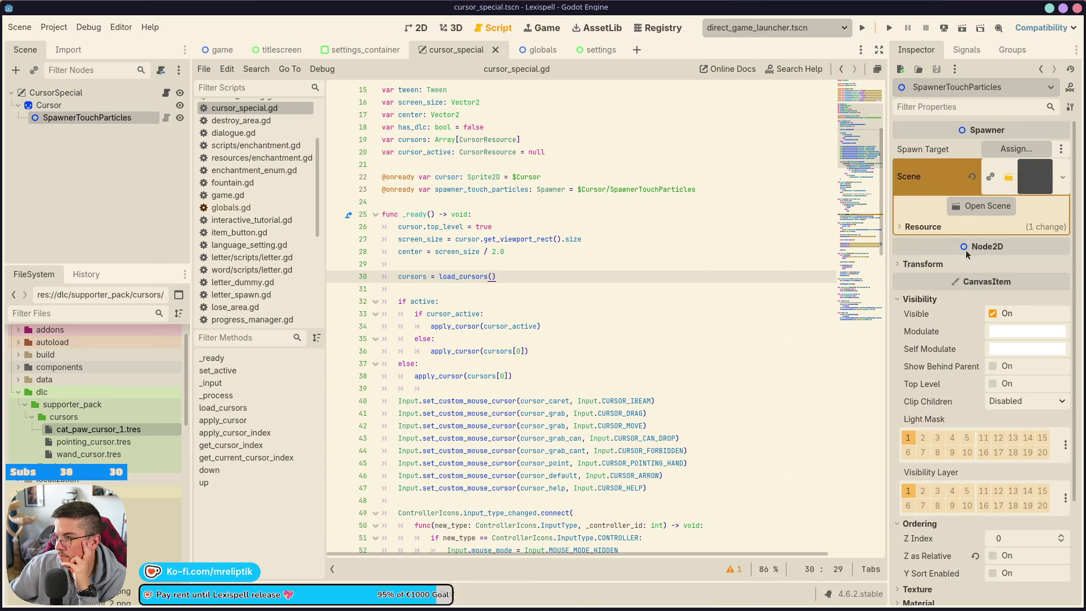
left_click(1034, 176)
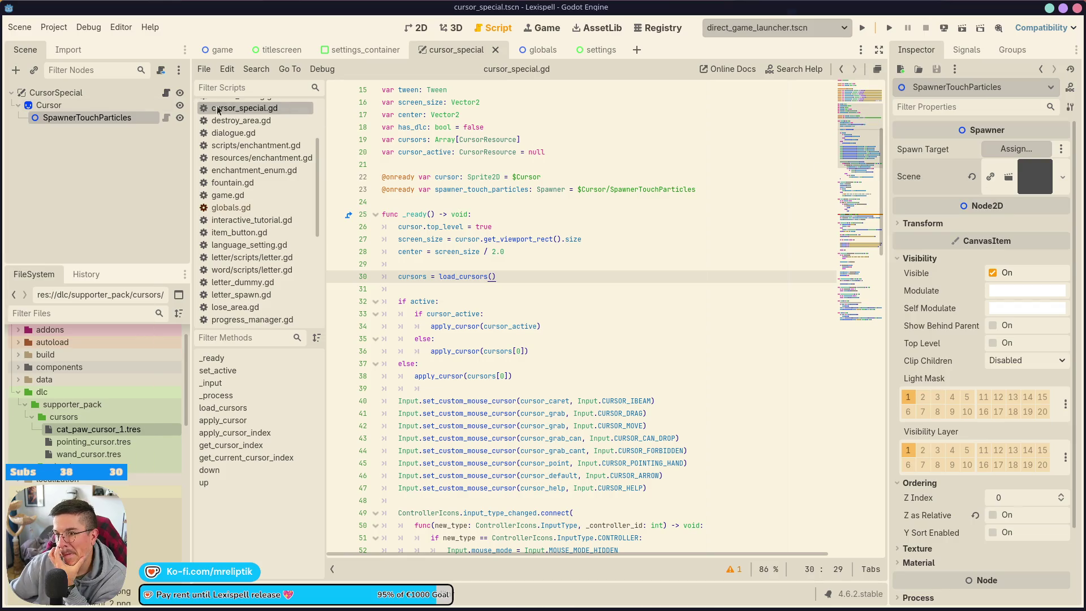
left_click(90, 105)
left_click(94, 93)
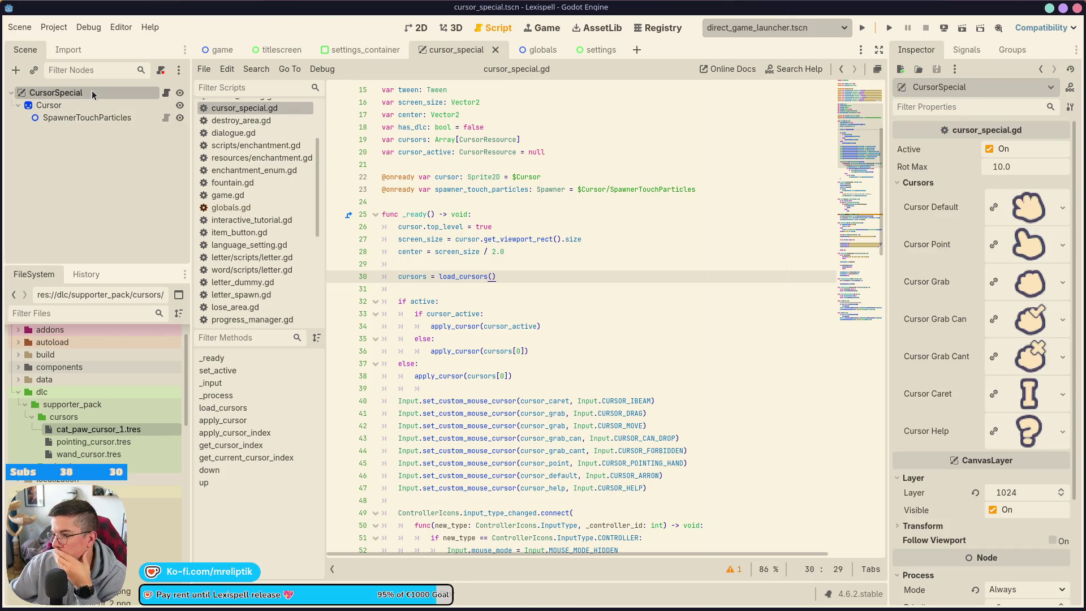
left_click(90, 105)
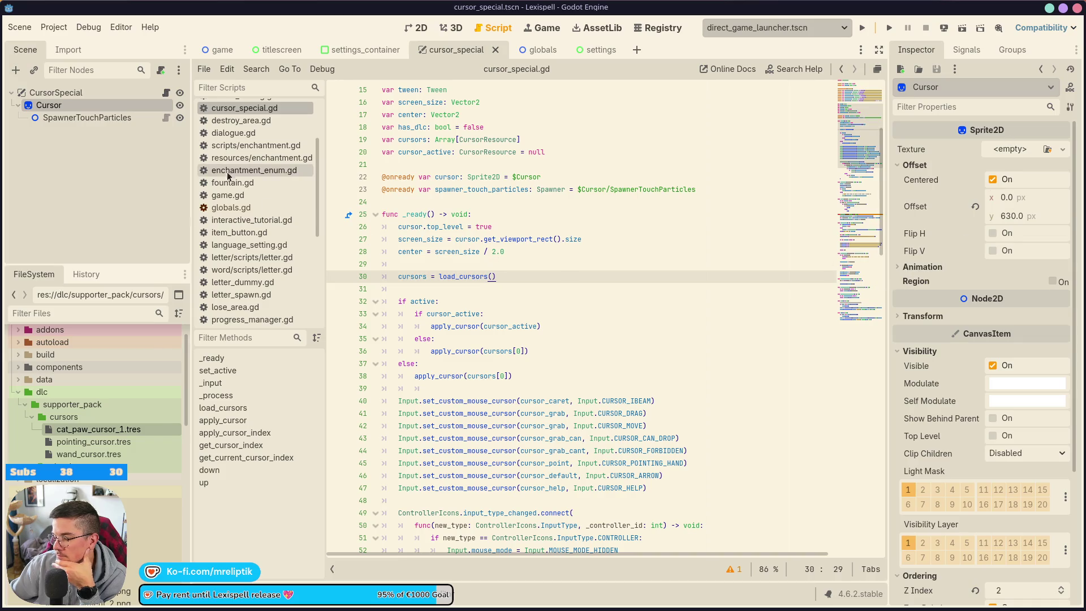
left_click(115, 93)
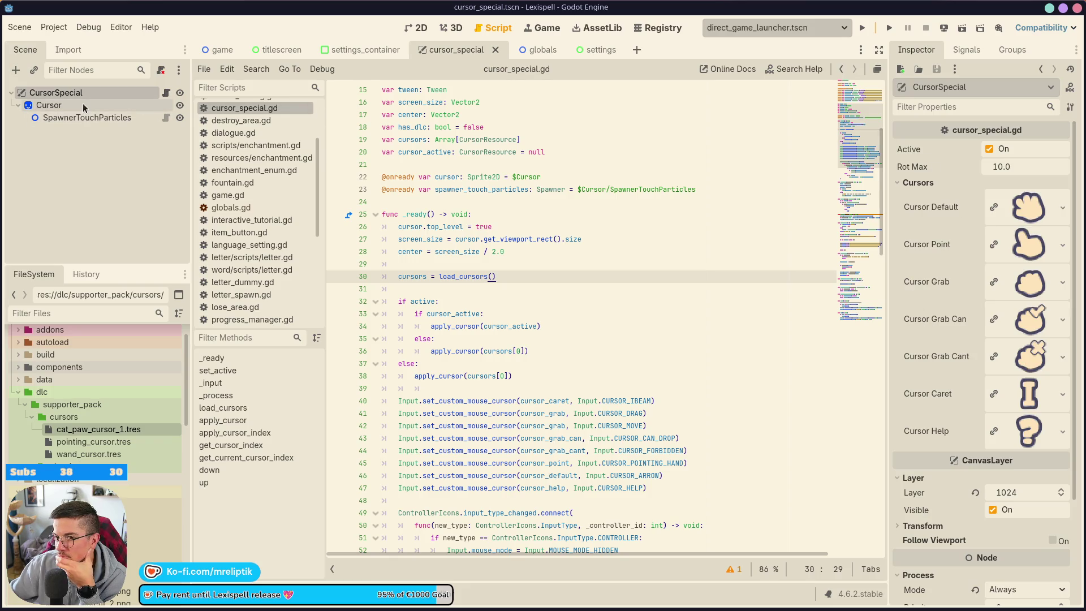
Step: Scroll the script to the top, check the Cursor node's transform, and bring up the terminal log
scroll(292, 218, "up", 3)
scroll(545, 249, "up", 4)
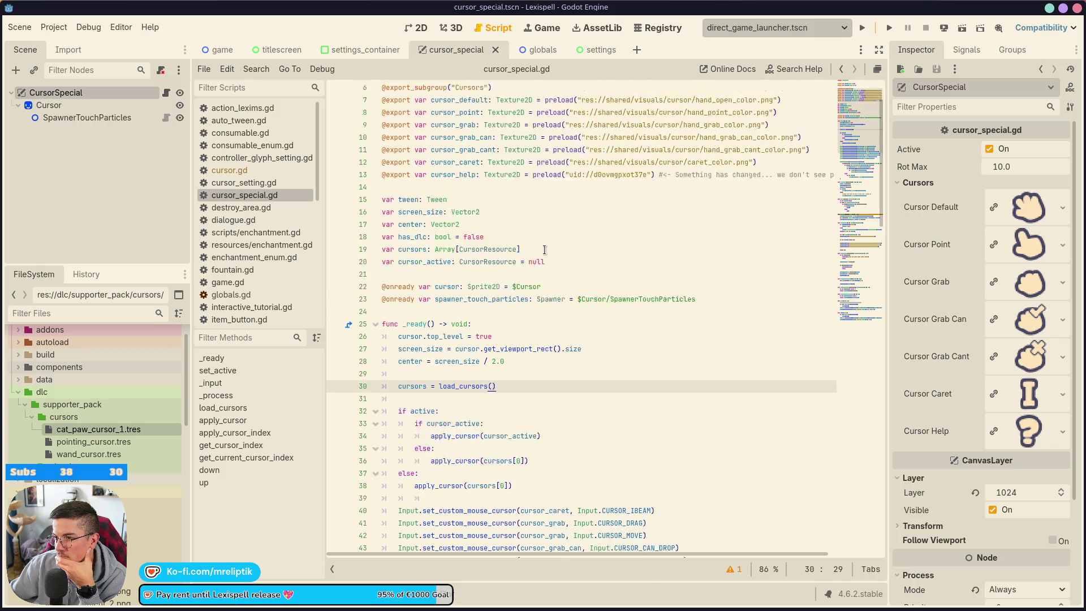
scroll(576, 241, "up", 1)
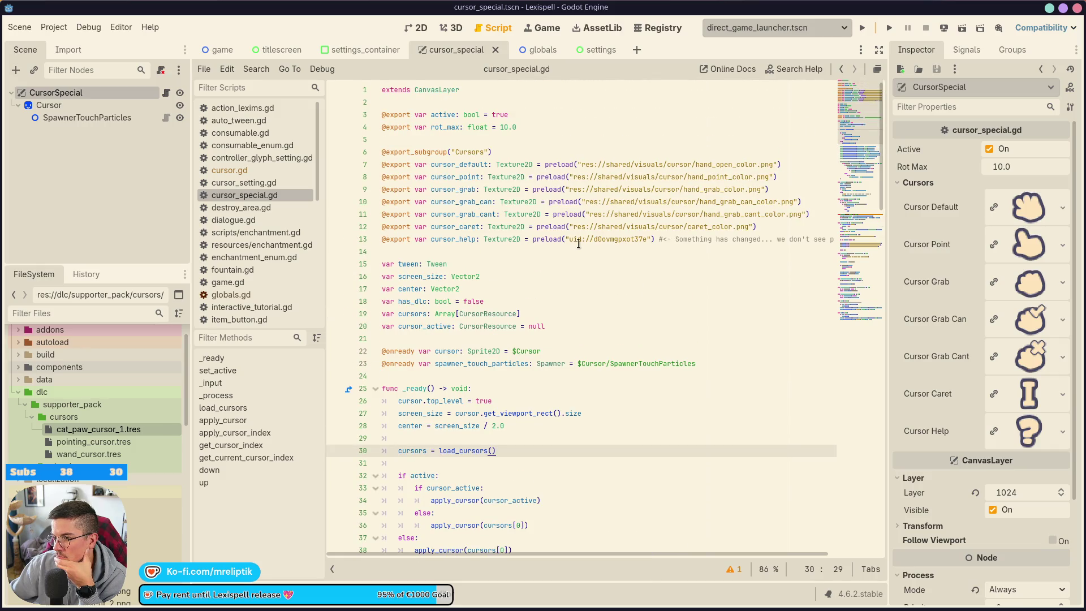
mouse_move(601, 241)
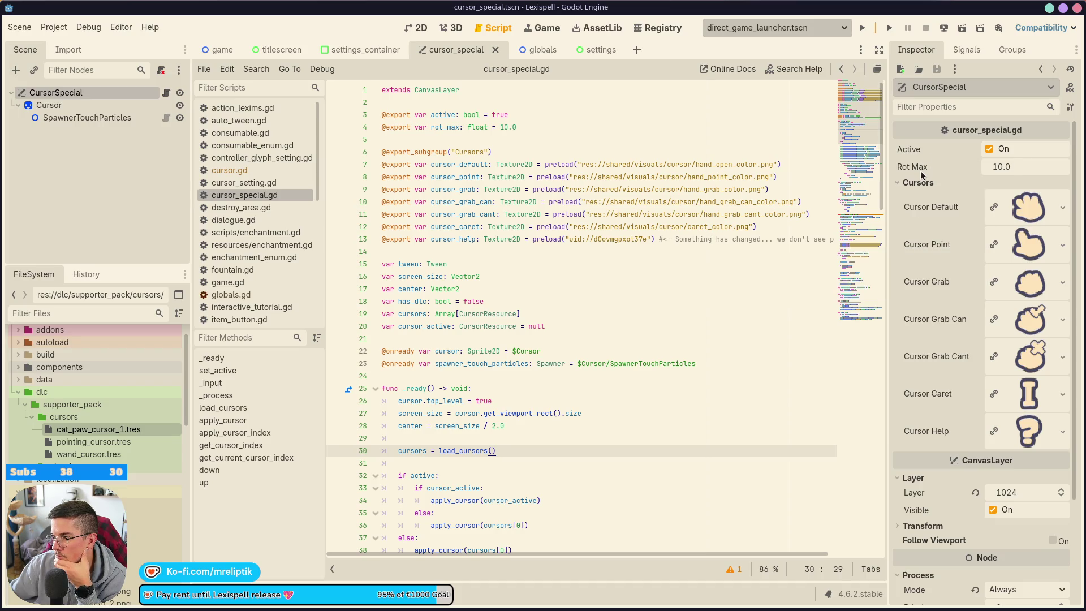
scroll(927, 274, "down", 4)
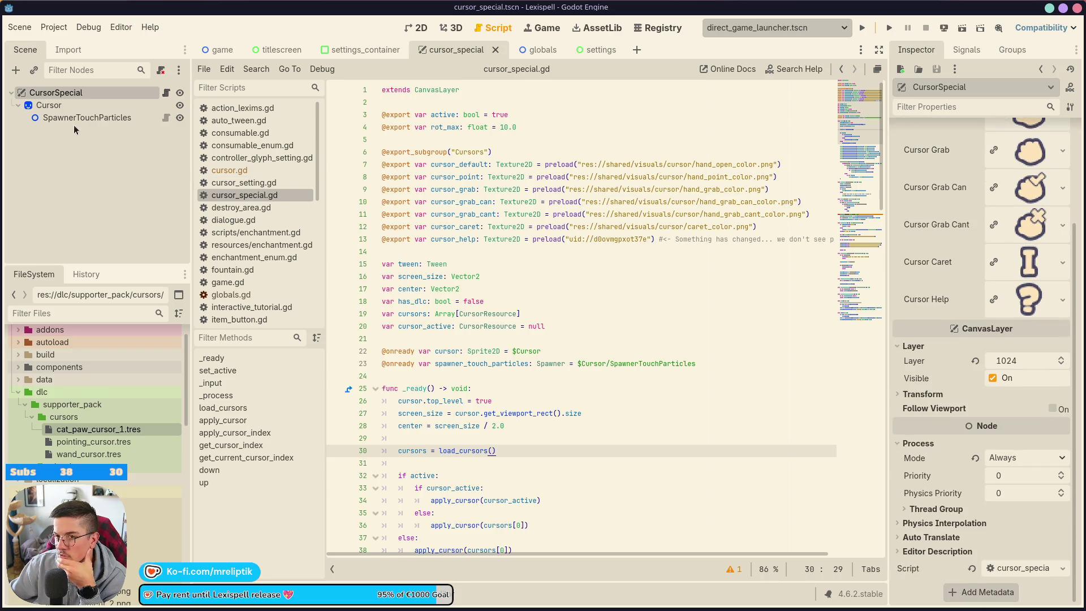
left_click(76, 108)
left_click(917, 316)
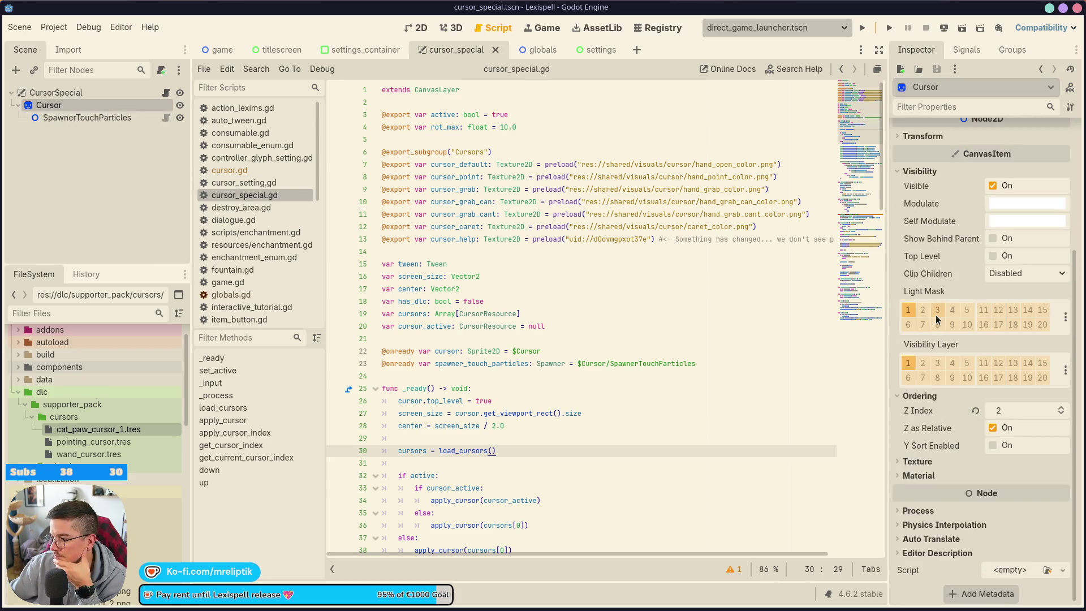
left_click(932, 314)
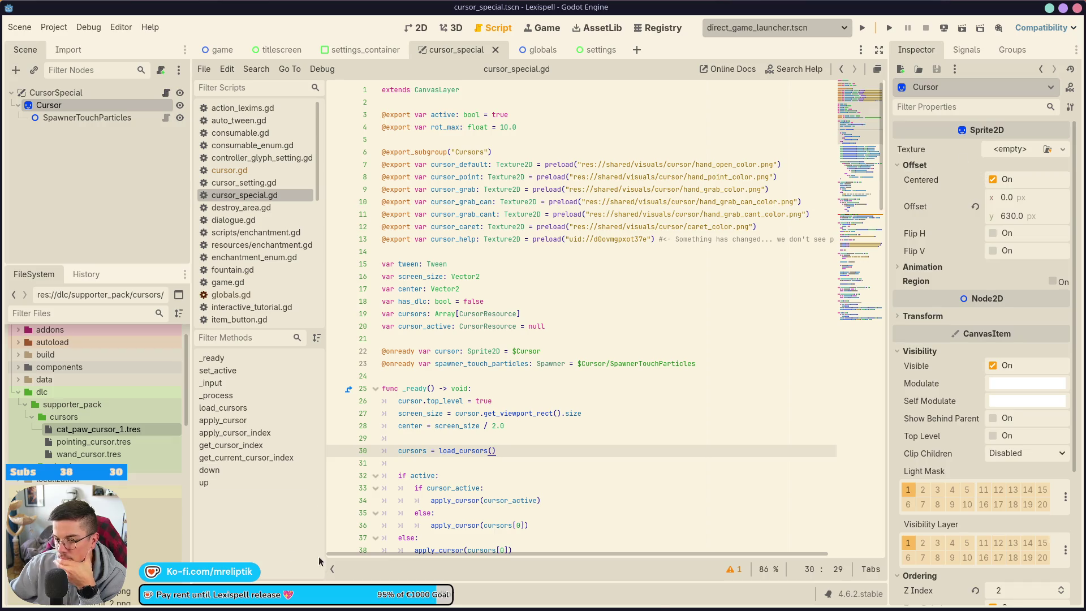
left_click(251, 605)
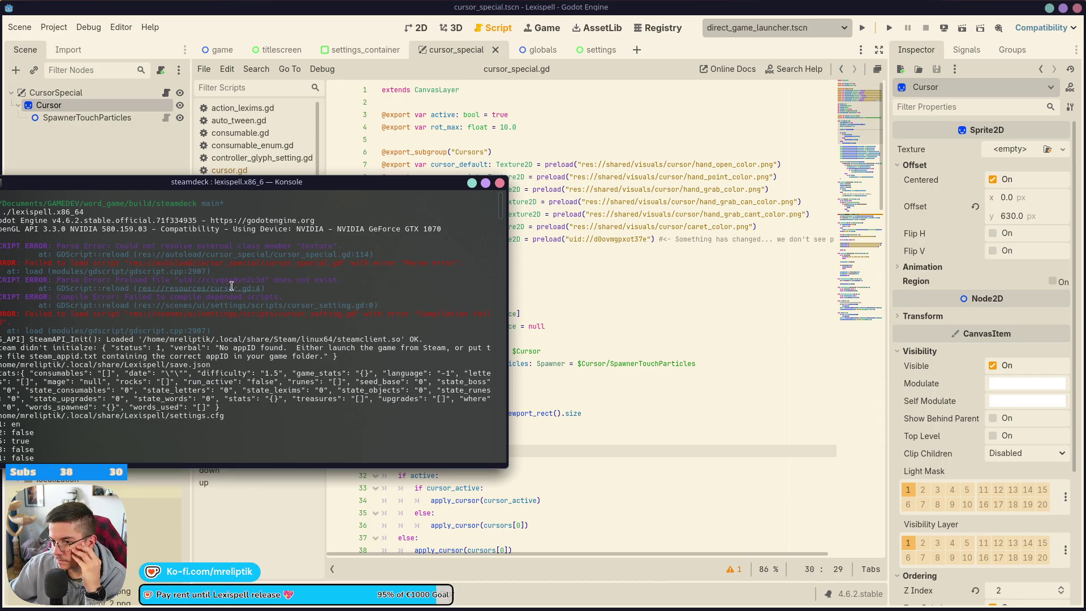
Step: Move Konsole aside and inspect wand_cursor.tres with its Texture expanded in the Inspector
left_click_drag(253, 181, 0, 181)
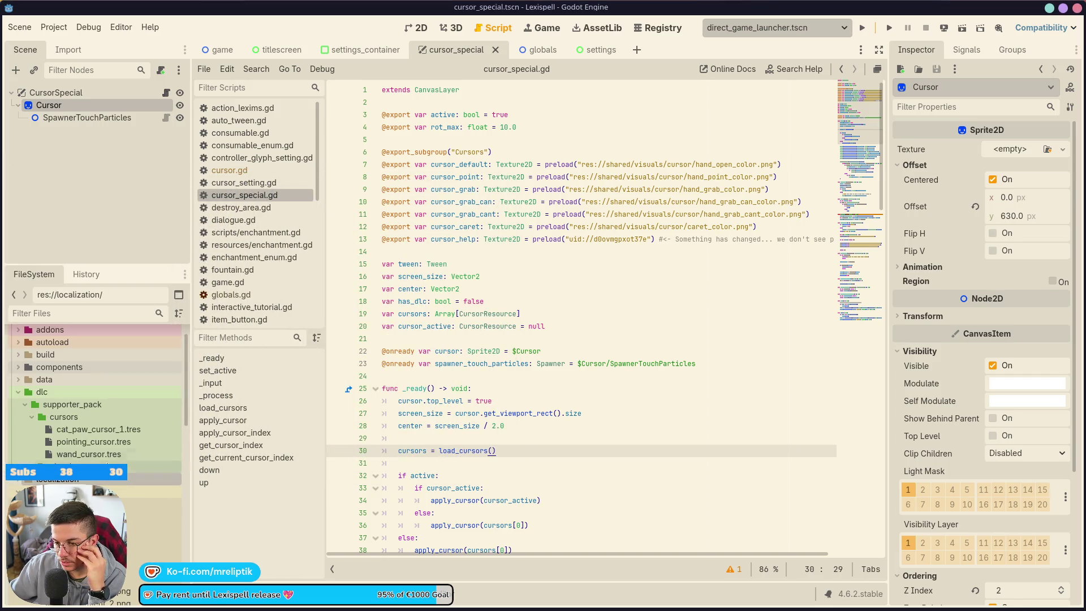
left_click(89, 453)
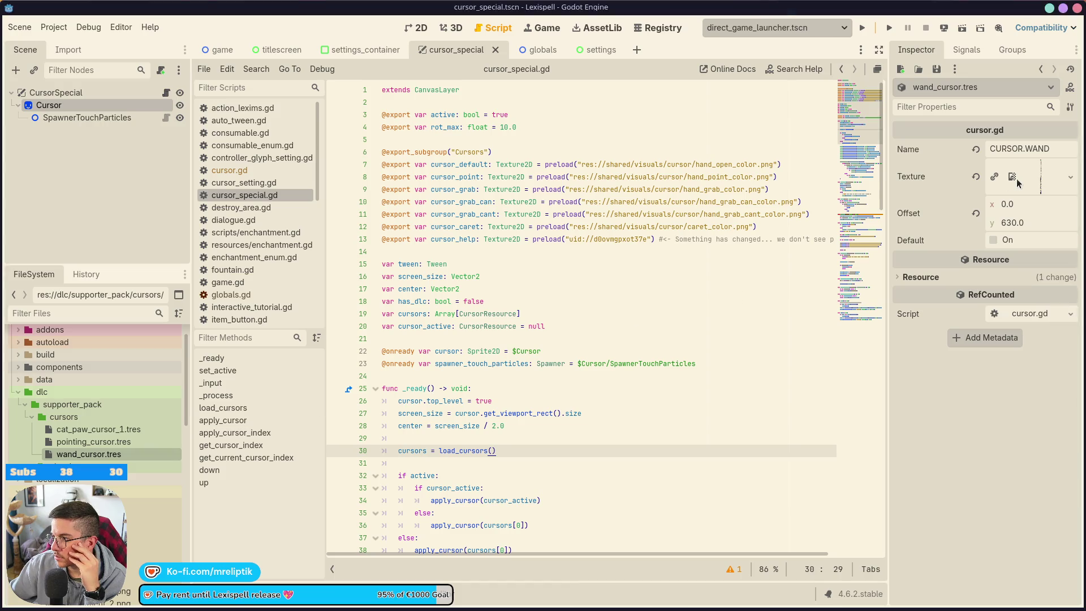
left_click(1021, 183)
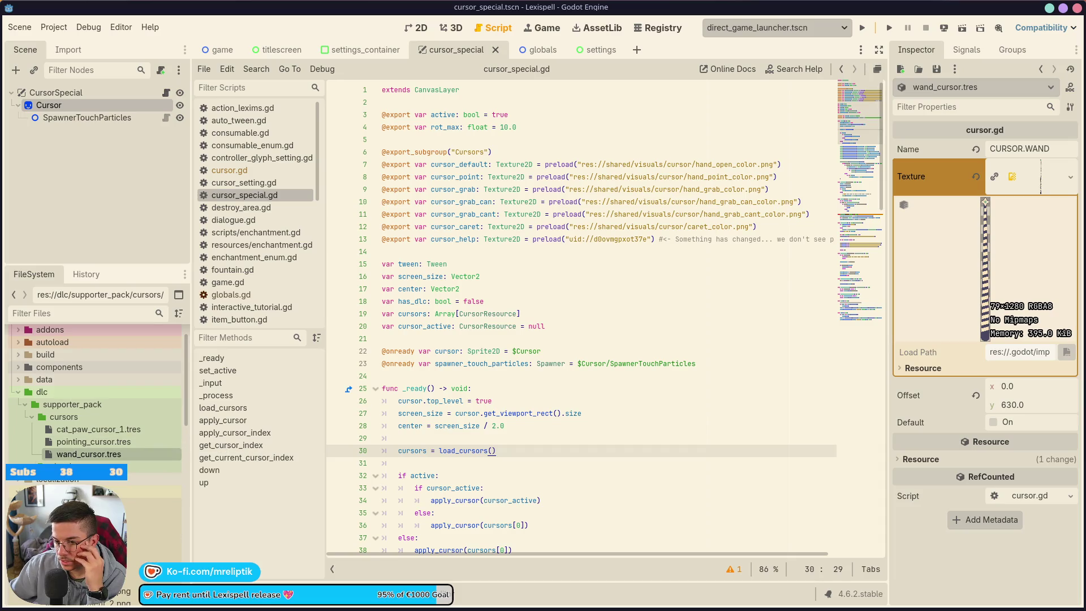
key("alt+Tab")
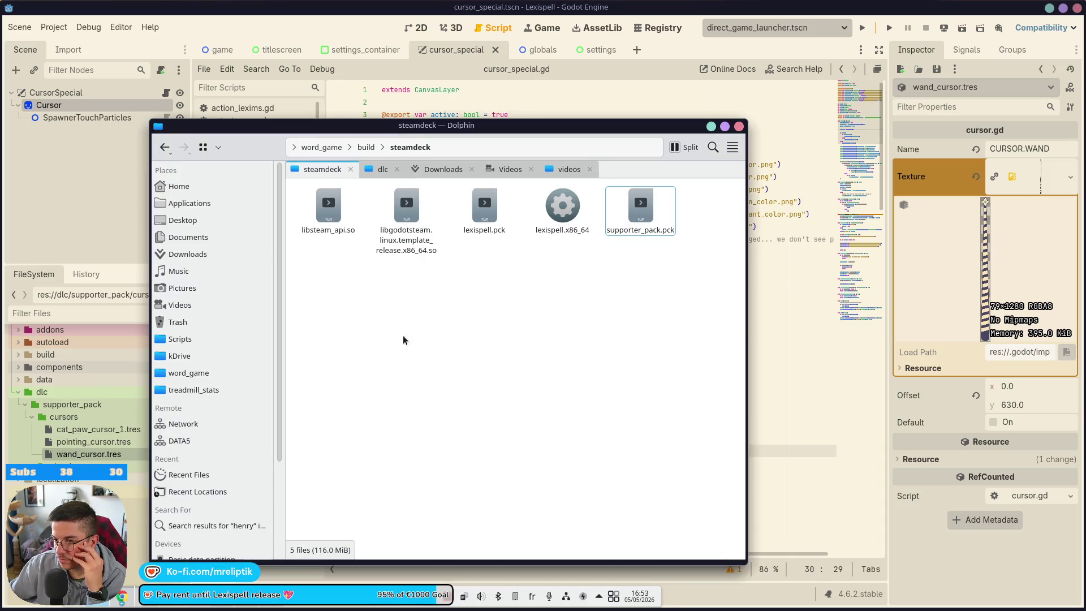
Step: Browse to dlc/supporter_pack/visuals in a new tab and open wand_cursor.png.import in VS Code
left_click(372, 168)
middle_click(367, 147)
left_click(425, 169)
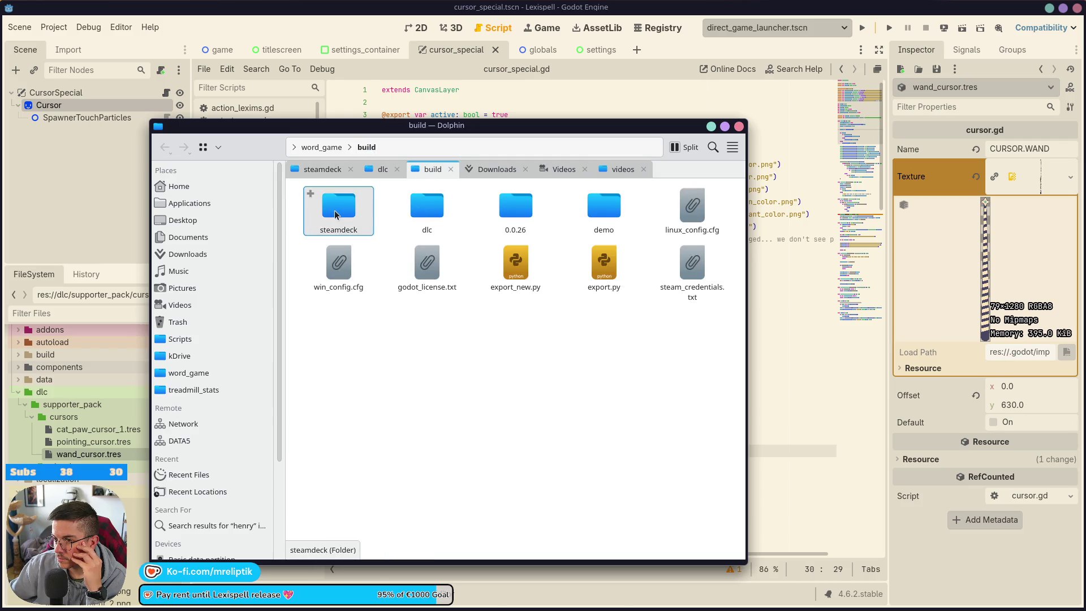
left_click(322, 147)
left_click(512, 265)
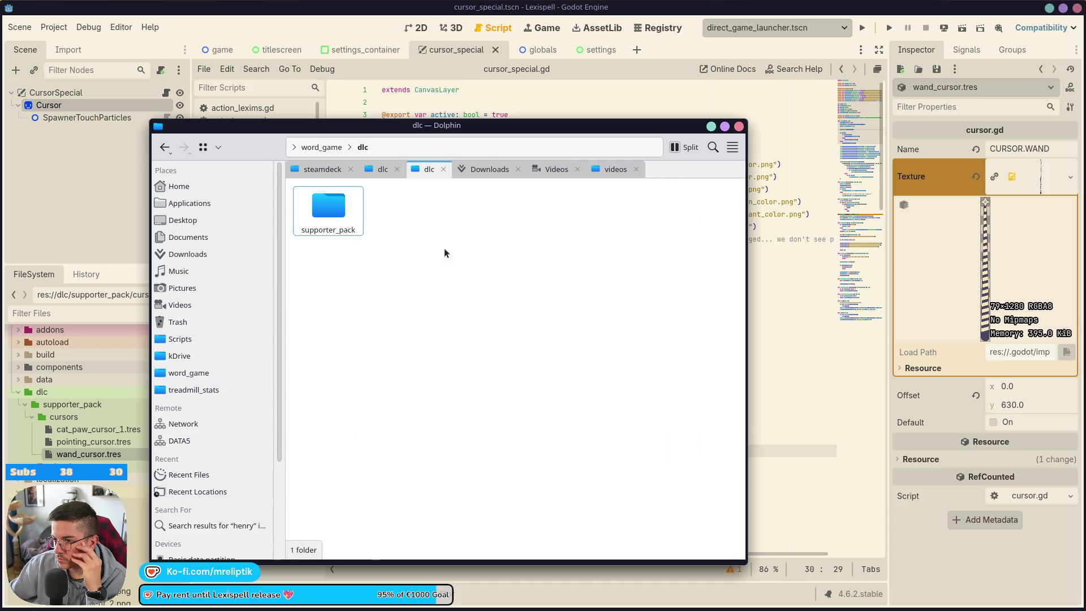
double_click(348, 216)
double_click(404, 212)
left_click(404, 212)
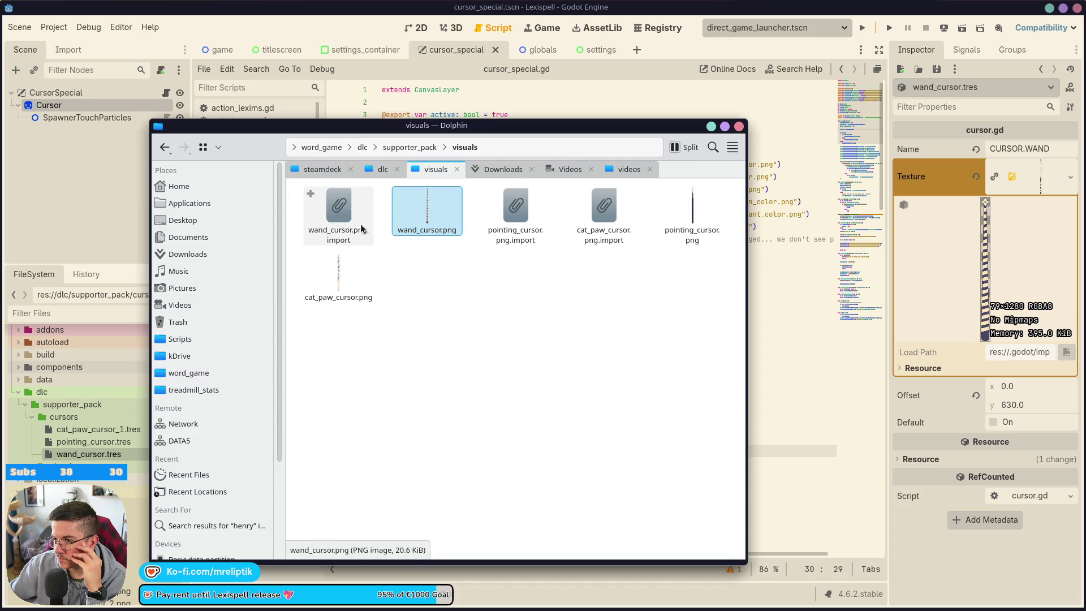
double_click(351, 227)
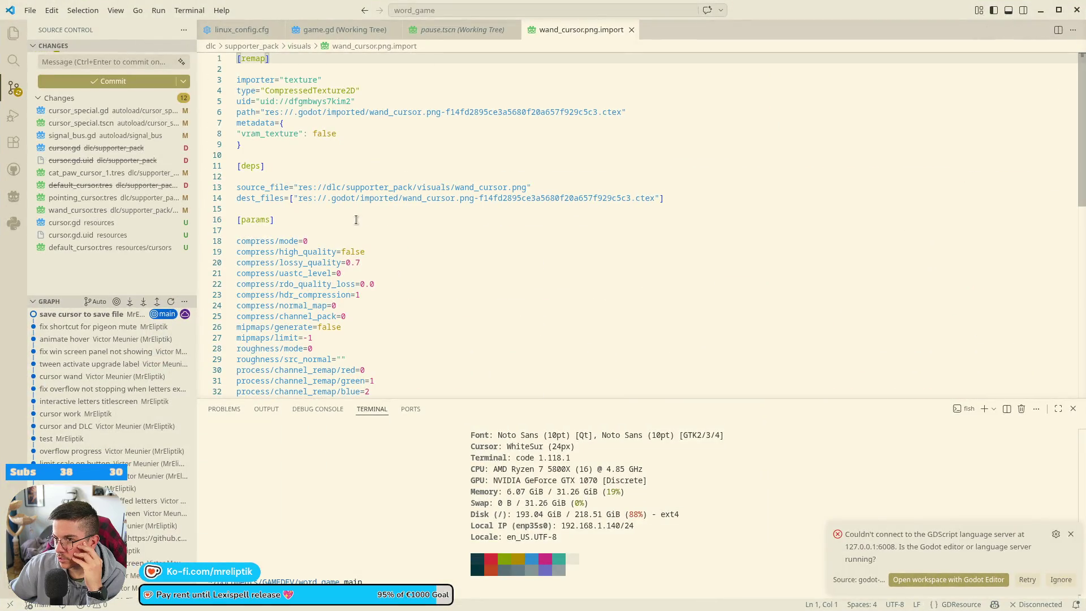
left_click(631, 29)
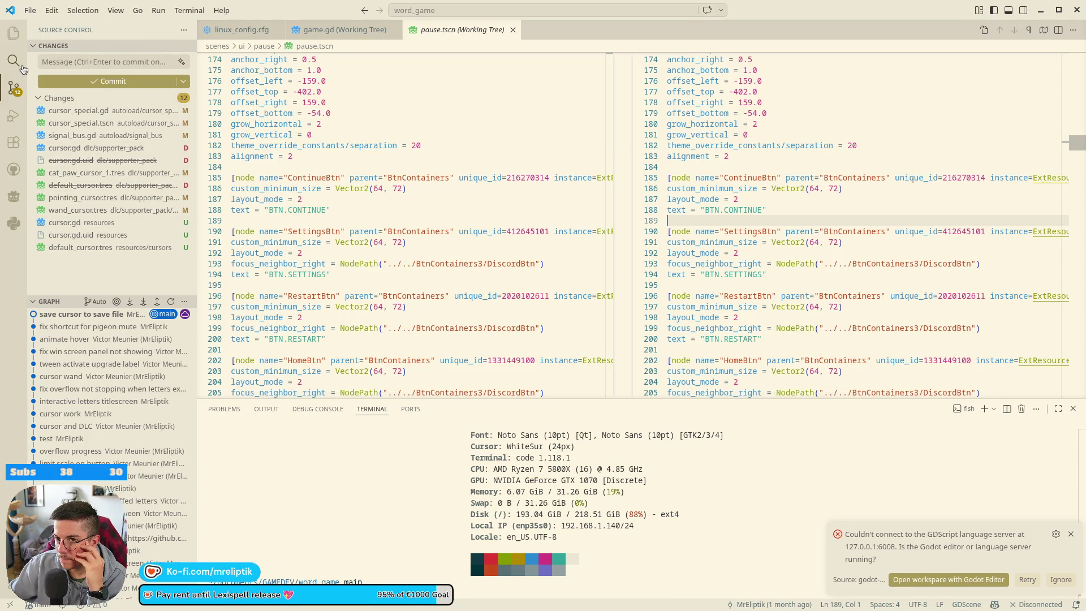
Step: Search the whole project for uid://ciyqq and collapse the cursor.gd result
left_click(14, 33)
left_click(183, 223)
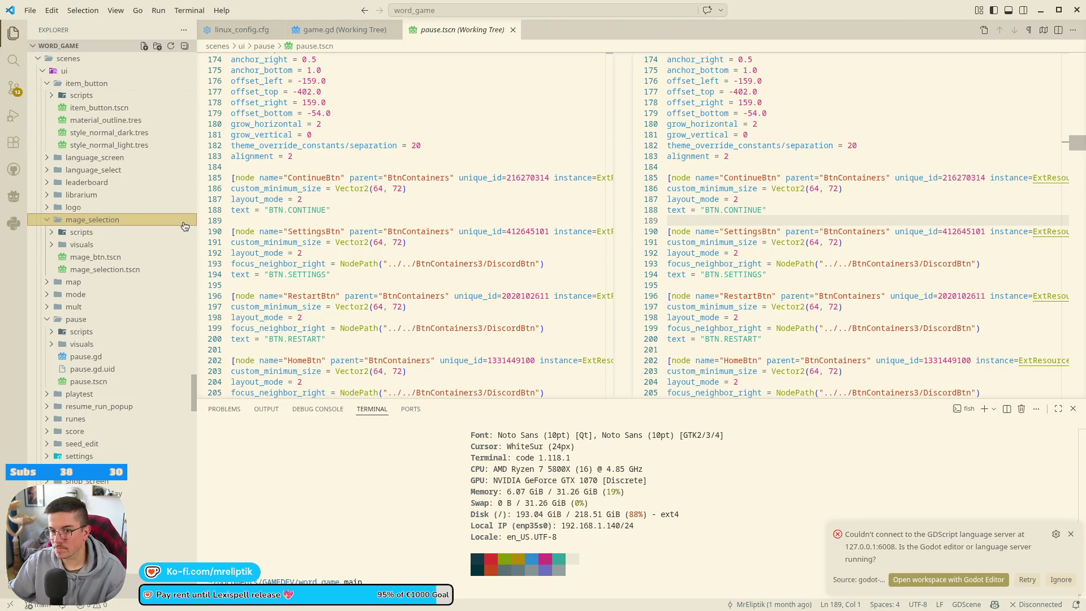
key("ctrl+f")
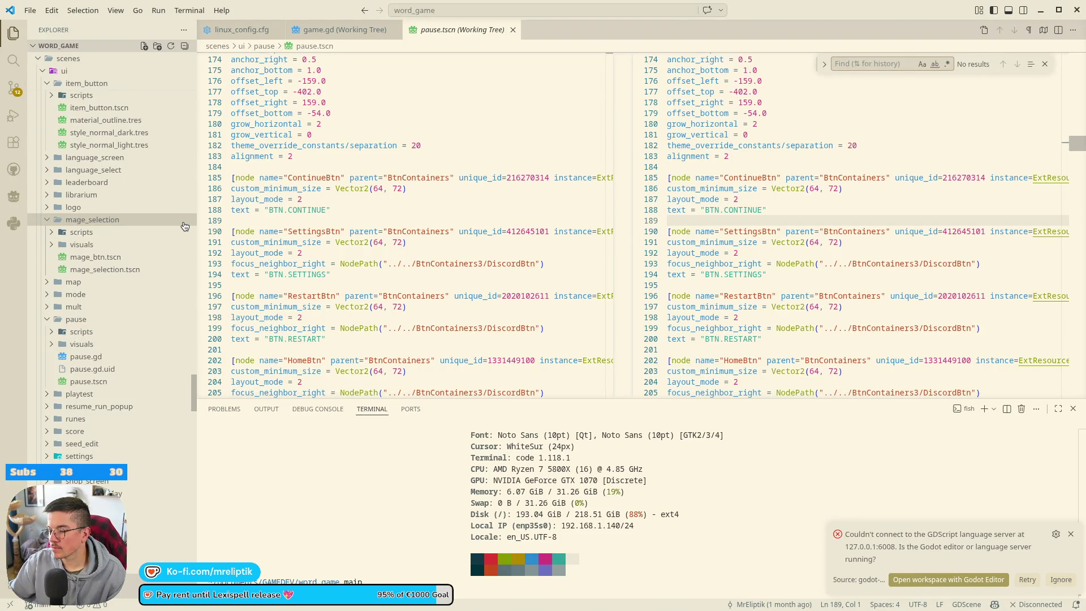
left_click(14, 60)
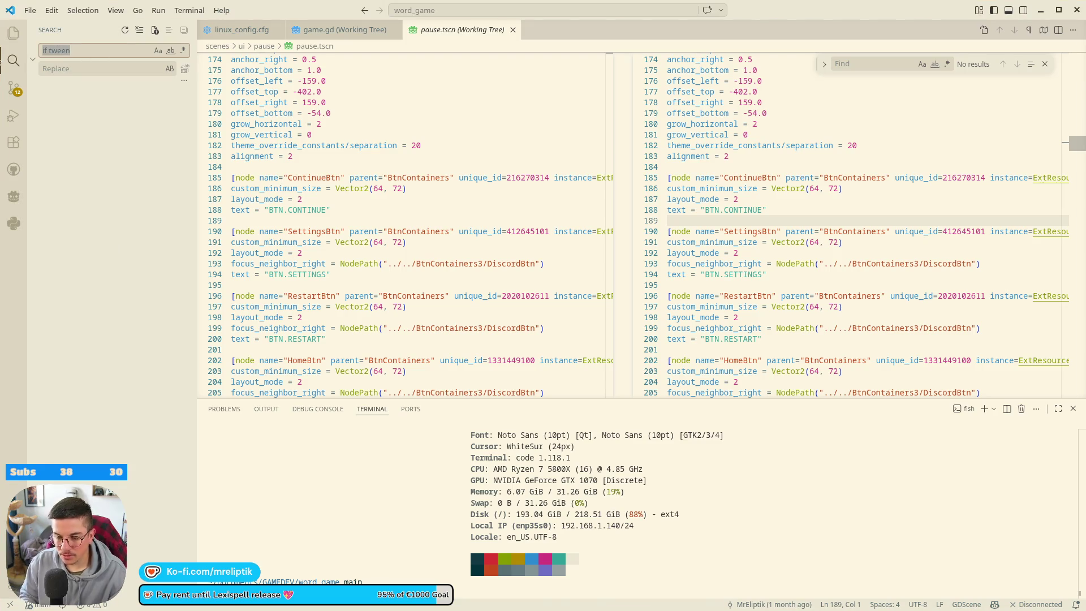
type("uid://ciy")
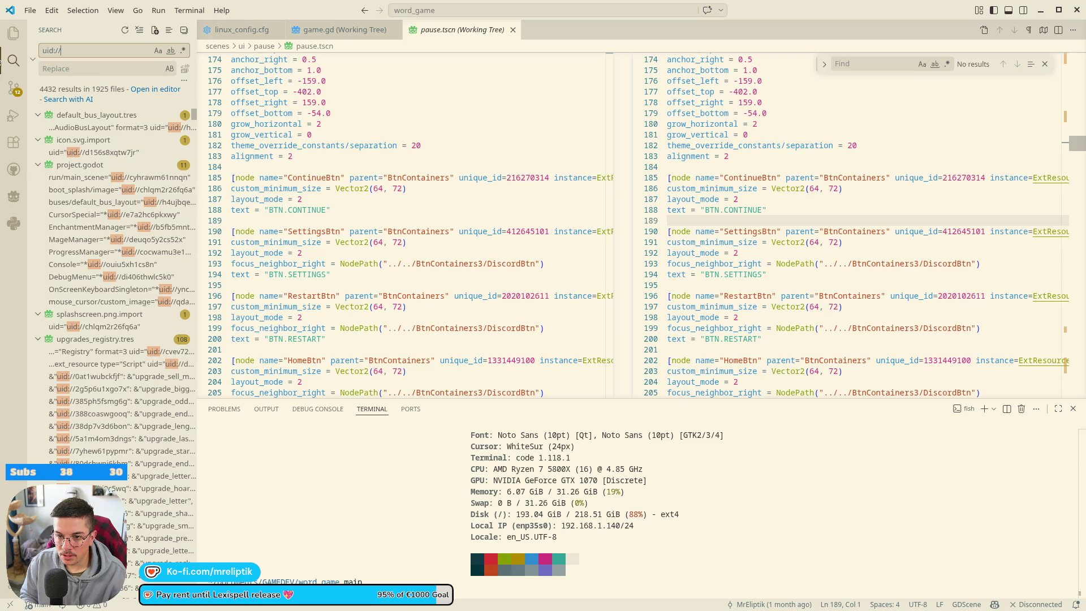
type("qqs")
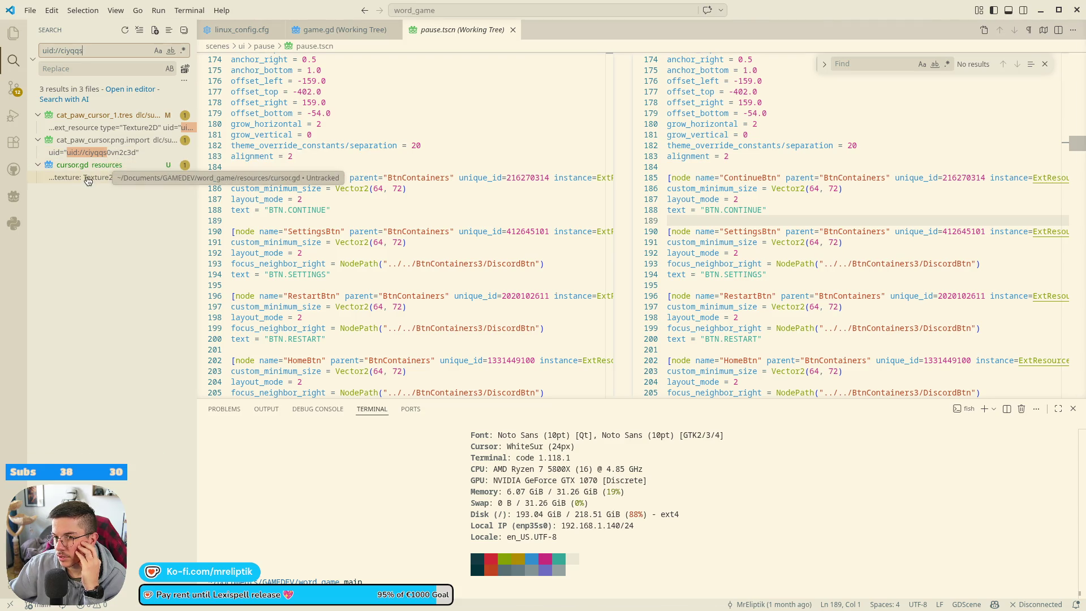
left_click(96, 168)
key("alt+Tab")
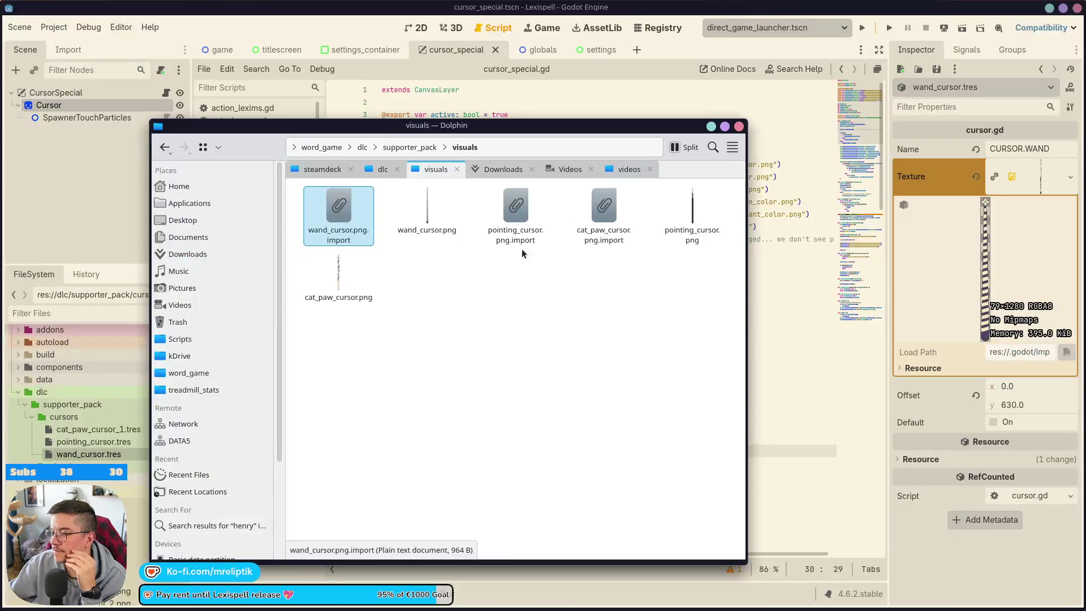
Step: Open cursor.gd and delete the old texture preload on line 4
left_click(711, 128)
scroll(84, 396, "down", 10)
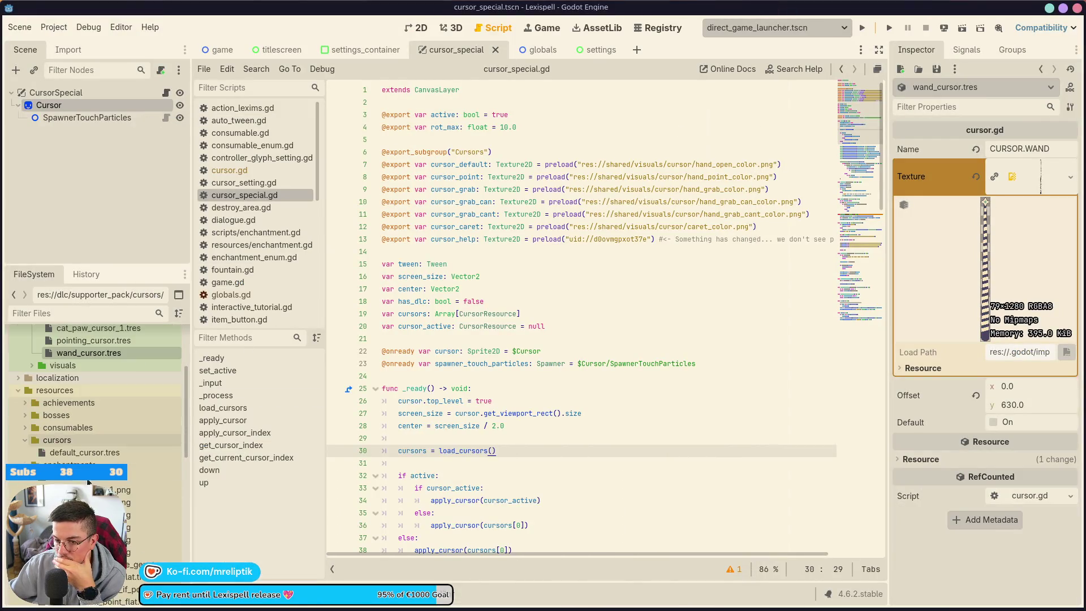
scroll(94, 396, "down", 10)
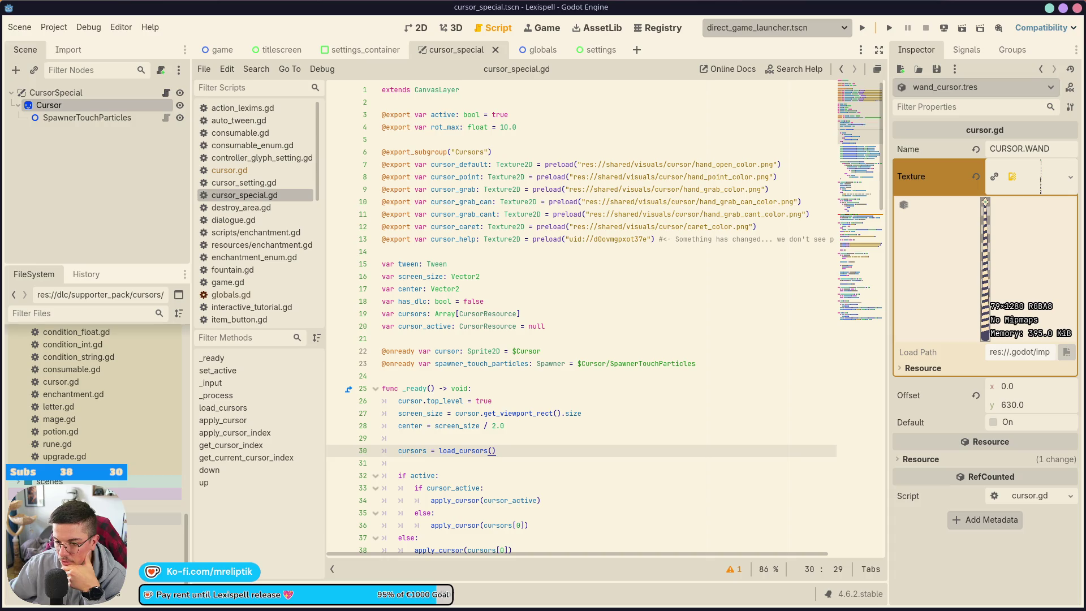
scroll(93, 396, "up", 5)
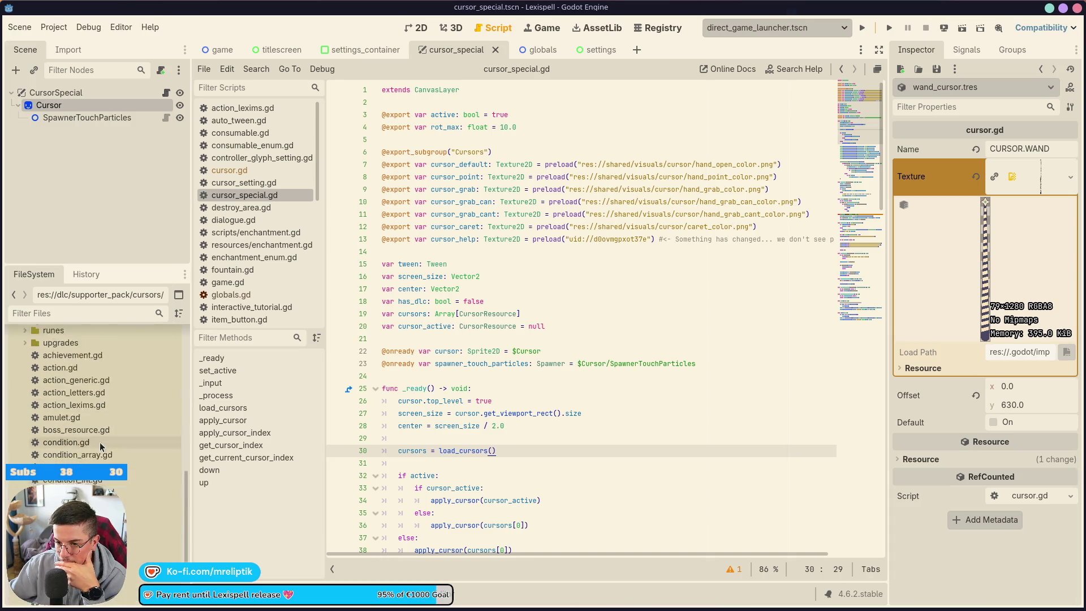
double_click(152, 482)
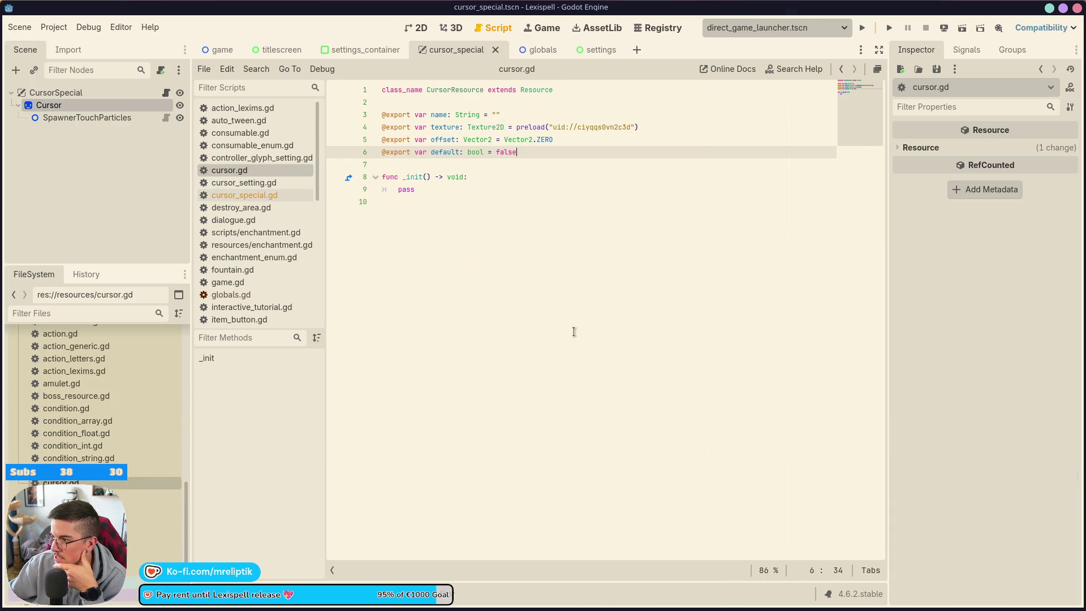
left_click_drag(637, 128, 513, 127)
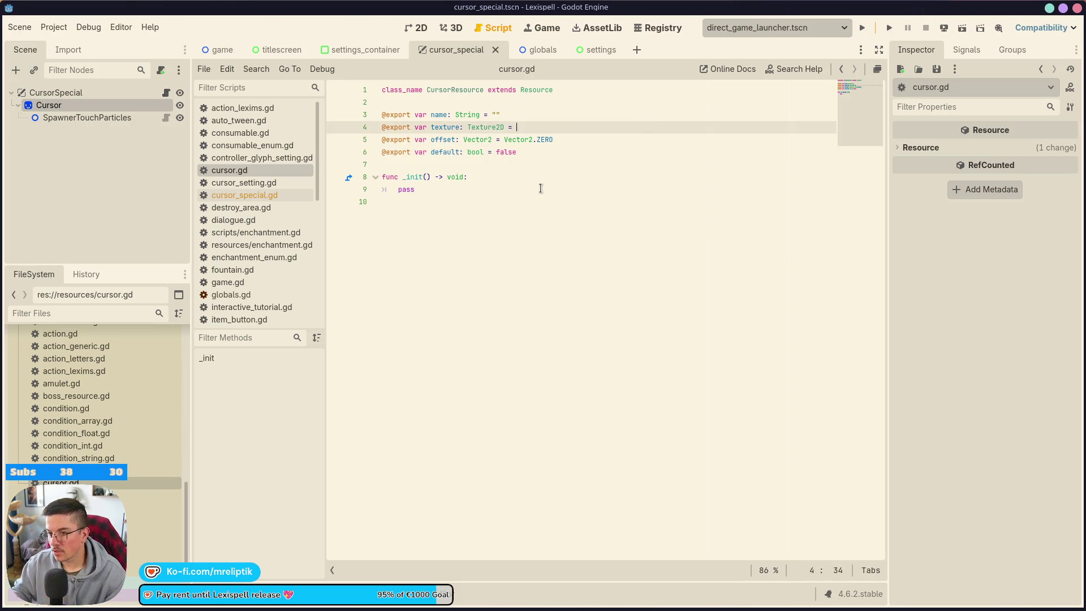
key("BackSpace")
Step: Drop hand_open_color.png onto line 4 as the new preload and save the script
left_click(77, 314)
type("curso")
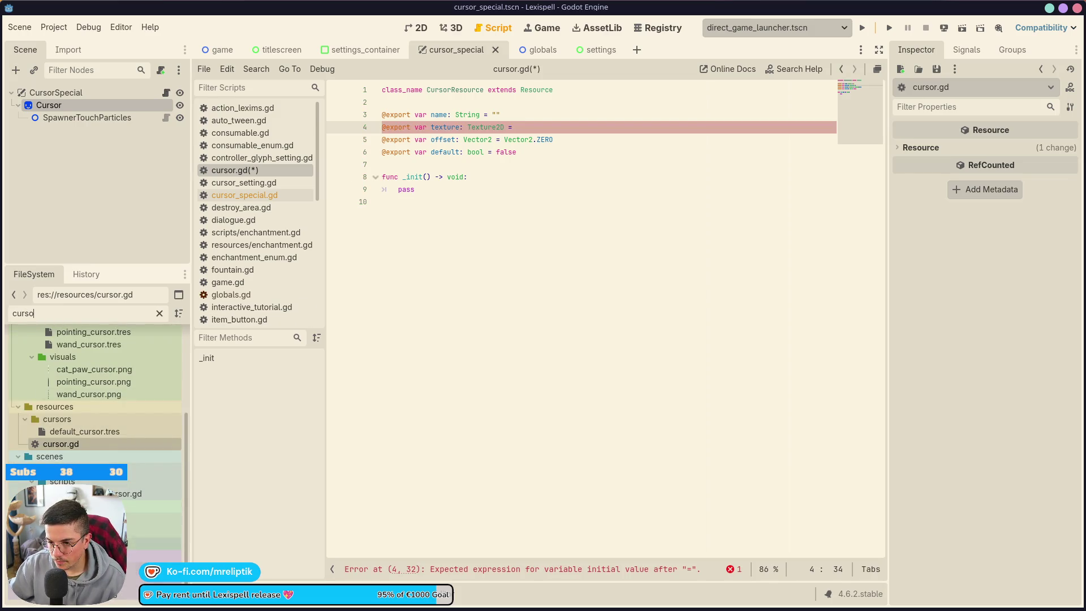
left_click(74, 432)
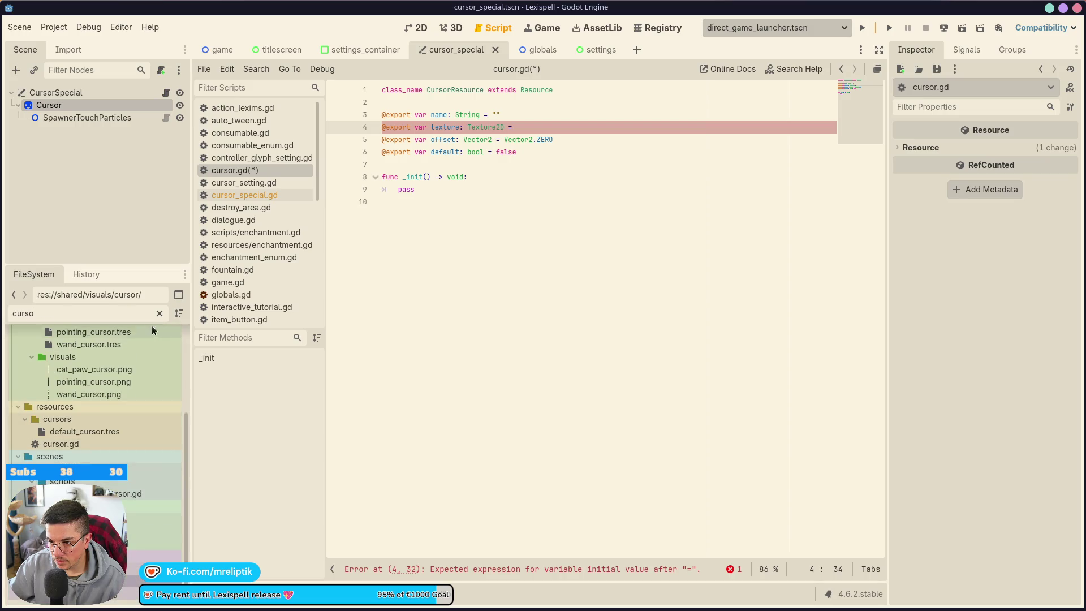
left_click(159, 313)
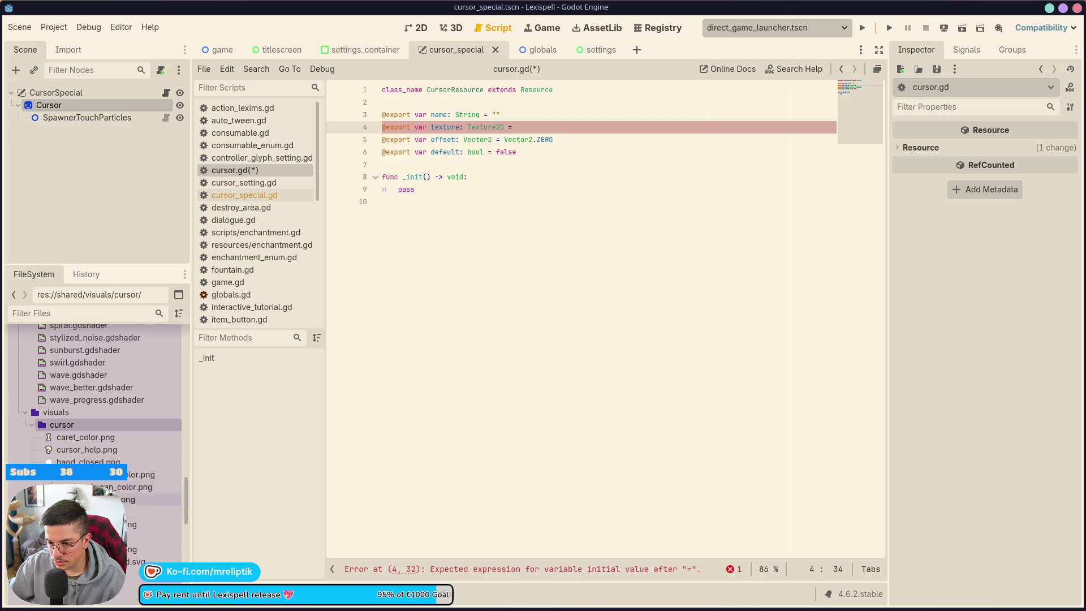
left_click(152, 524)
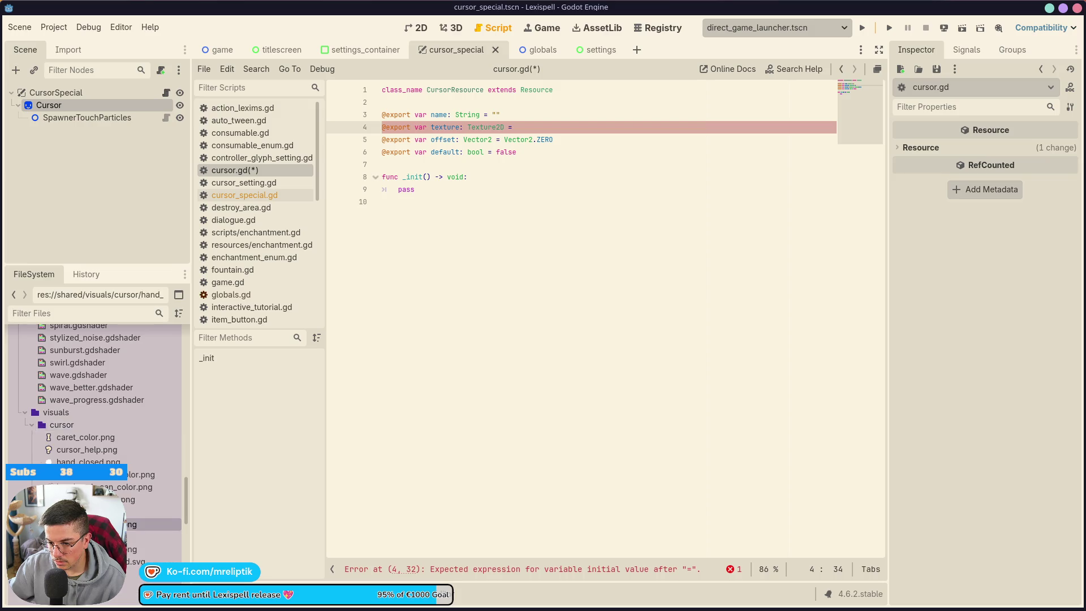
mouse_move(153, 524)
left_mouse_down()
mouse_move(266, 459)
mouse_move(516, 130)
mouse_move(531, 129)
left_mouse_up()
key("ctrl+s")
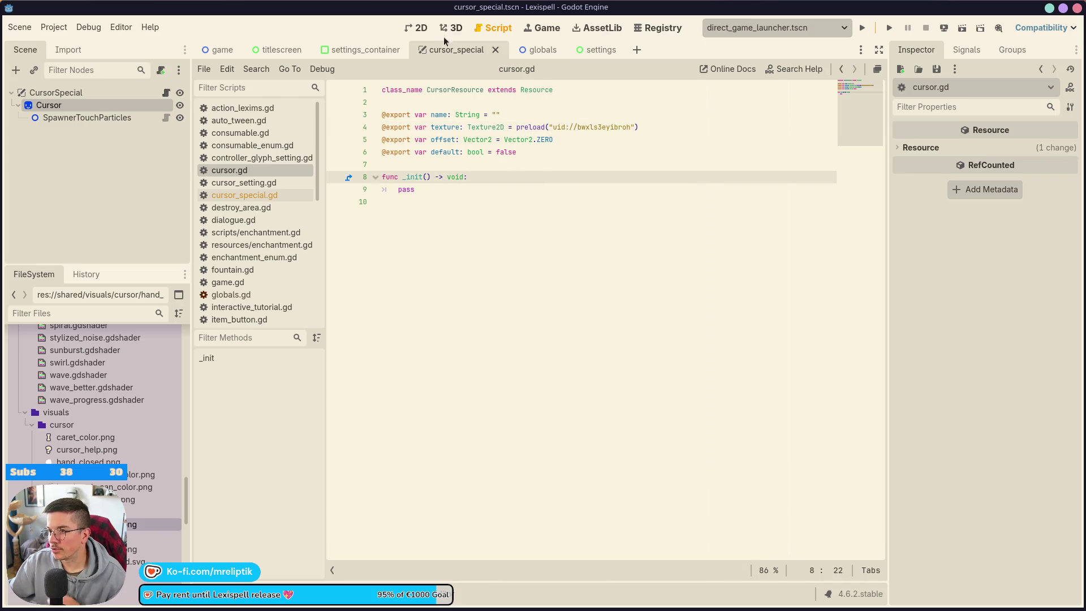
left_click(414, 28)
left_click(53, 27)
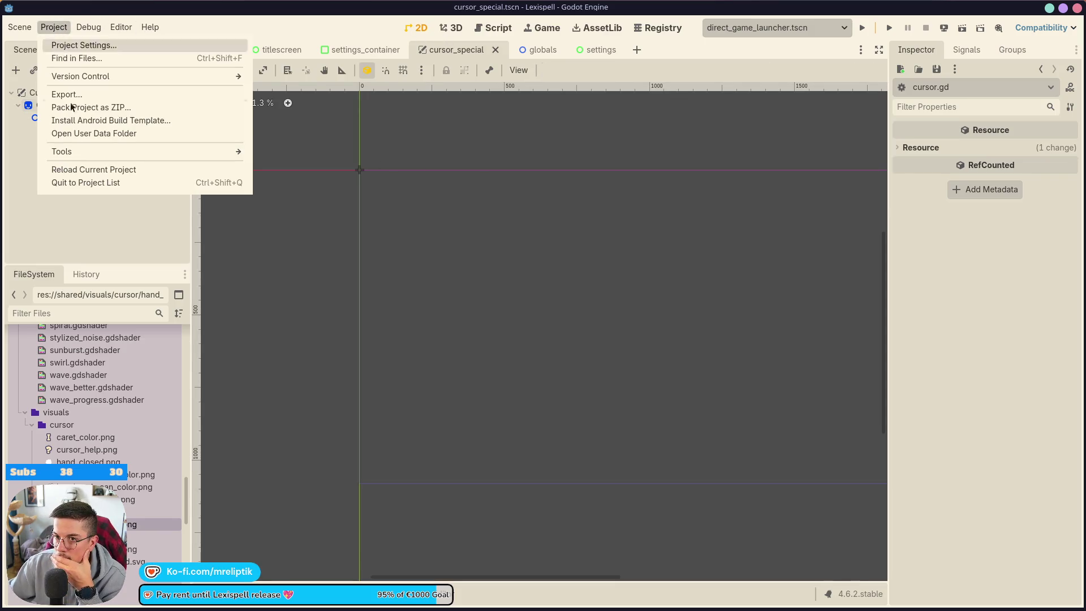
Step: Export the Linux STEAM preset as lexispell.x86_64, replacing the executable in build/steamdeck
left_click(94, 94)
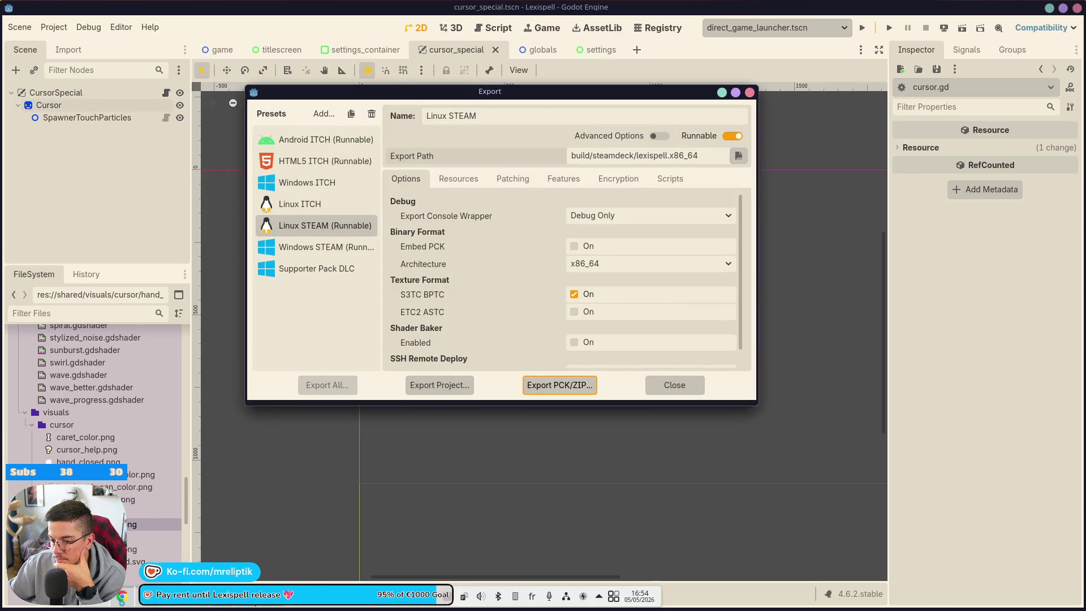
right_click(272, 597)
left_click(359, 360)
left_click(439, 385)
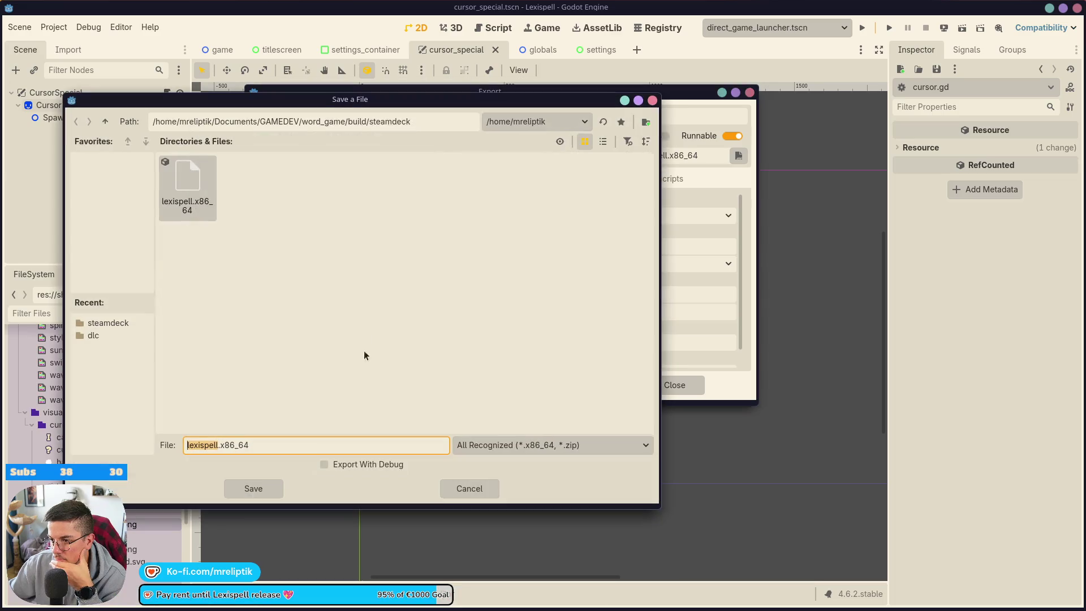
left_click(277, 487)
left_click(263, 299)
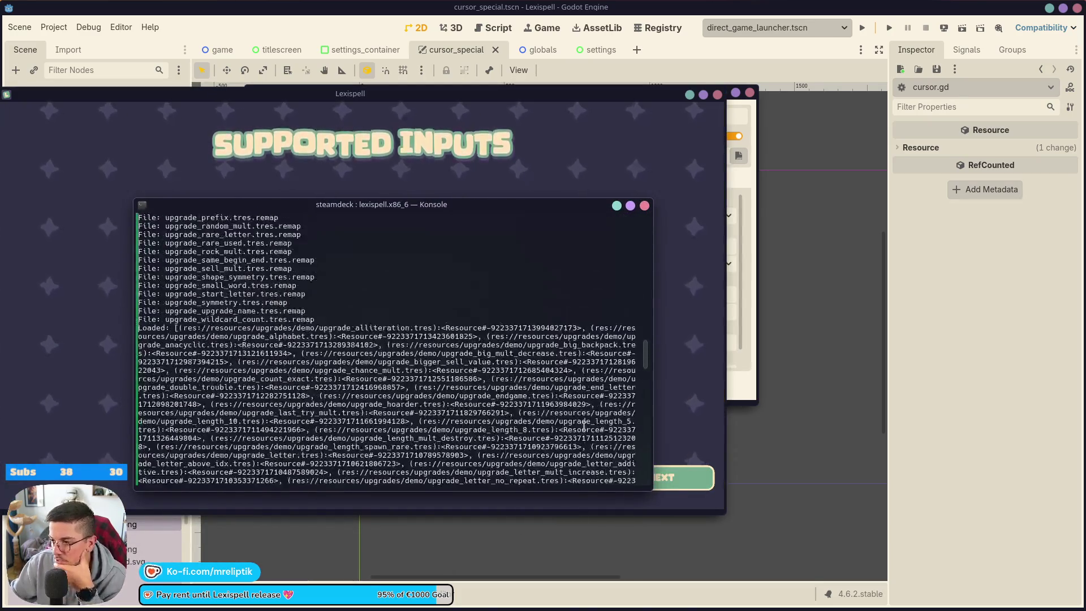
Step: In the exported Lexispell build, visit the Settings screen and return to the title screen
scroll(379, 367, "up", 15)
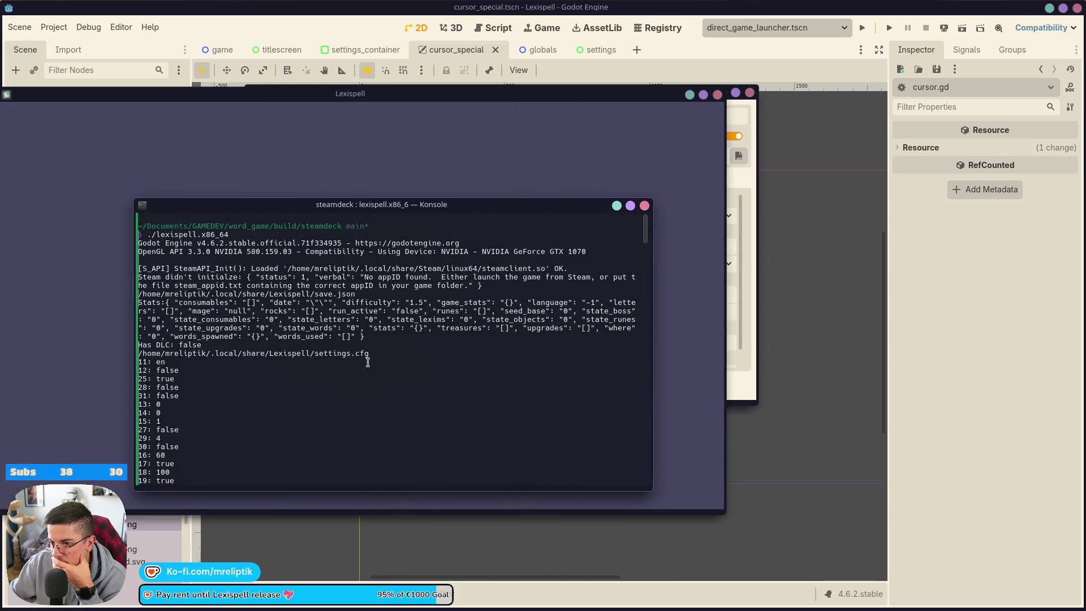
left_click(327, 194)
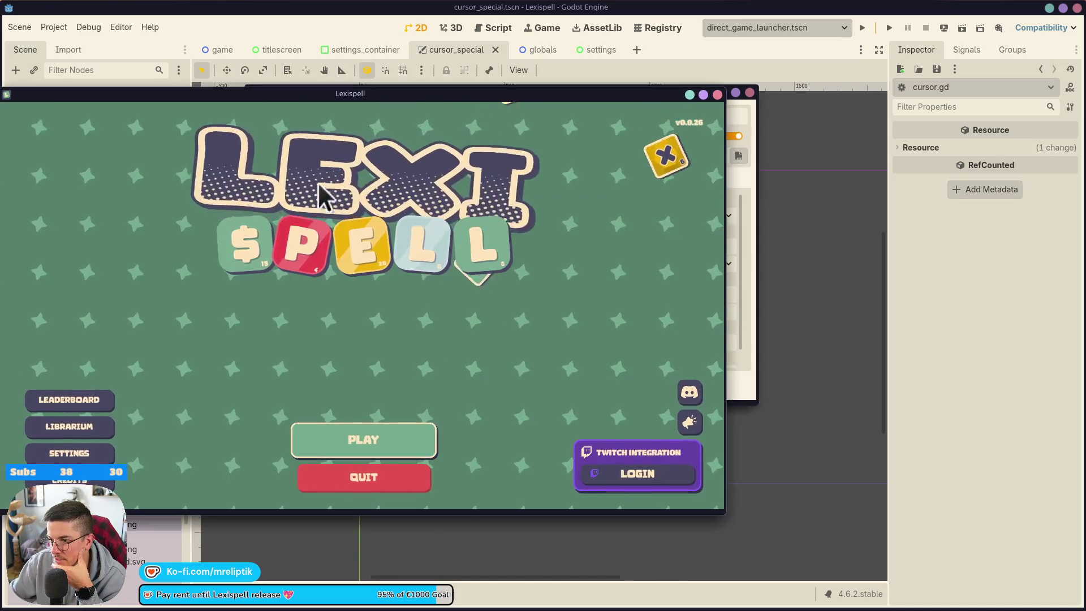
left_click(163, 452)
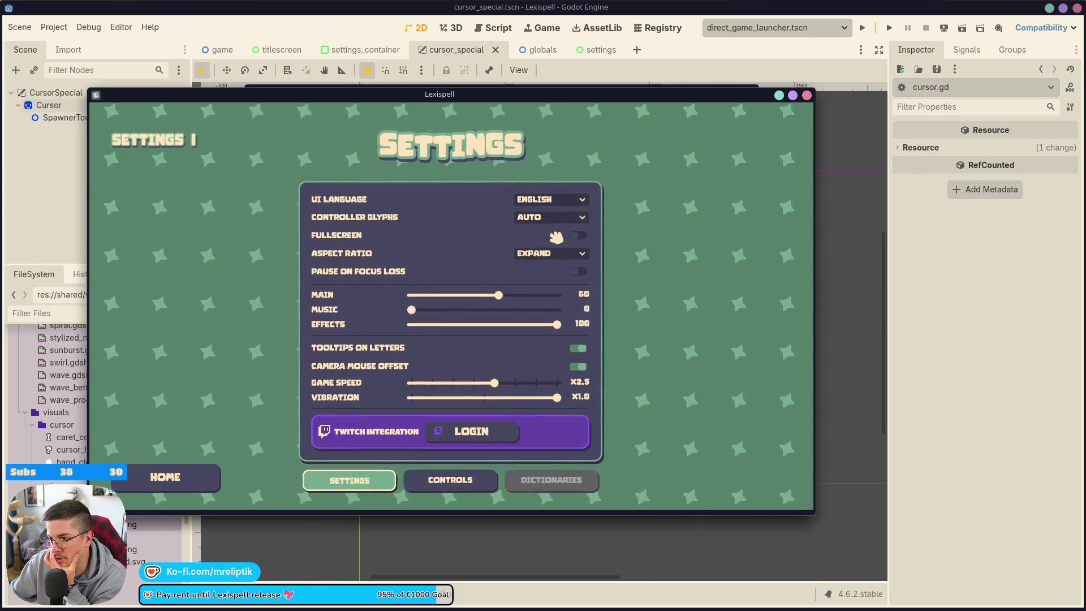
left_click(170, 475)
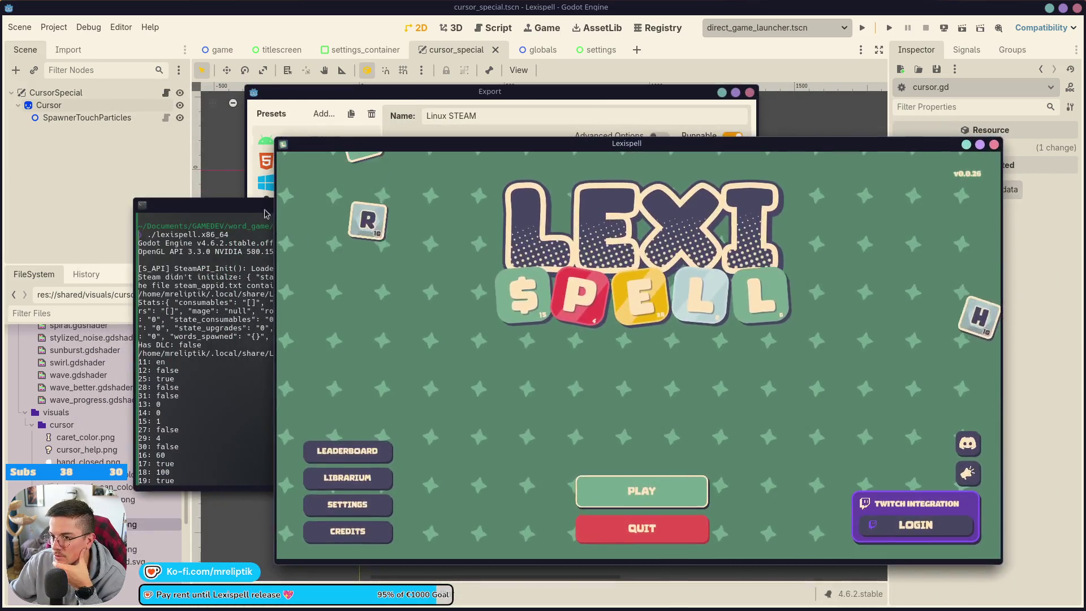
Step: Confirm the game's terminal log reports 'Has DLC: false', then bring Dolphin forward
left_click(264, 214)
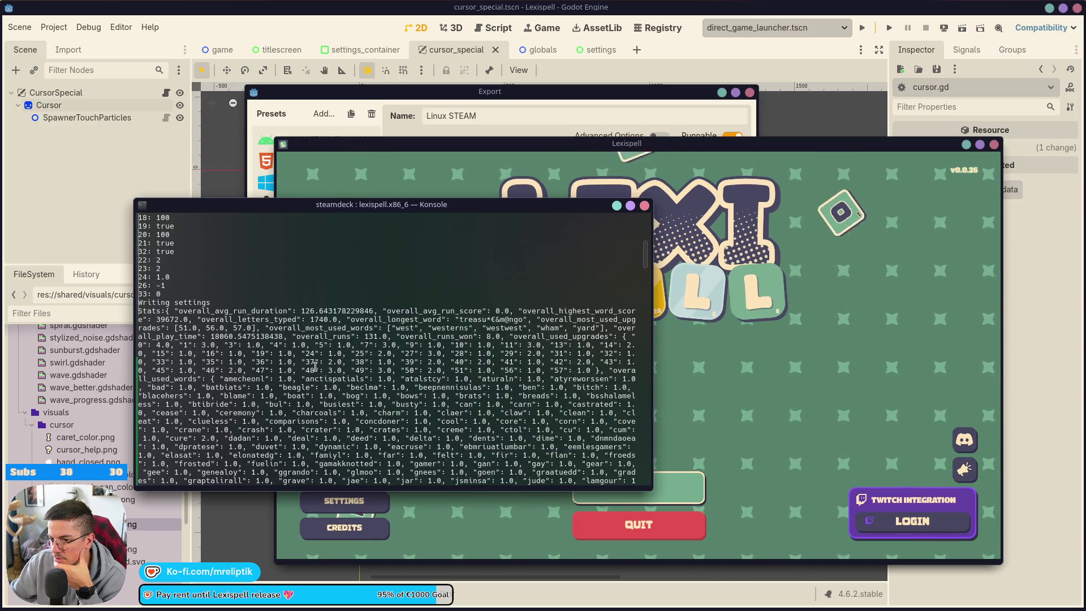
scroll(302, 356, "up", 8)
scroll(302, 357, "up", 3)
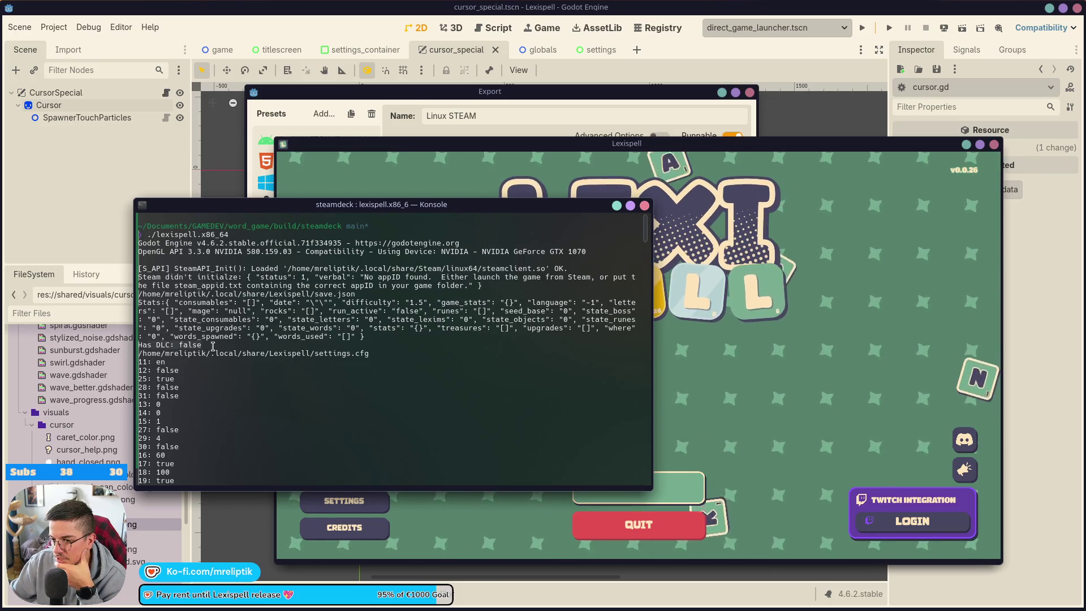
left_click(410, 163)
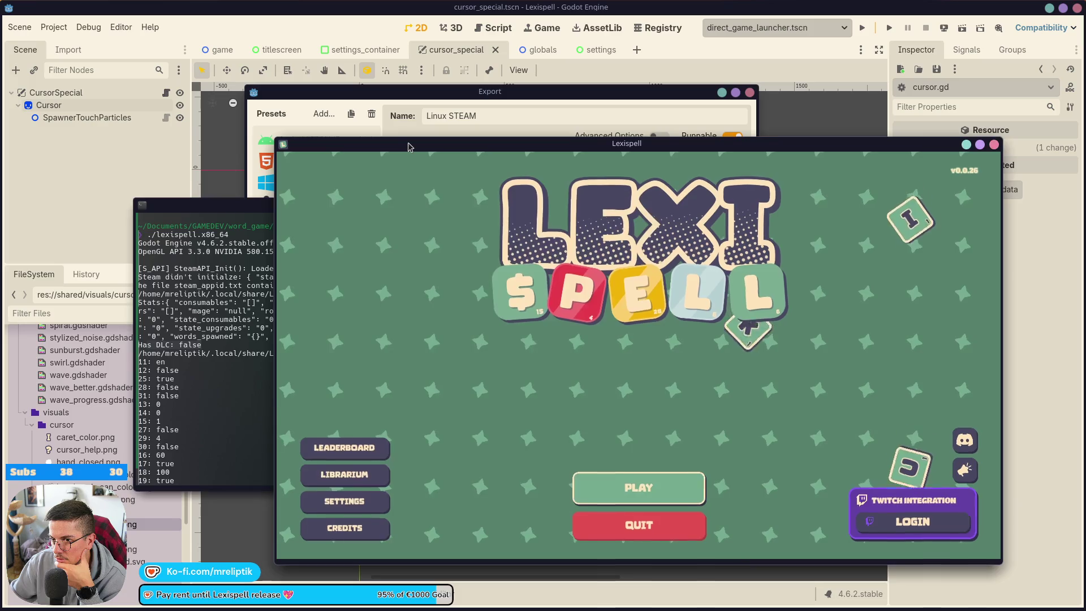
left_click(104, 605)
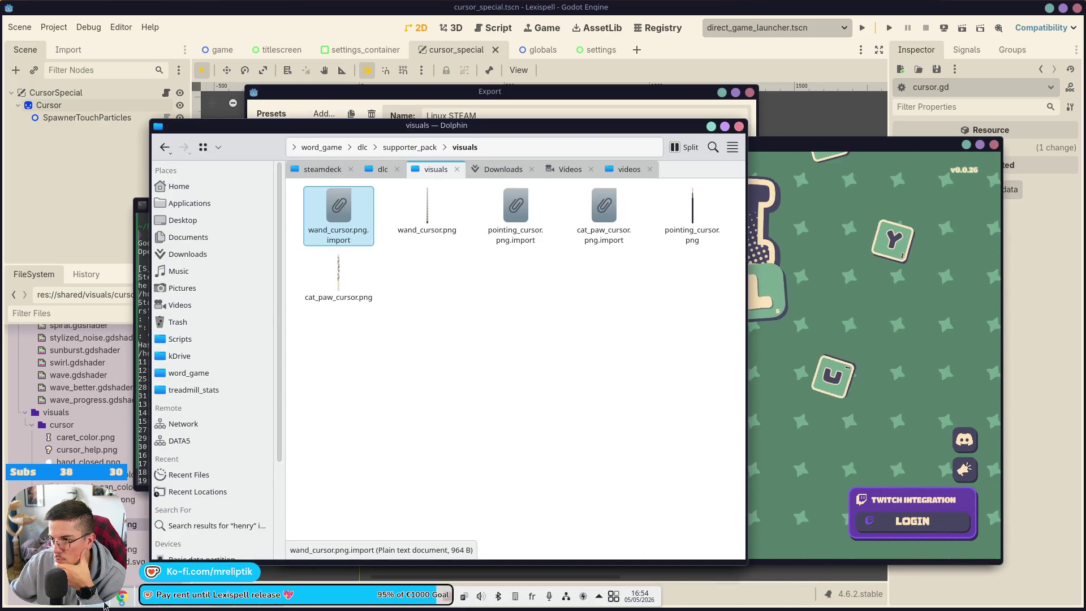
Step: Check that supporter_pack.pck sits beside lexispell.x86_64 in build/steamdeck, then move Dolphin aside
left_click(380, 169)
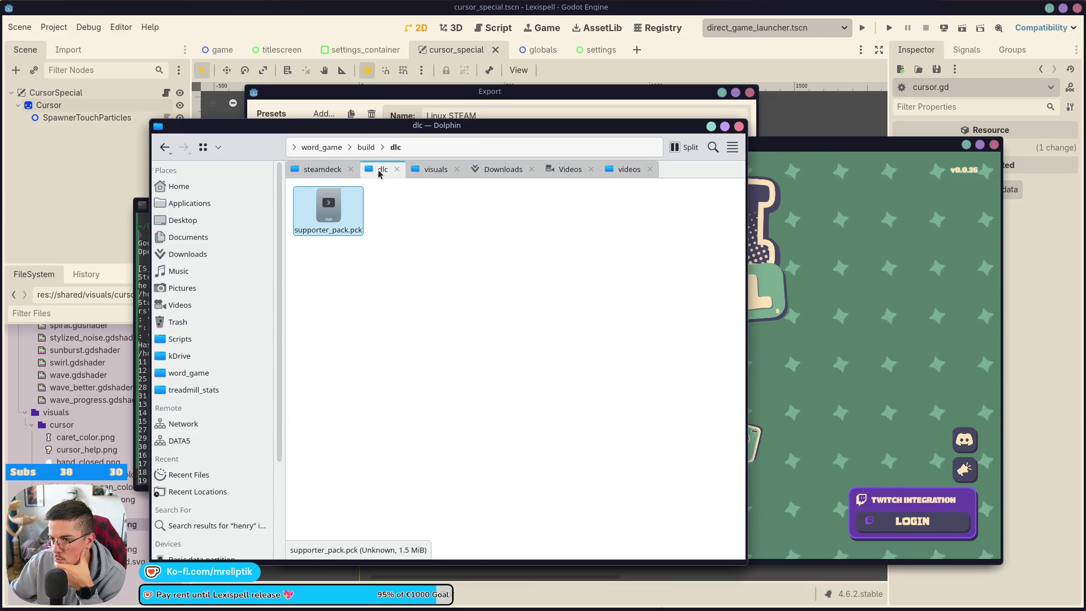
left_click(312, 171)
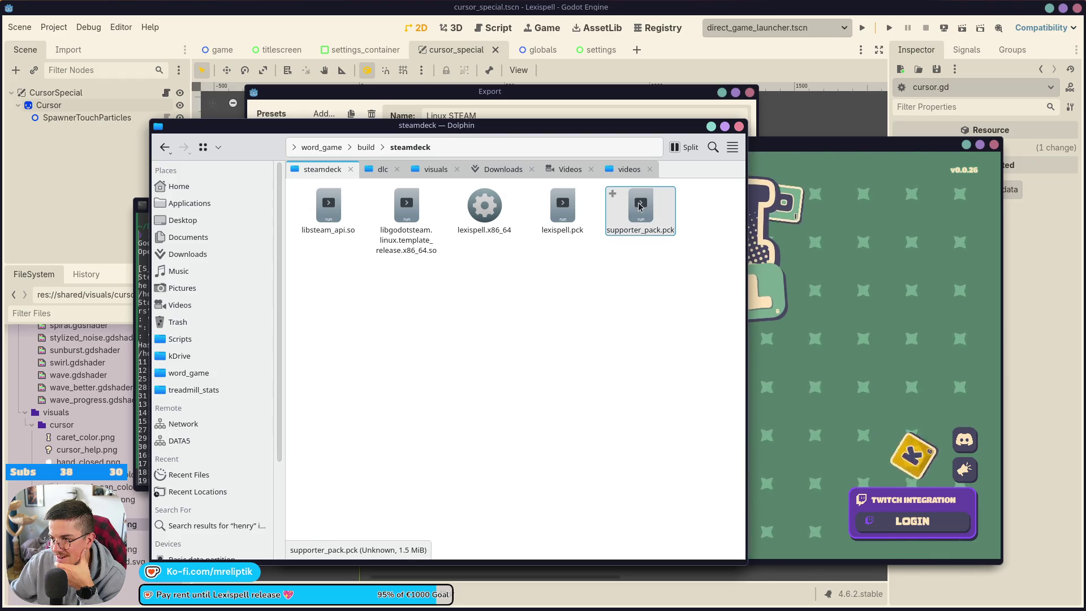
left_click_drag(498, 126, 6, 144)
Step: Back in Godot, close the Export dialog and return to cursor_special.gd
key("alt+Tab")
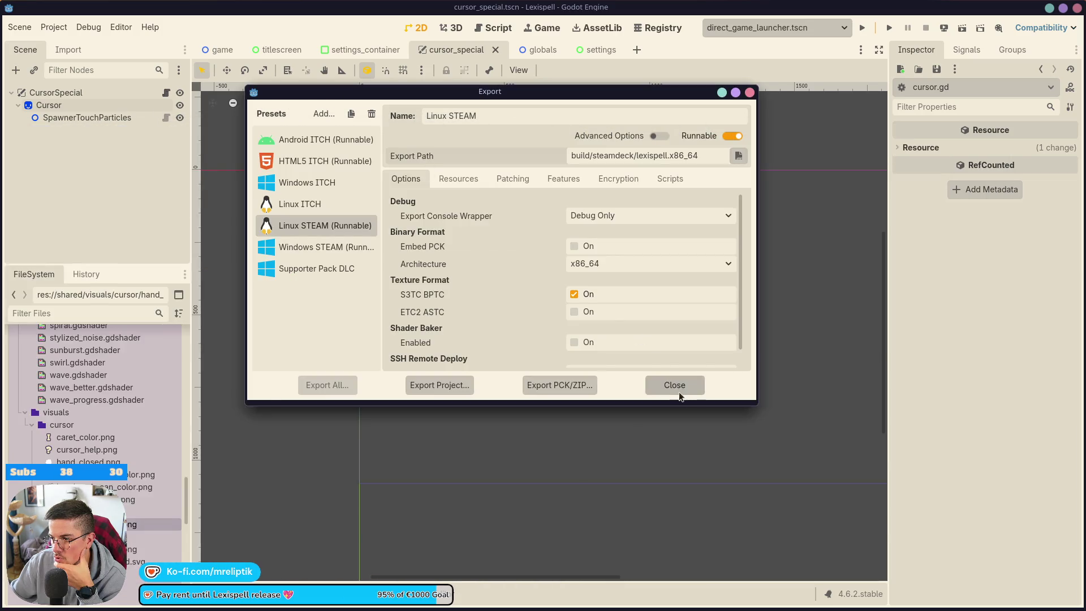
left_click(679, 395)
left_click(166, 92)
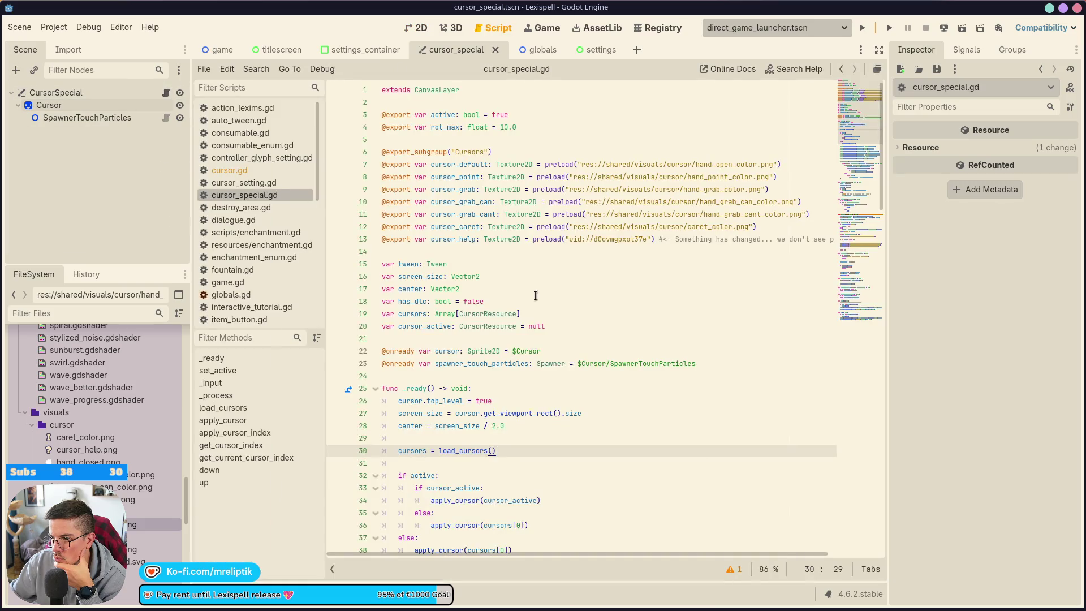
scroll(535, 295, "down", 20)
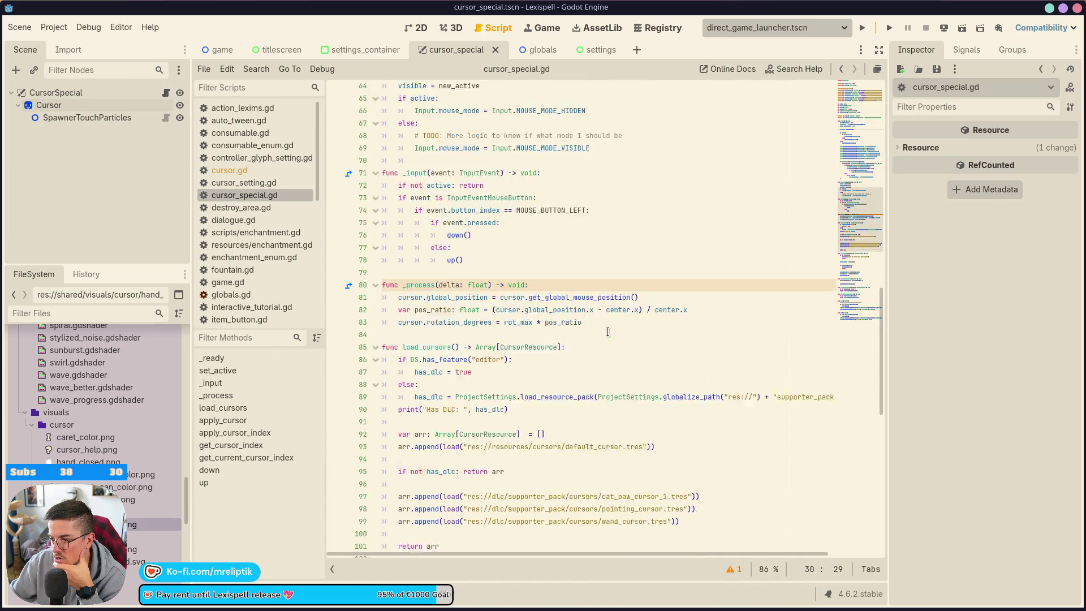
scroll(608, 332, "down", 3)
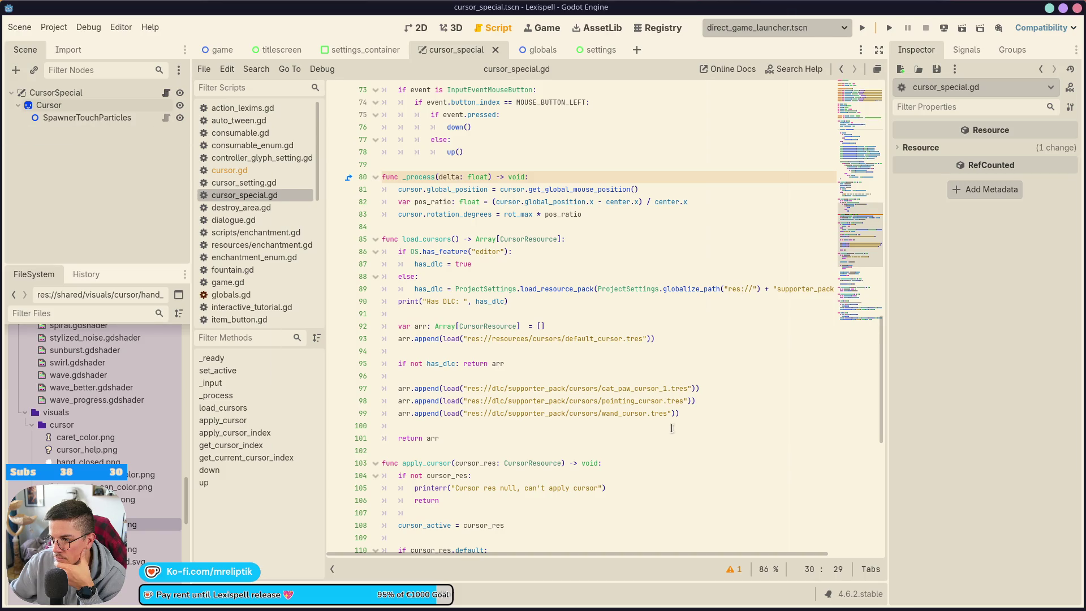
left_click_drag(634, 553, 749, 552)
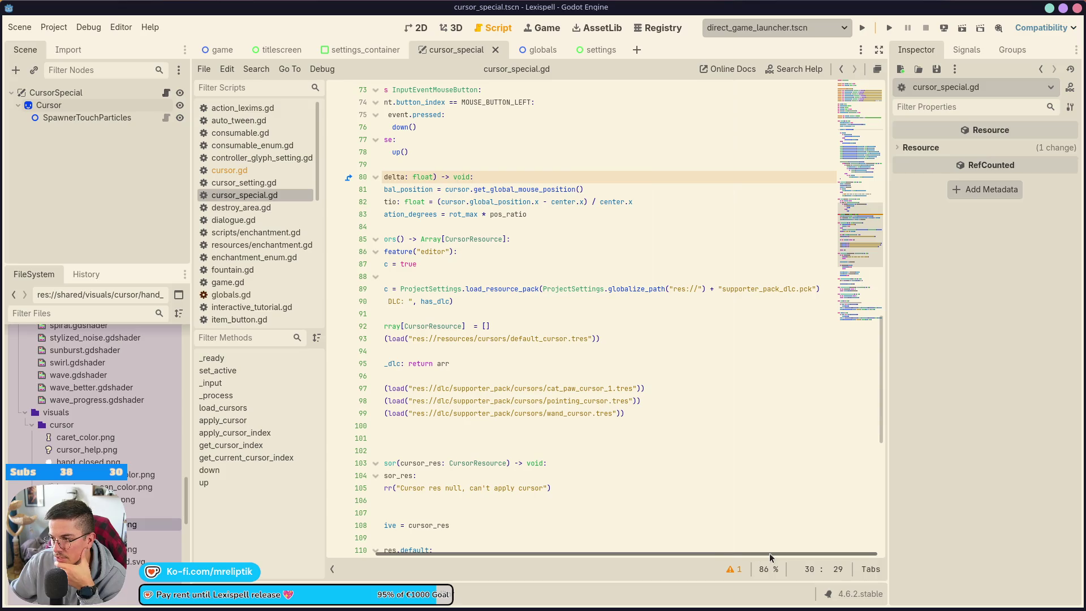
left_click_drag(769, 552, 524, 554)
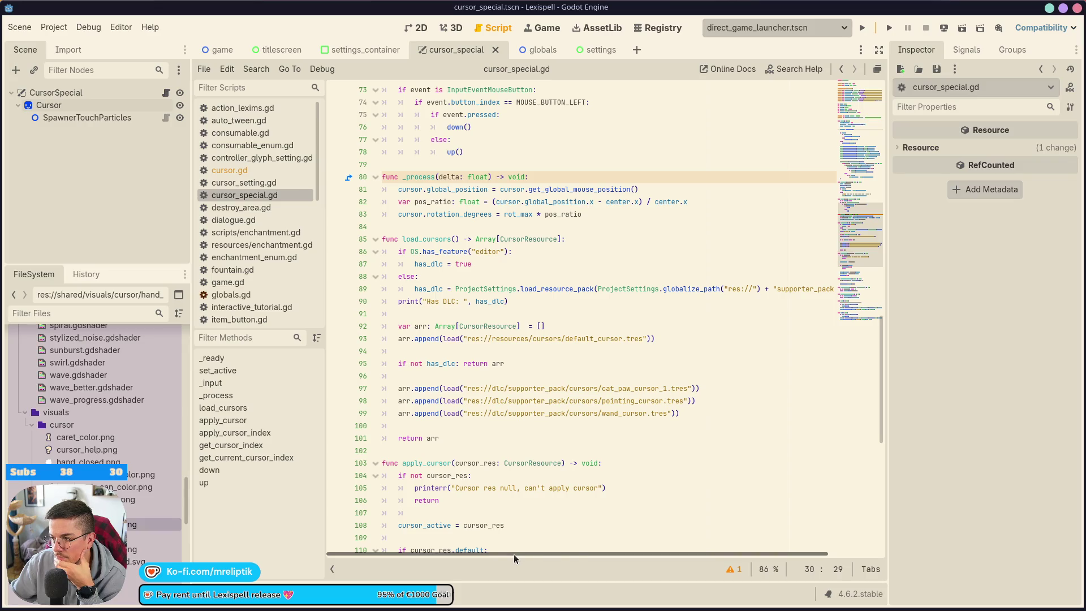
left_click_drag(513, 553, 728, 553)
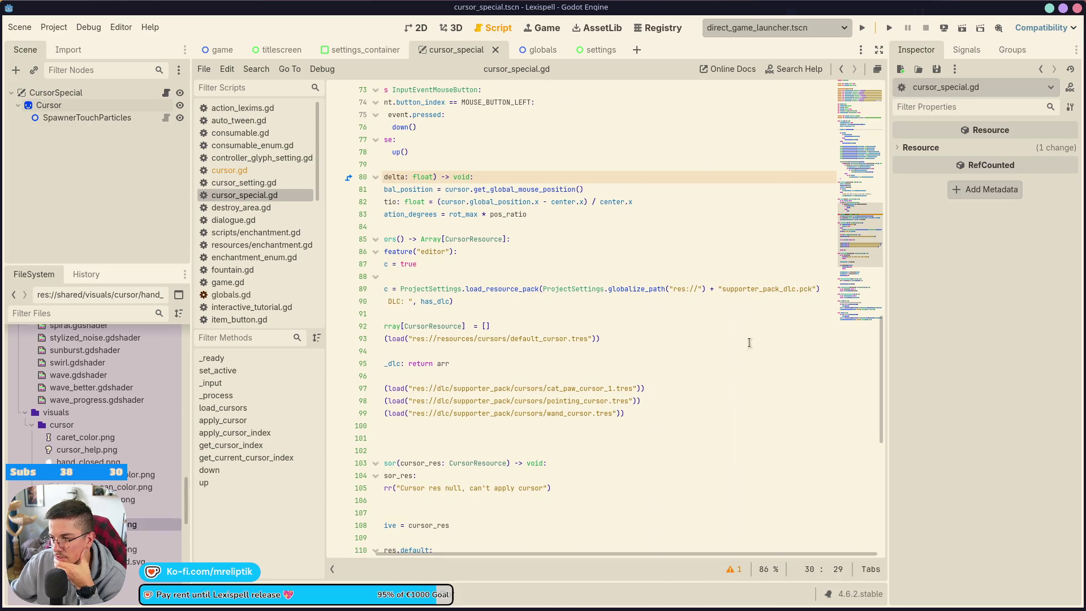
left_click(631, 292, "ctrl")
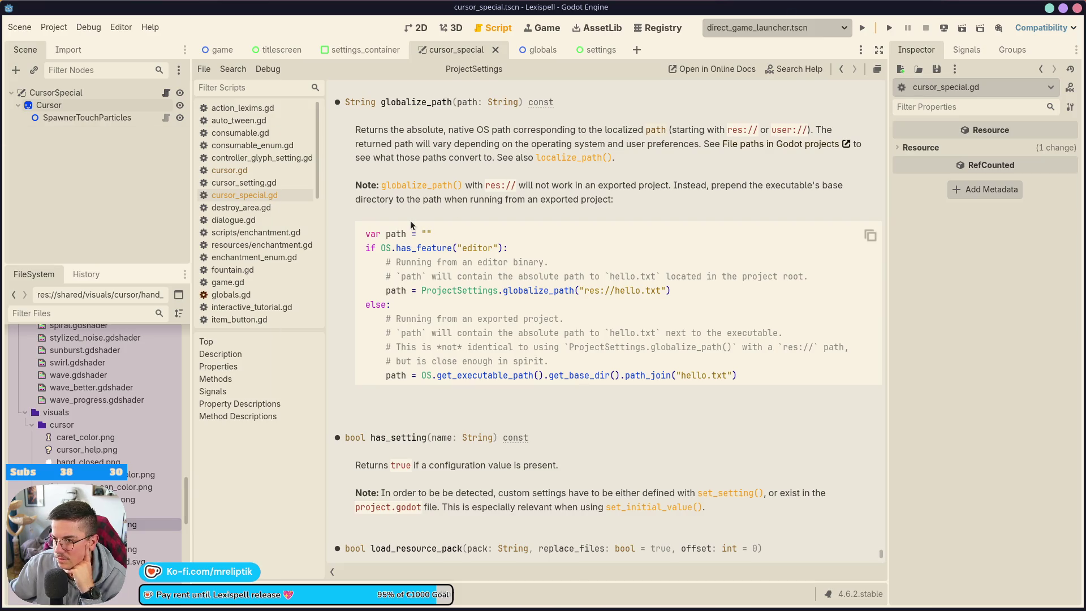
Step: Review the load_resource_pack docs and highlight get_executable_path in the globalize_path example
mouse_move(422, 290)
left_mouse_down()
mouse_move(694, 283)
mouse_move(683, 286)
left_mouse_up()
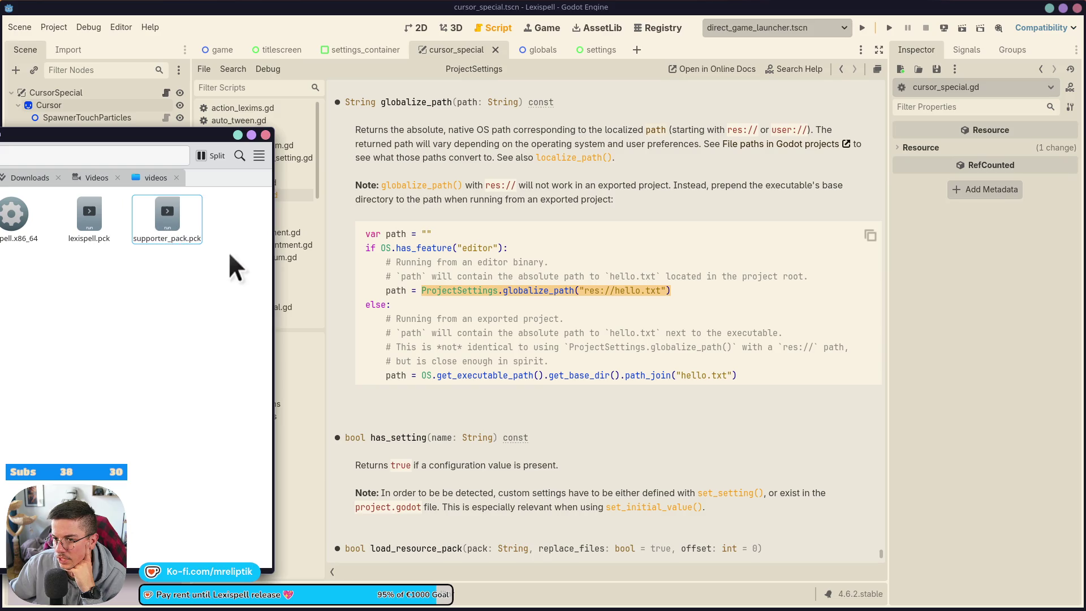
left_click(481, 261)
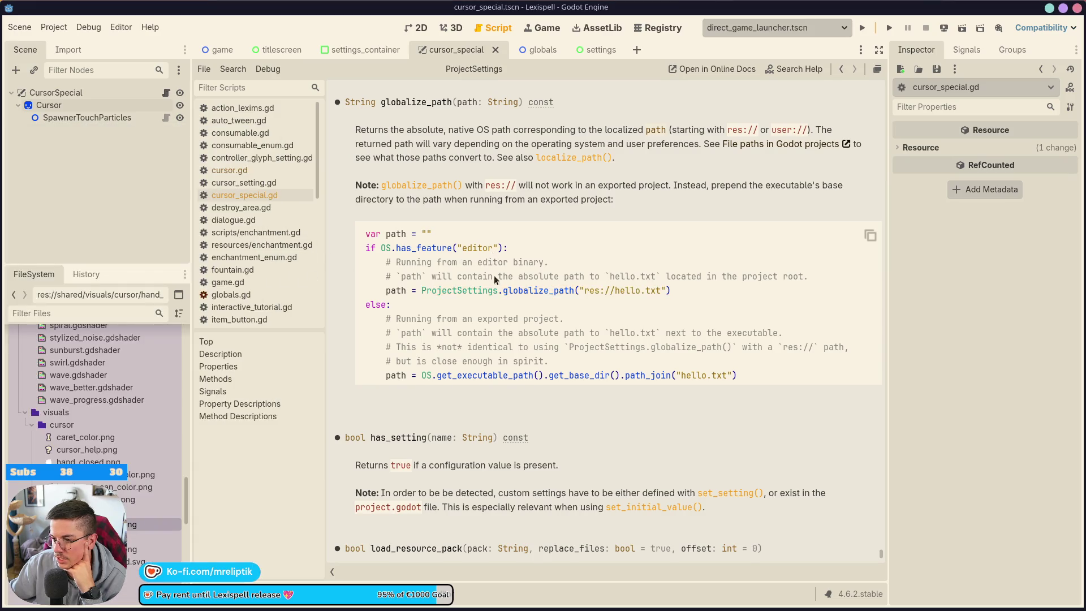
scroll(517, 297, "down", 5)
scroll(517, 296, "up", 3)
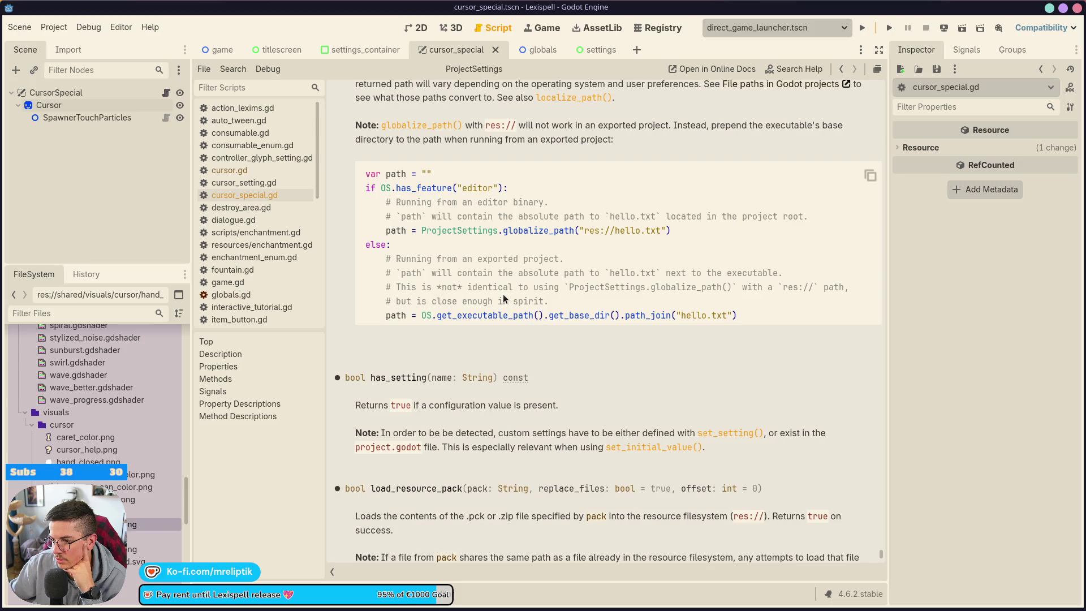
scroll(504, 299, "down", 2)
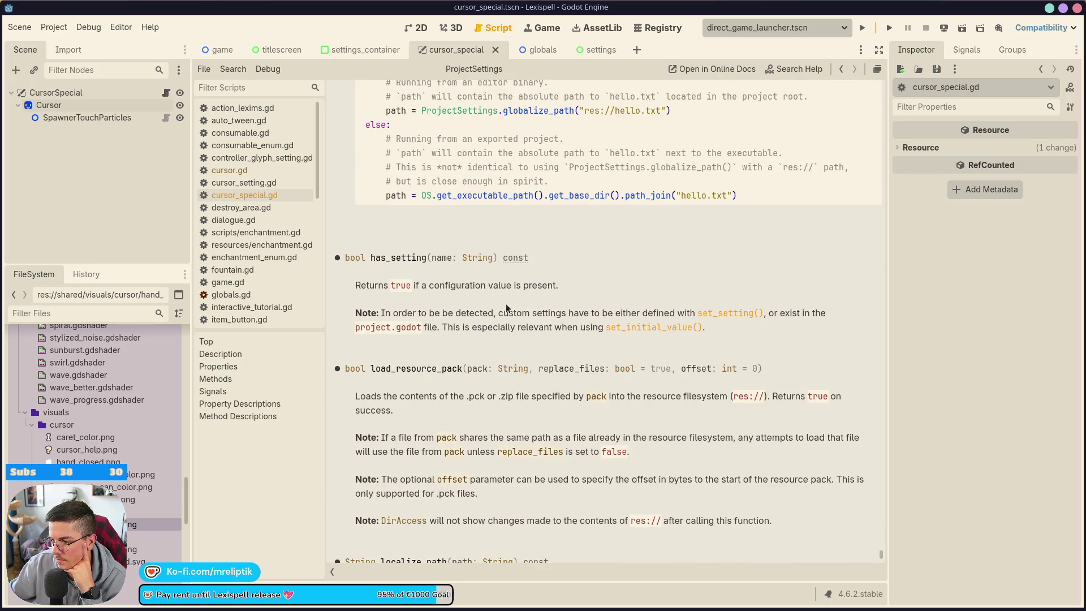
scroll(505, 303, "up", 1)
scroll(477, 308, "down", 3)
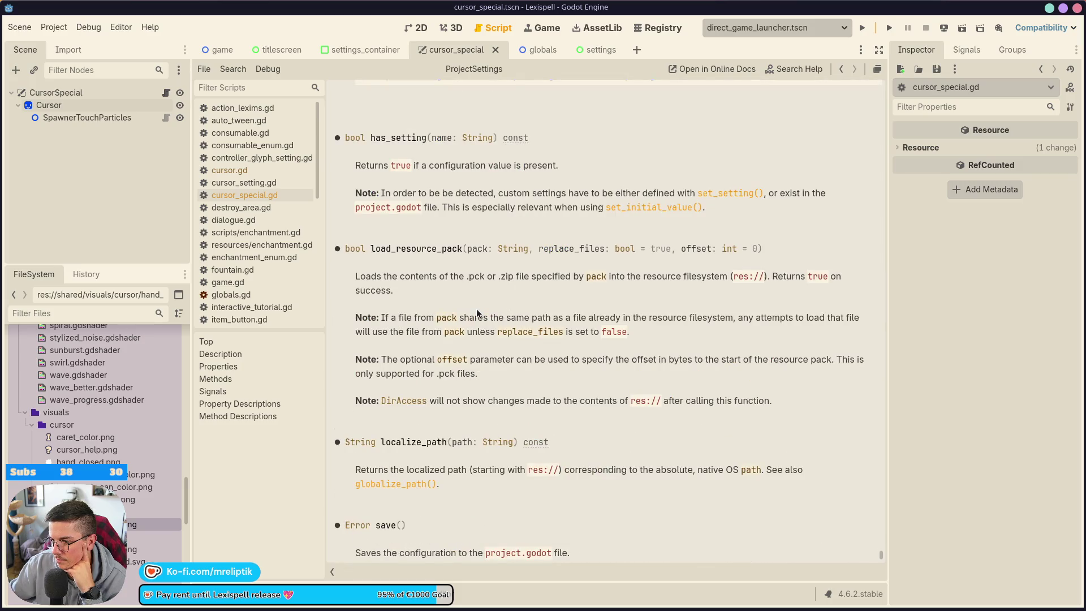
scroll(590, 354, "up", 4)
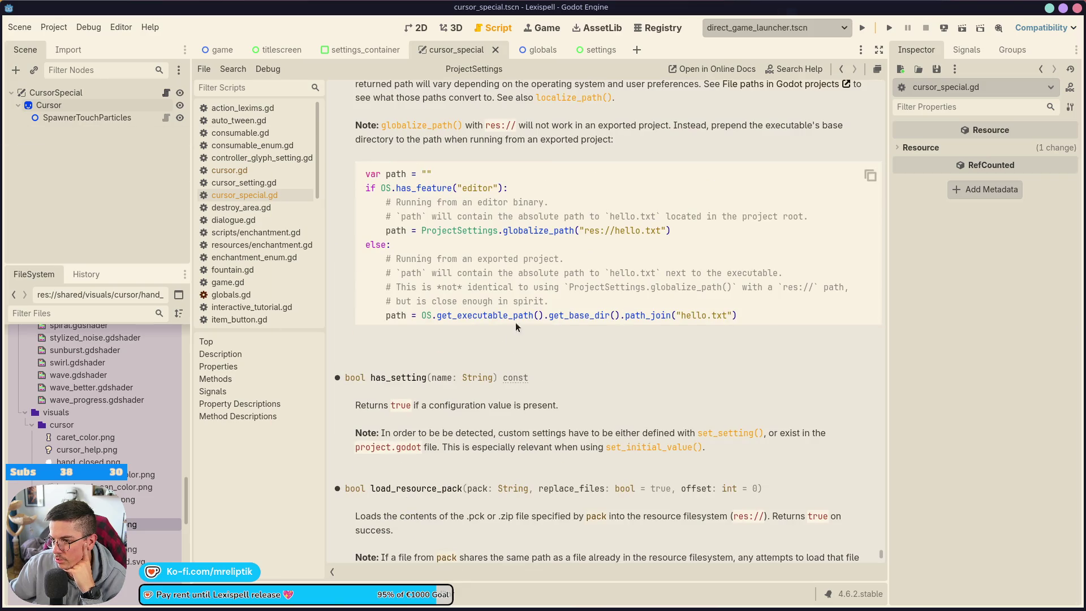
double_click(464, 315)
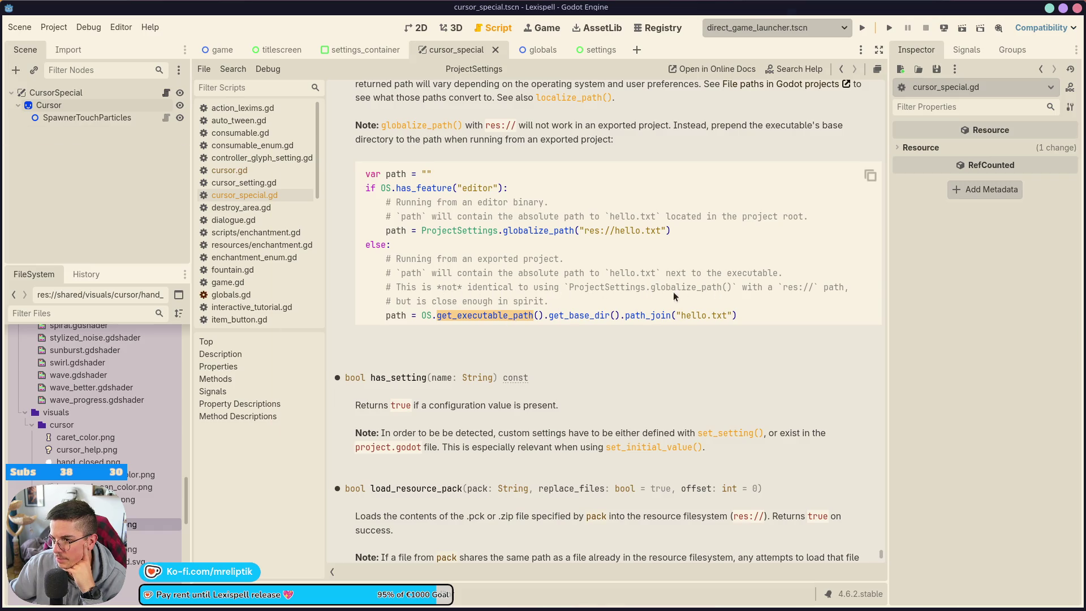
key("super")
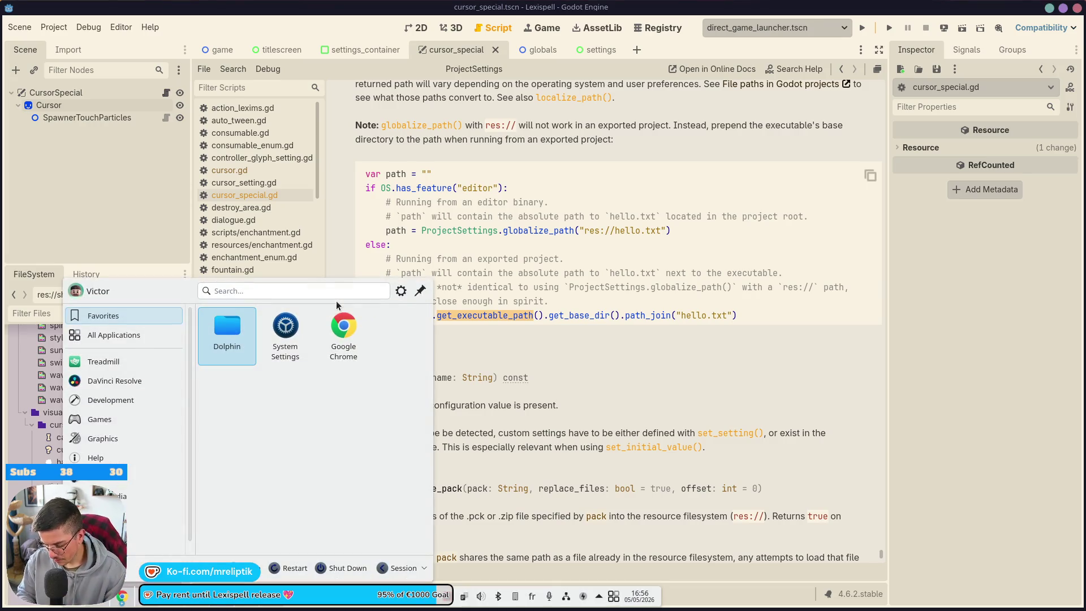
Step: Search the launchers for 'hypers' without starting anything, then return Dolphin to the scripts folder
type("hypers")
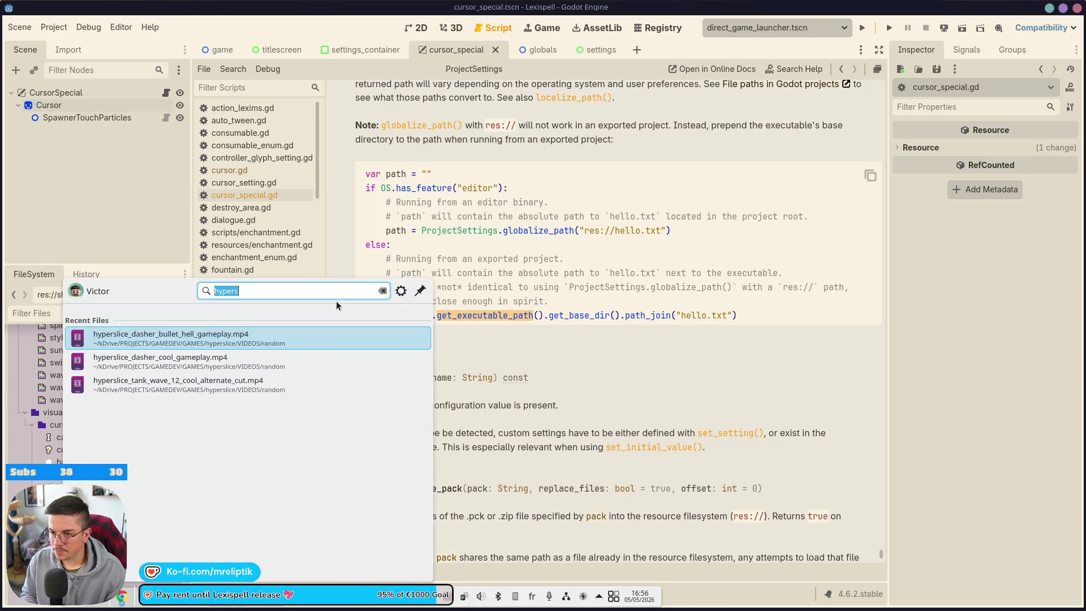
key("Escape")
key("ctrl+space")
type("hypers")
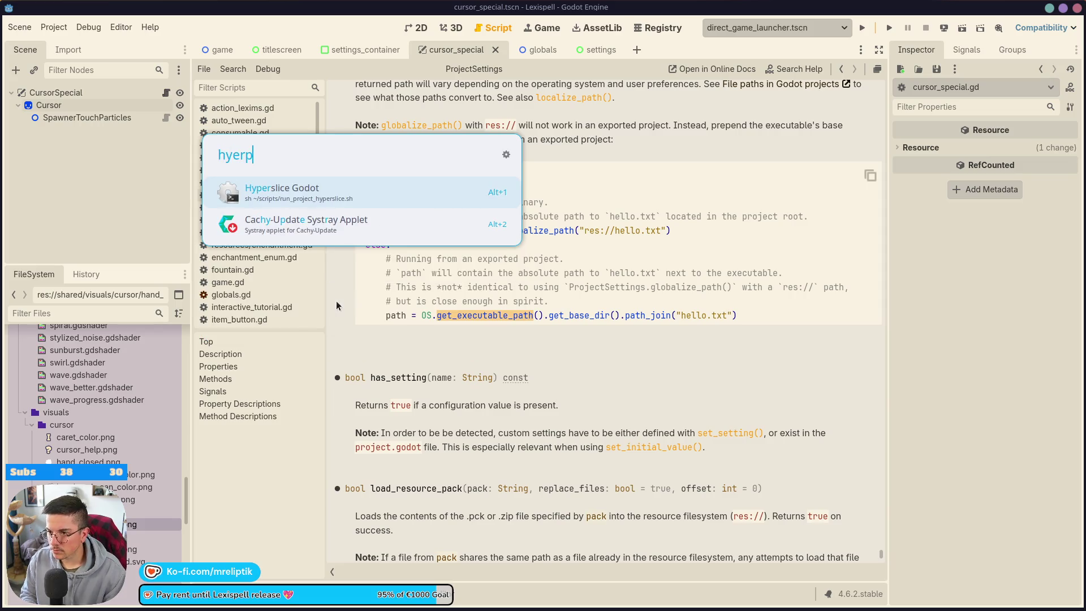
key("Escape")
mouse_move(350, 609)
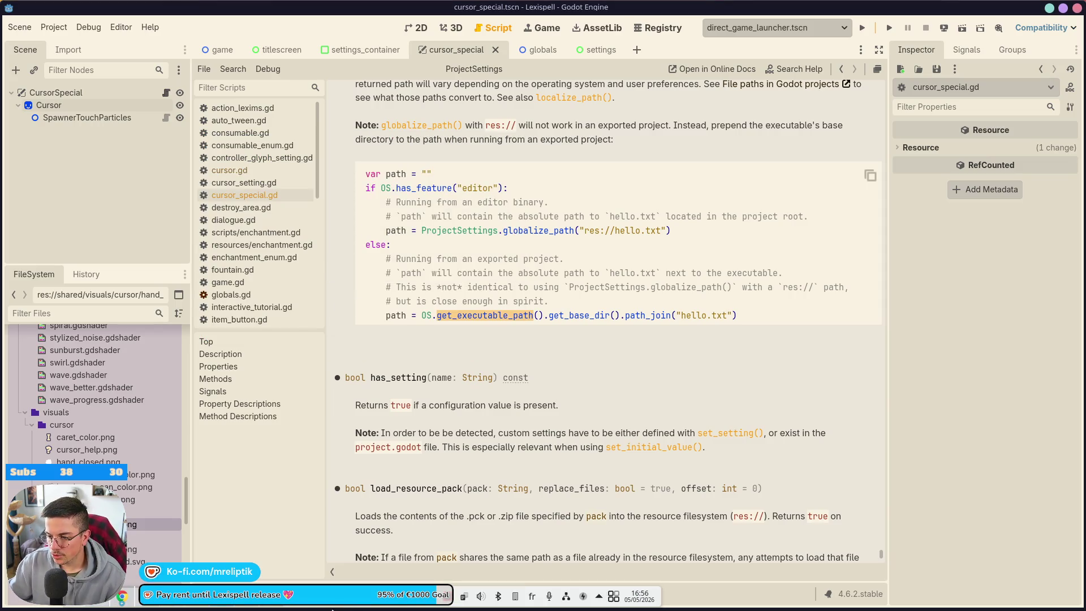
left_click(90, 604)
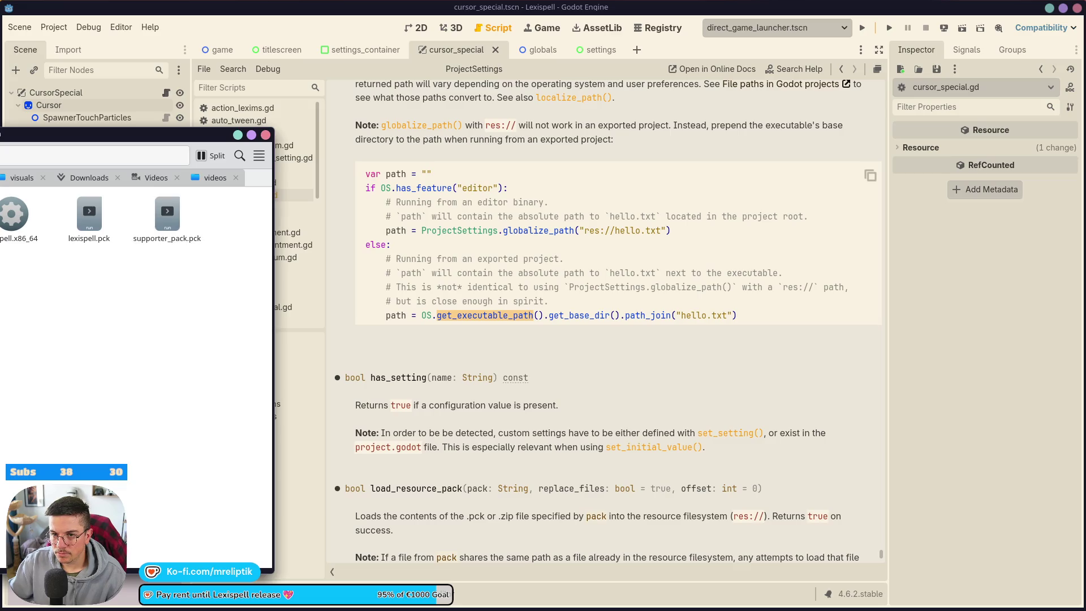
key("alt+Left")
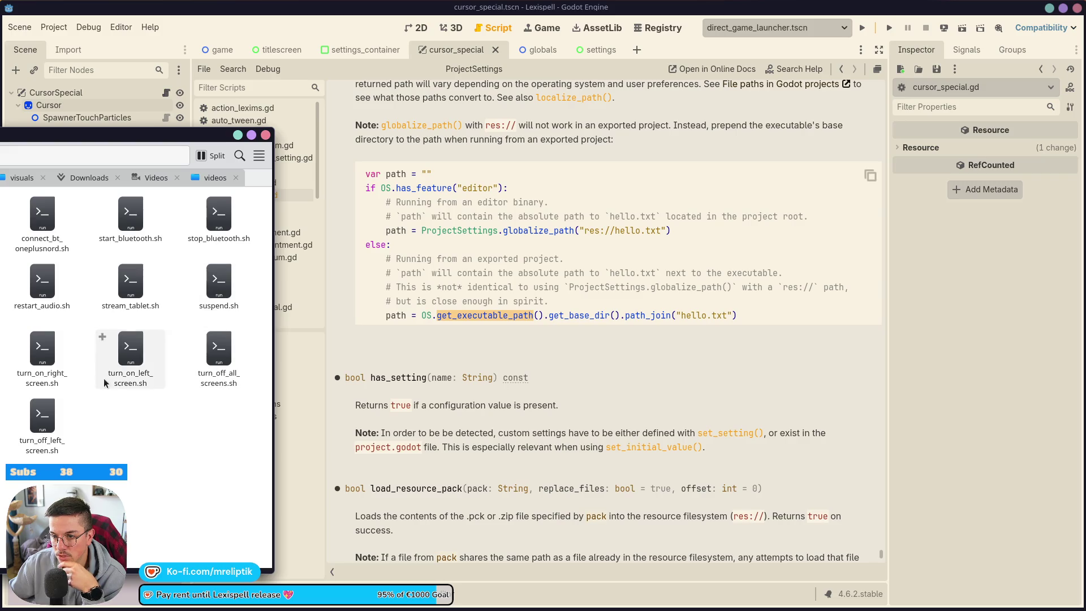
Step: Run the Hyperslice Godot entry from the quick launcher
key("ctrl+space")
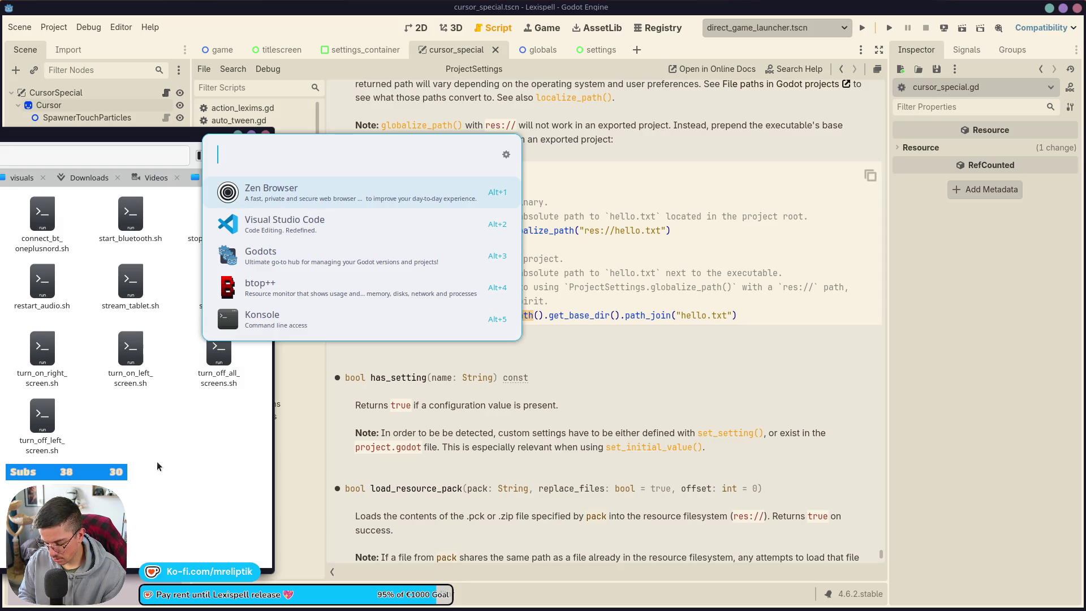
type("hyper")
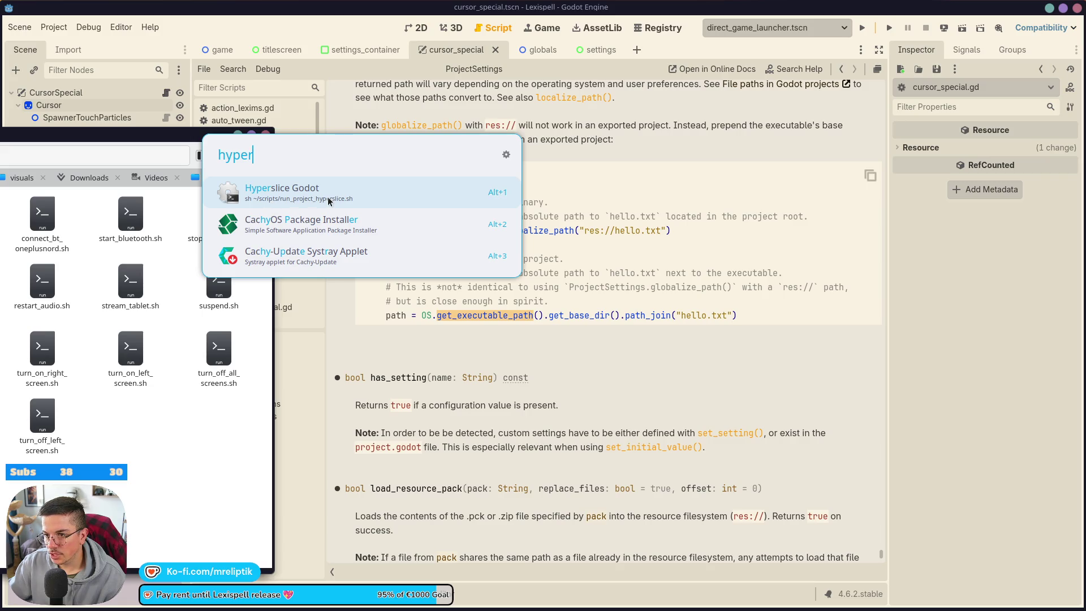
left_click(141, 449)
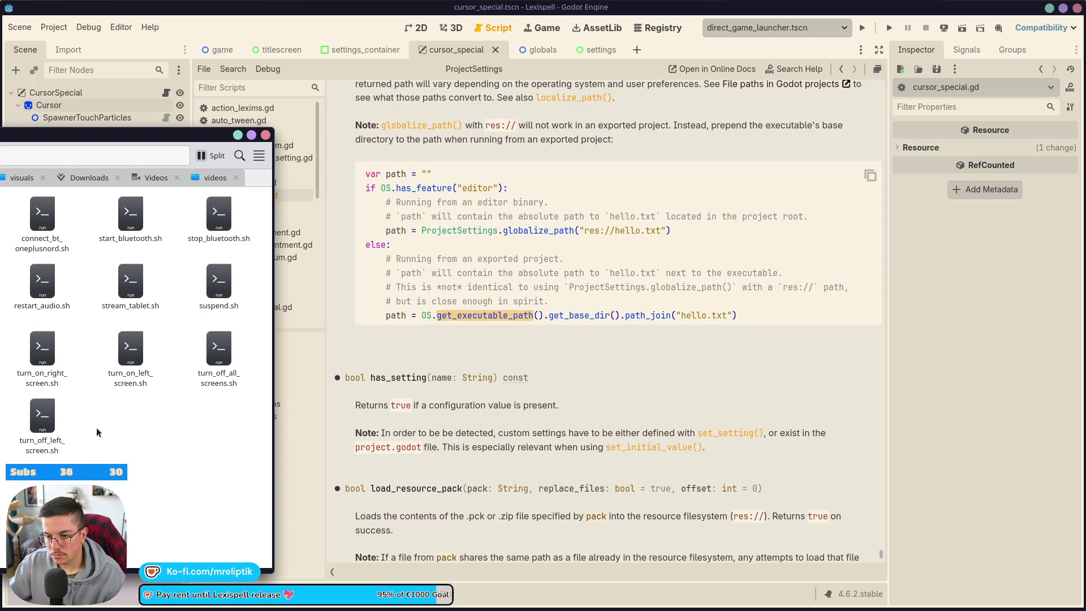
Step: Start Godots, open and close Godot v3.6.2's Project Manager, then bring VS Code forward
key("super")
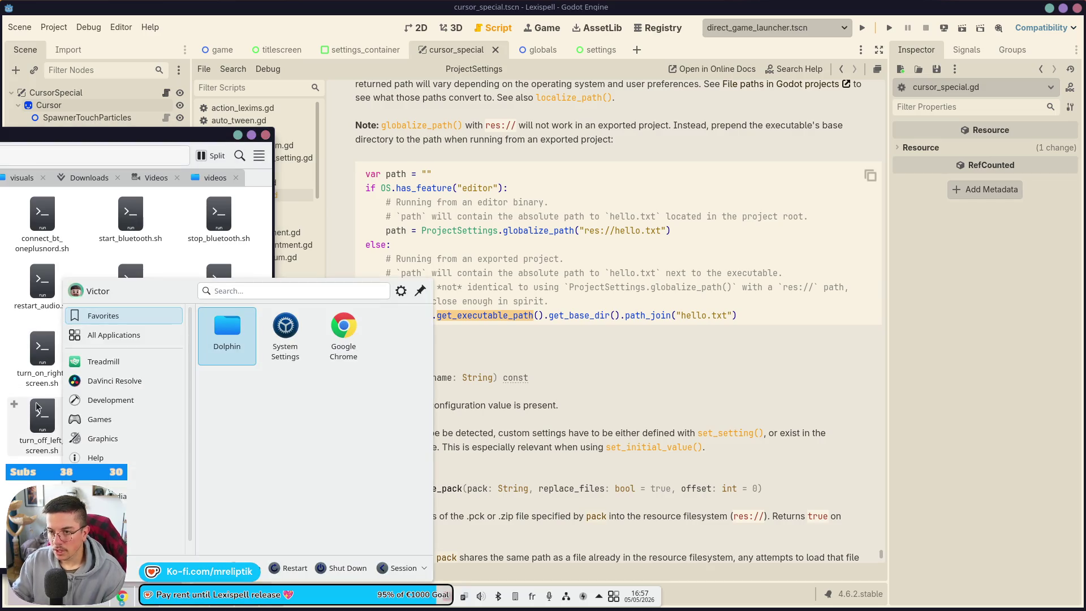
type("godots")
key("Return")
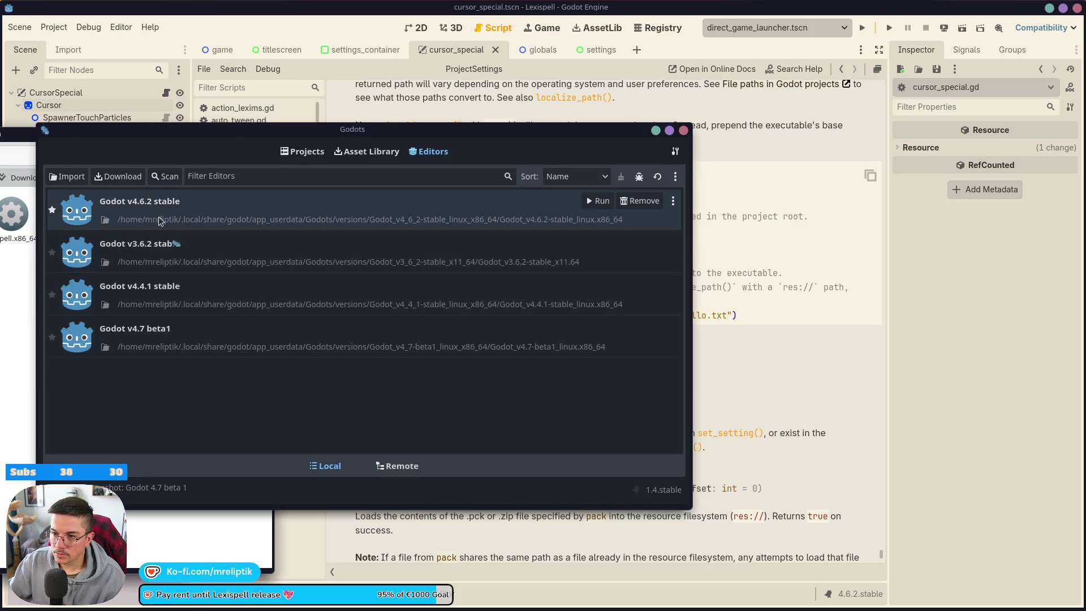
double_click(182, 259)
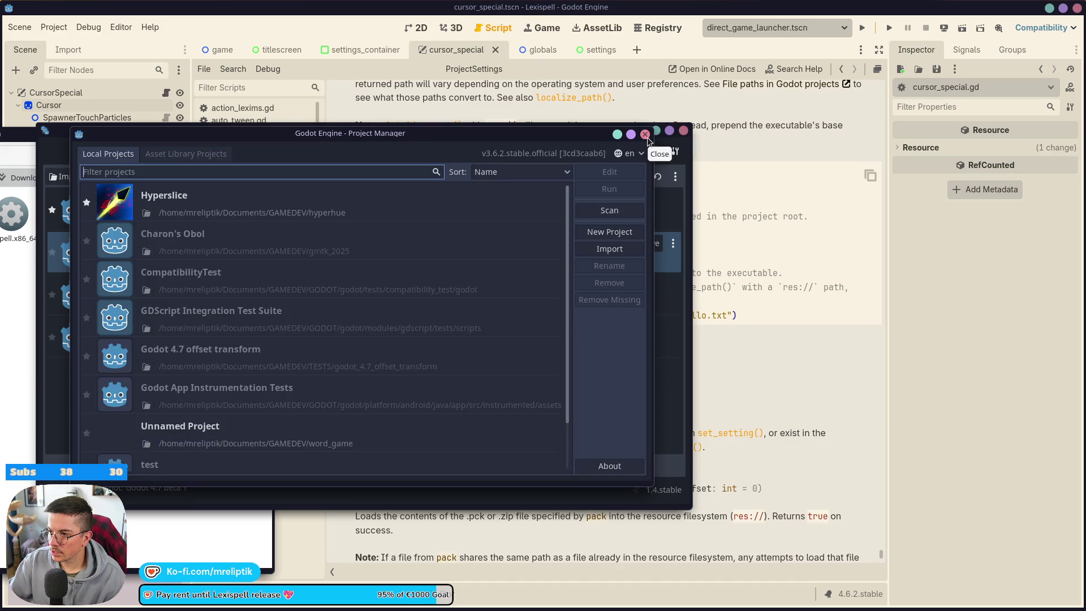
left_click(645, 134)
left_click(683, 131)
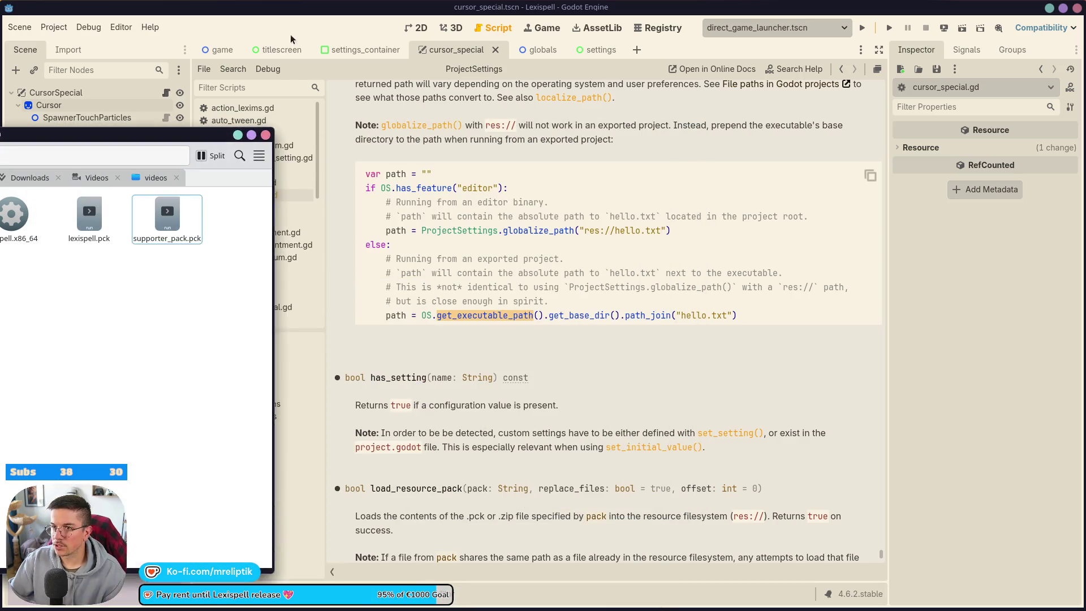
left_click(77, 596)
left_click(221, 608)
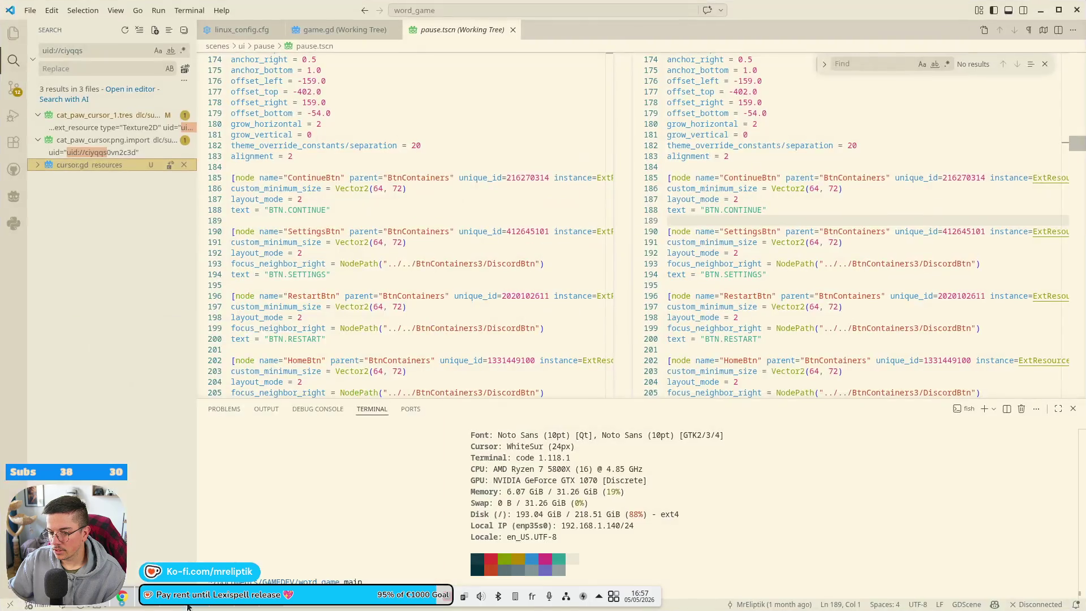
Step: Open a new VS Code window loading the recent ~/Documents/GAMEDEV/hyperhue folder
left_click(30, 10)
left_click(82, 71)
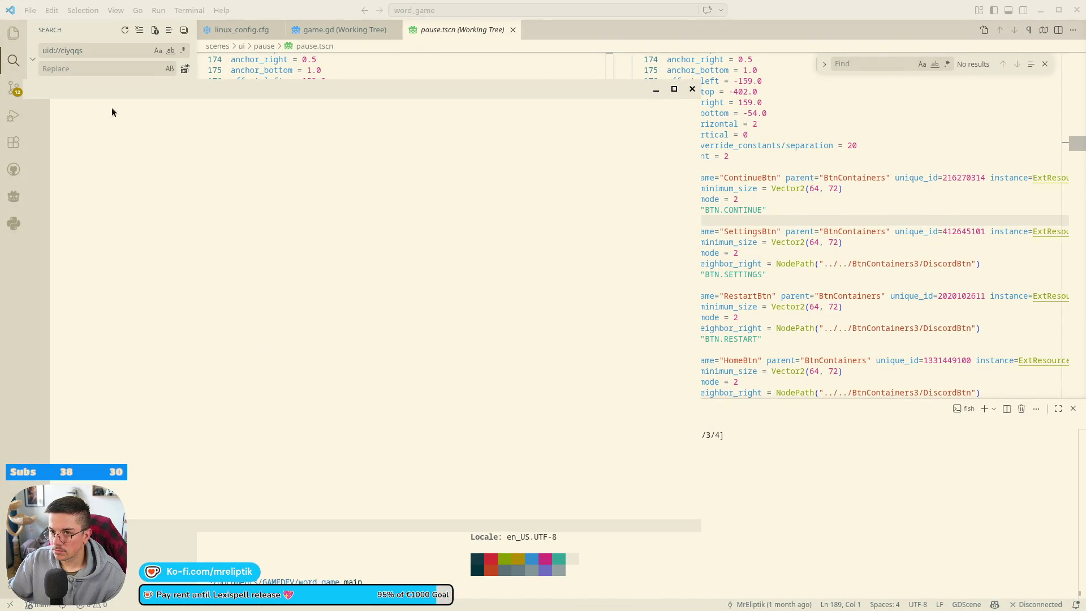
left_click(53, 89)
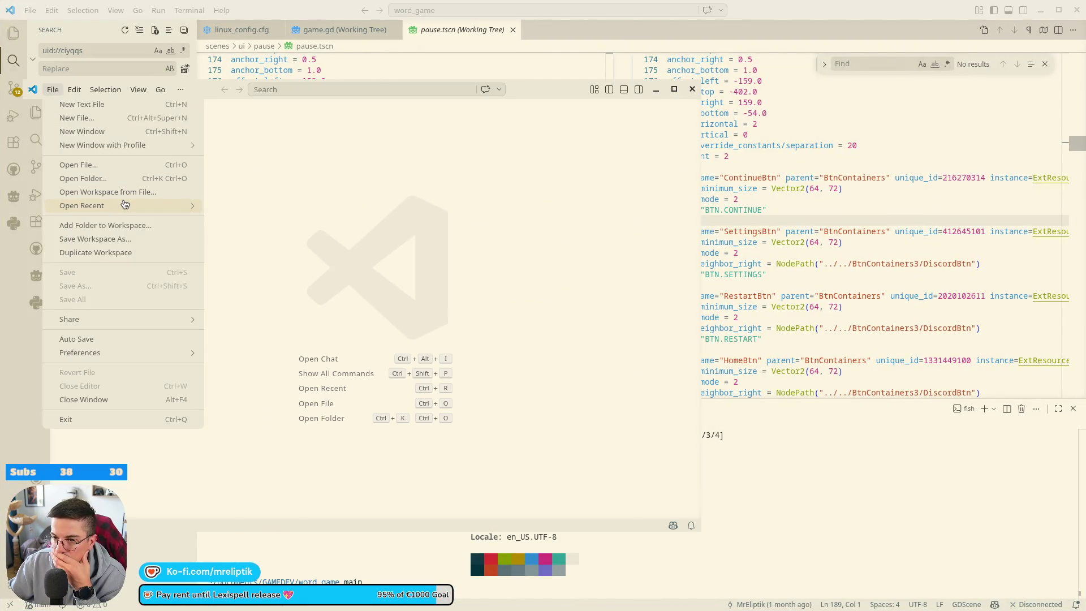
mouse_move(141, 205)
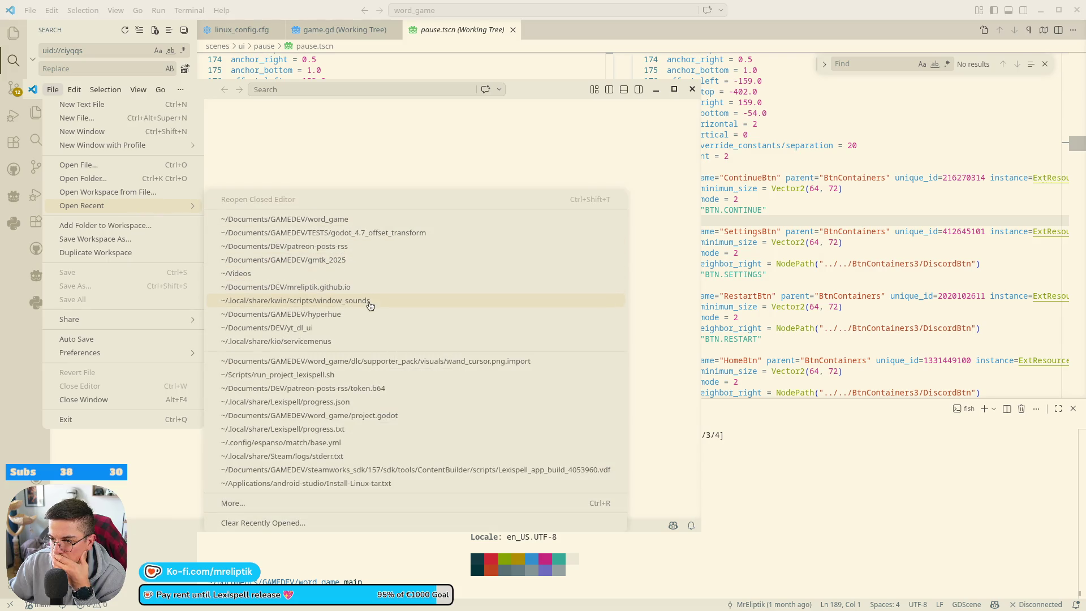
left_click(349, 315)
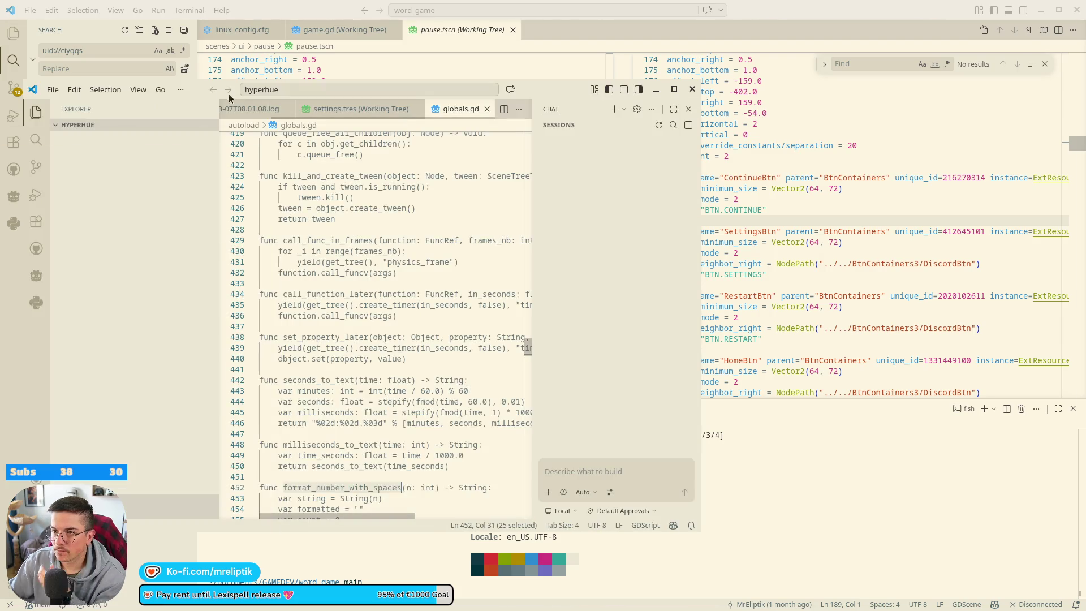